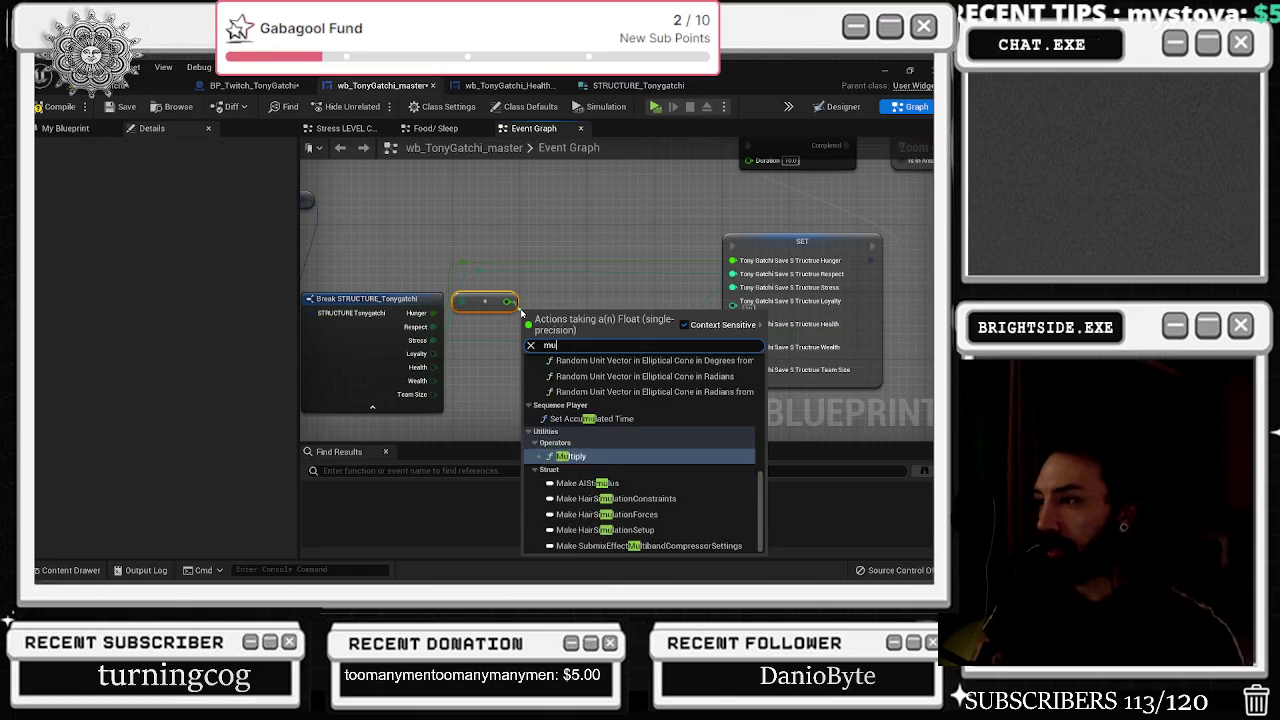
Place a Multiply node in the stat chain and shift the Subtraction and SET nodes right.
key("Return")
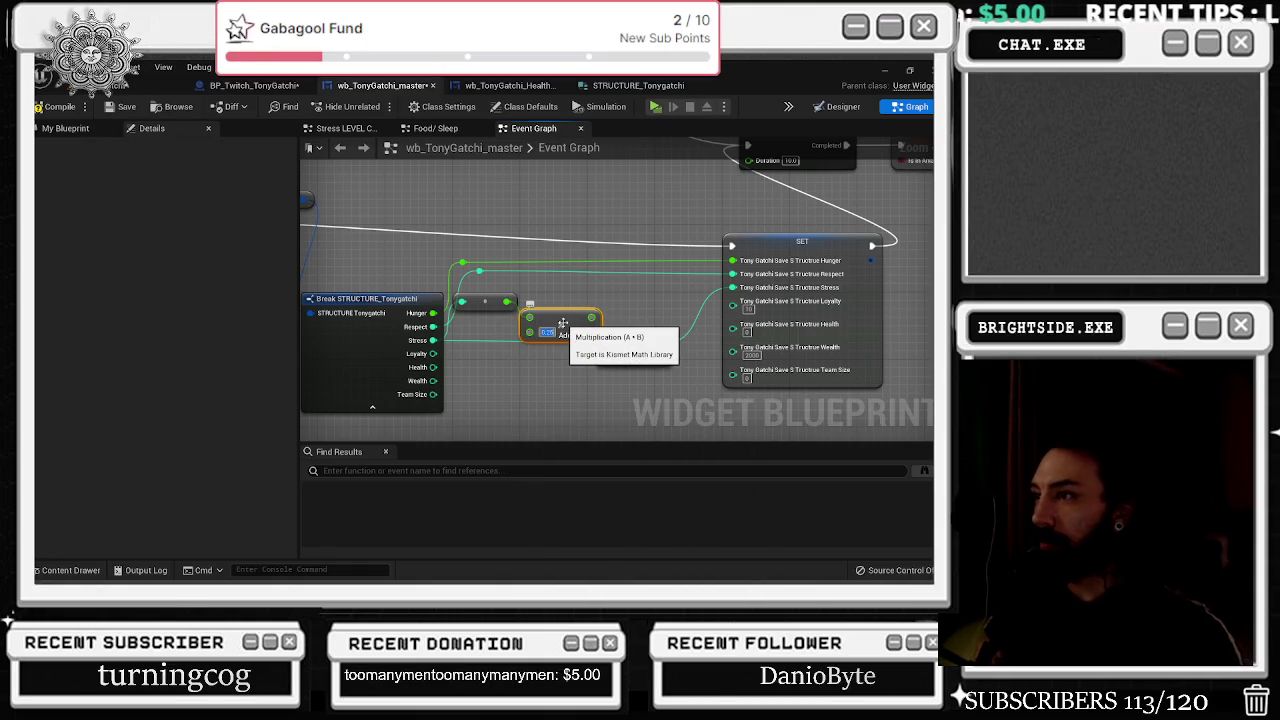
left_click_drag(571, 313, 596, 306)
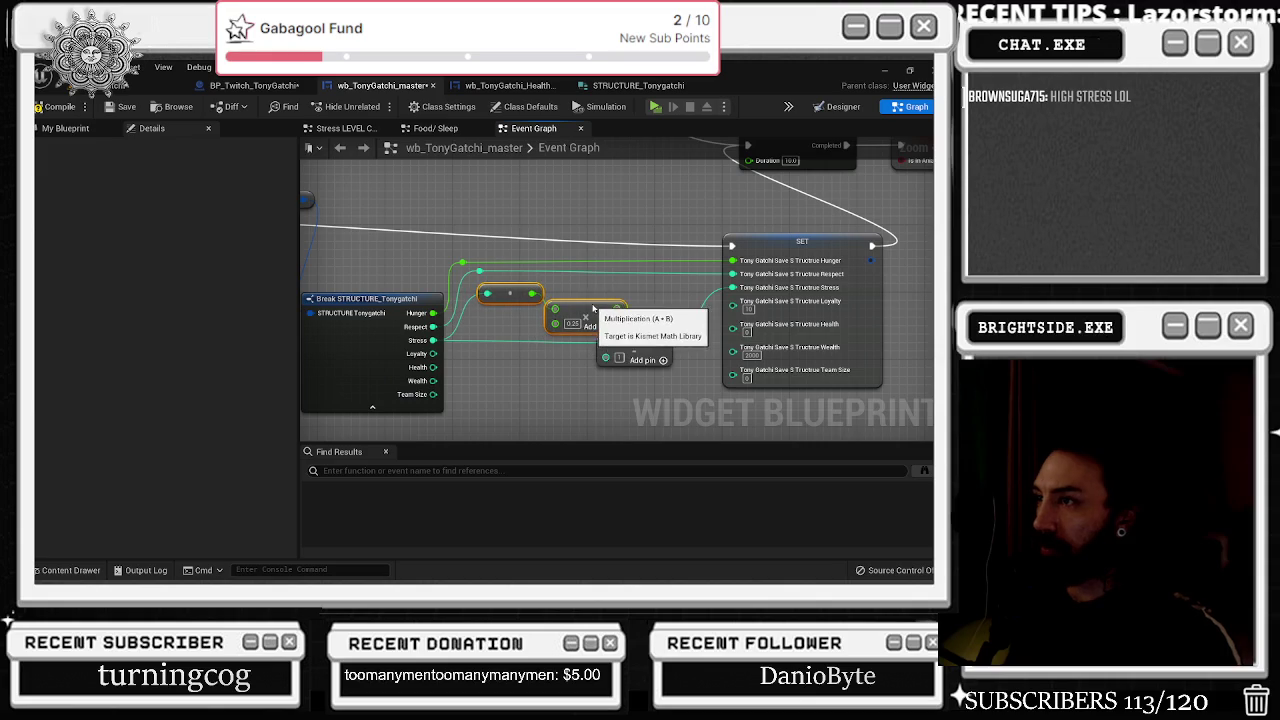
left_click(634, 334)
left_click(700, 237, "ctrl")
left_click_drag(700, 240, 722, 240)
left_click_drag(561, 291, 633, 288)
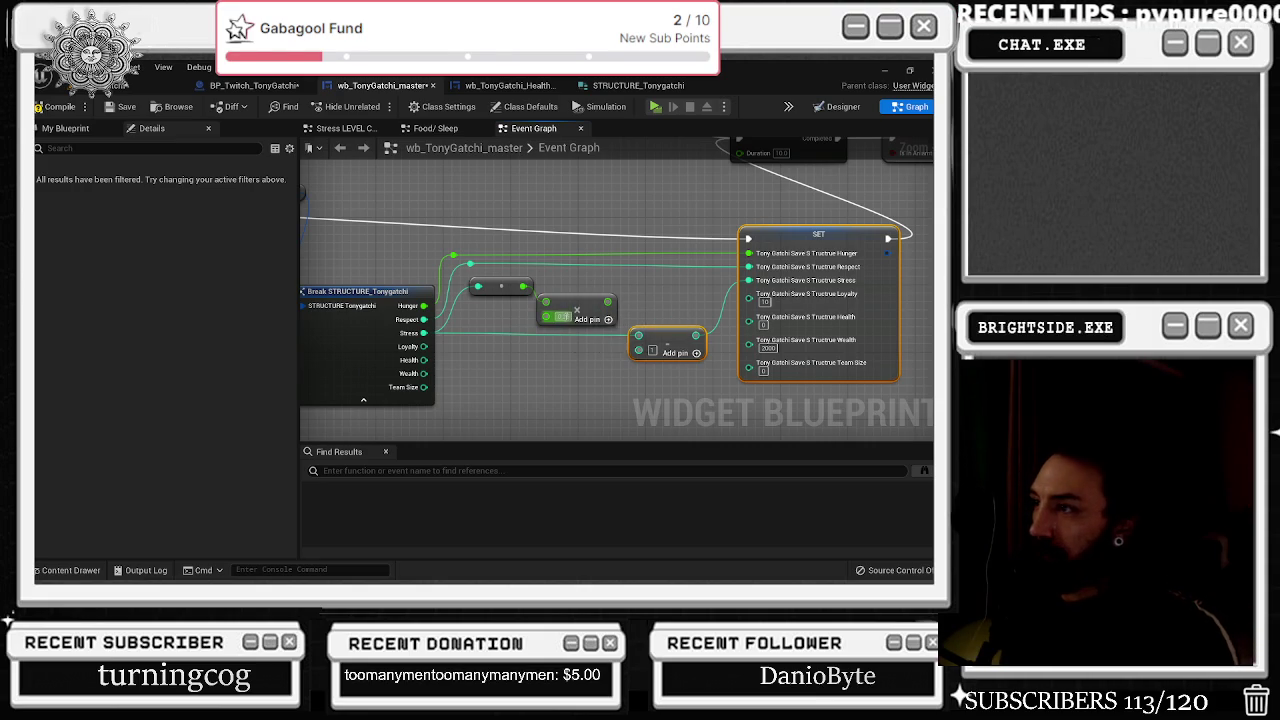
left_click(607, 270)
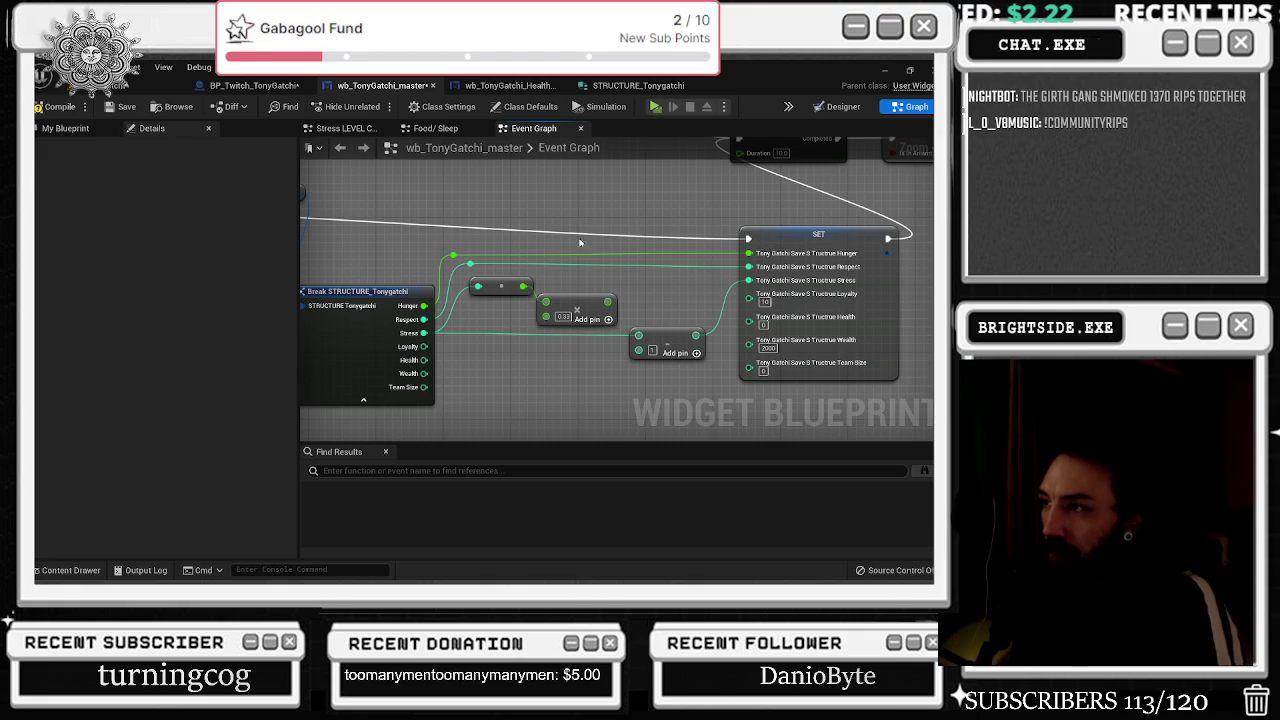
Change the Multiply node's factor from 0.33 to 0.1.
left_click(563, 316)
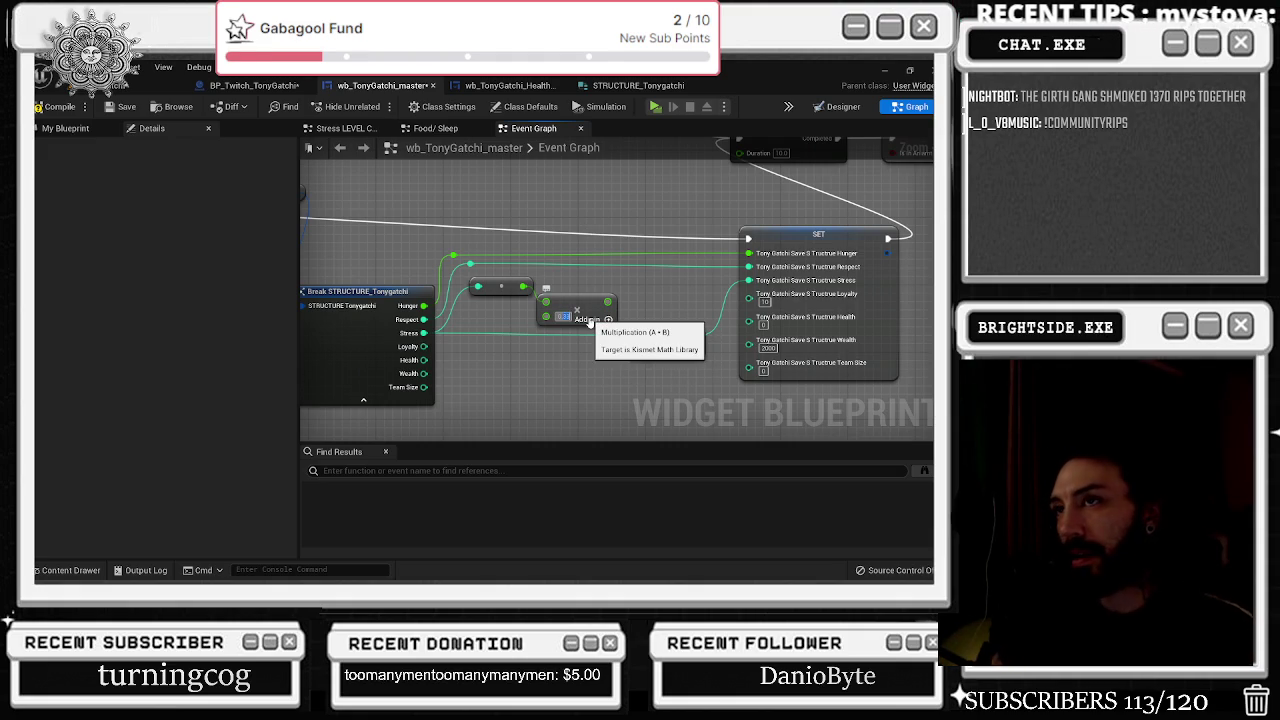
type("0.1")
key("Return")
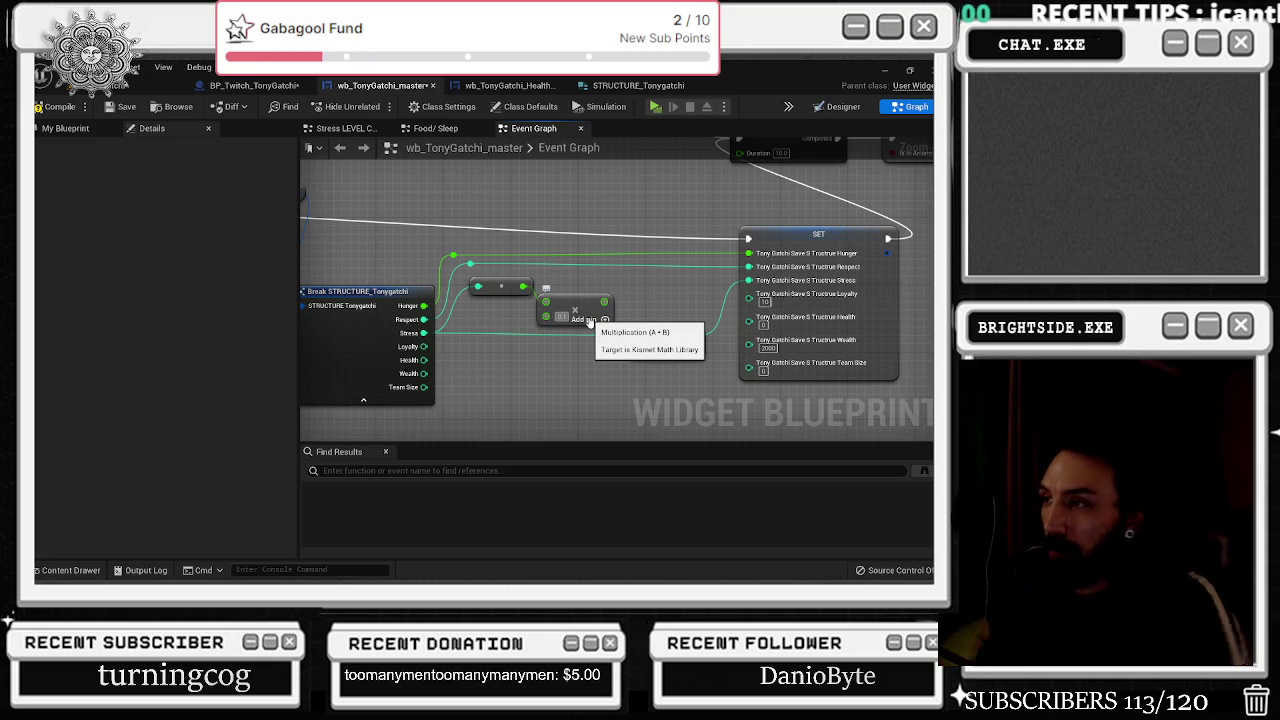
Add a Round to Integer64 node after the Multiply and wire its result onward.
left_click_drag(604, 302, 624, 289)
type("round")
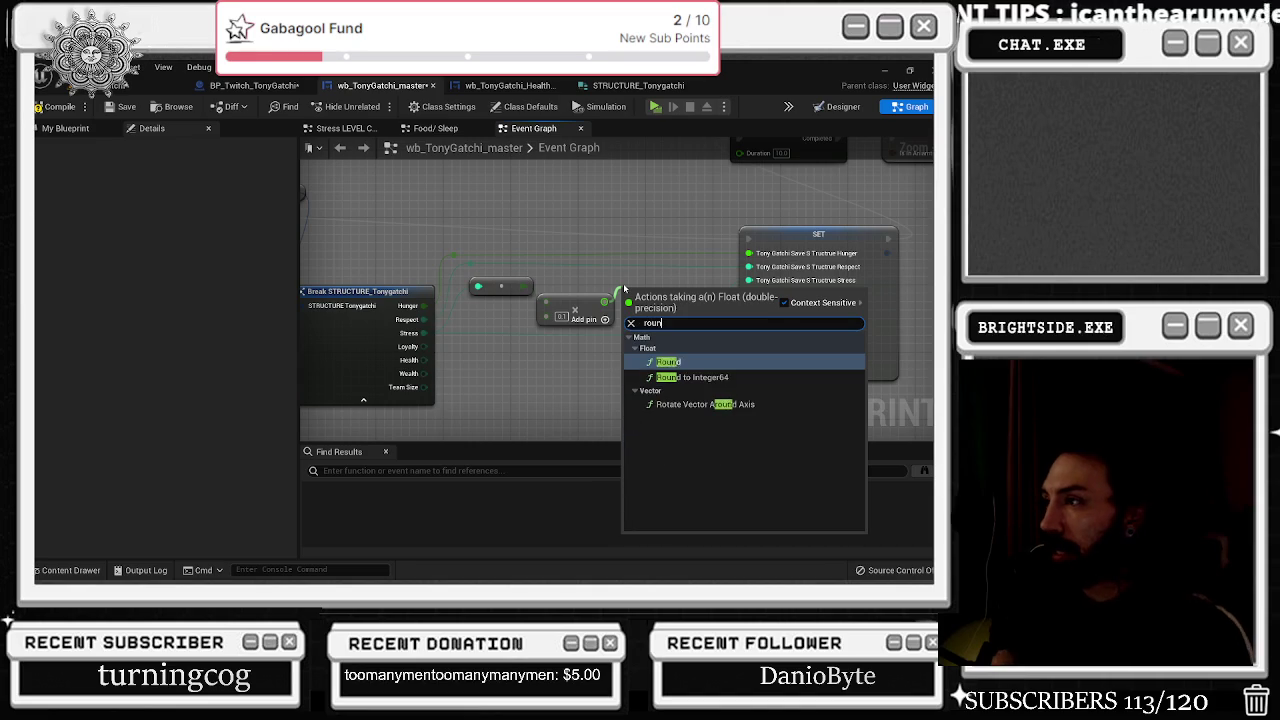
key("Down")
key("Return")
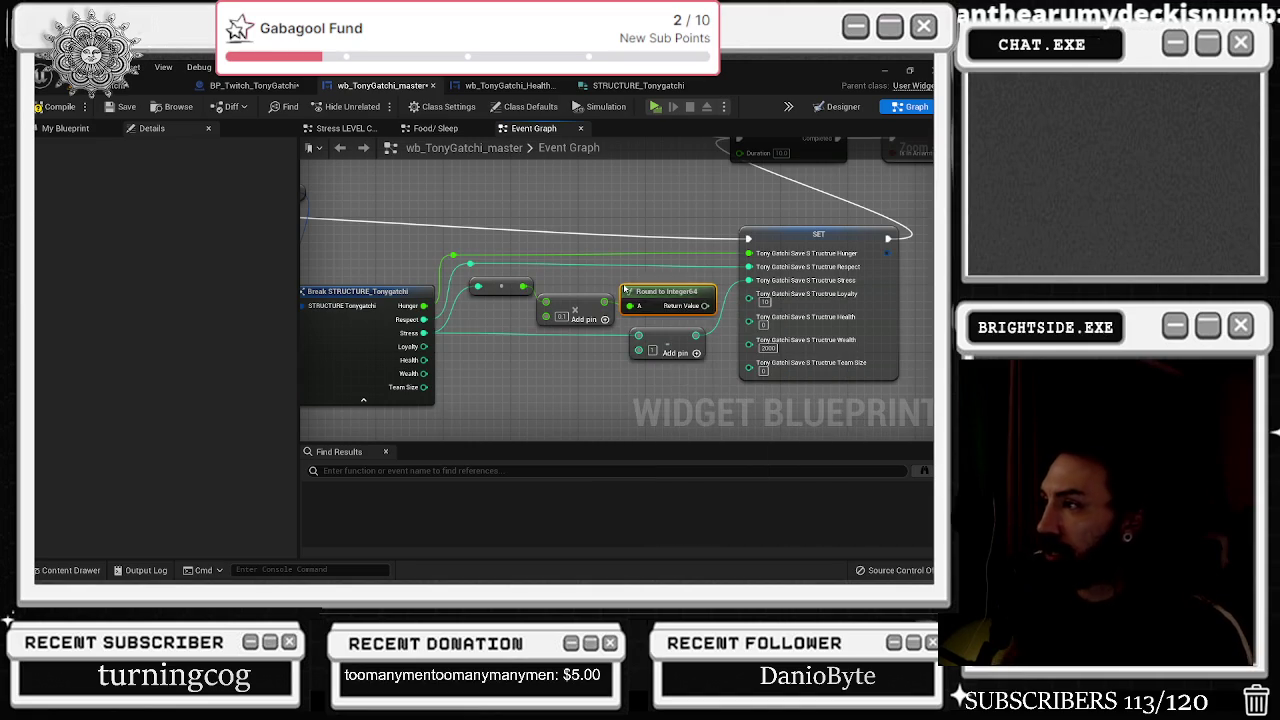
mouse_move(704, 305)
left_mouse_down()
mouse_move(740, 325)
mouse_move(749, 266)
left_mouse_up()
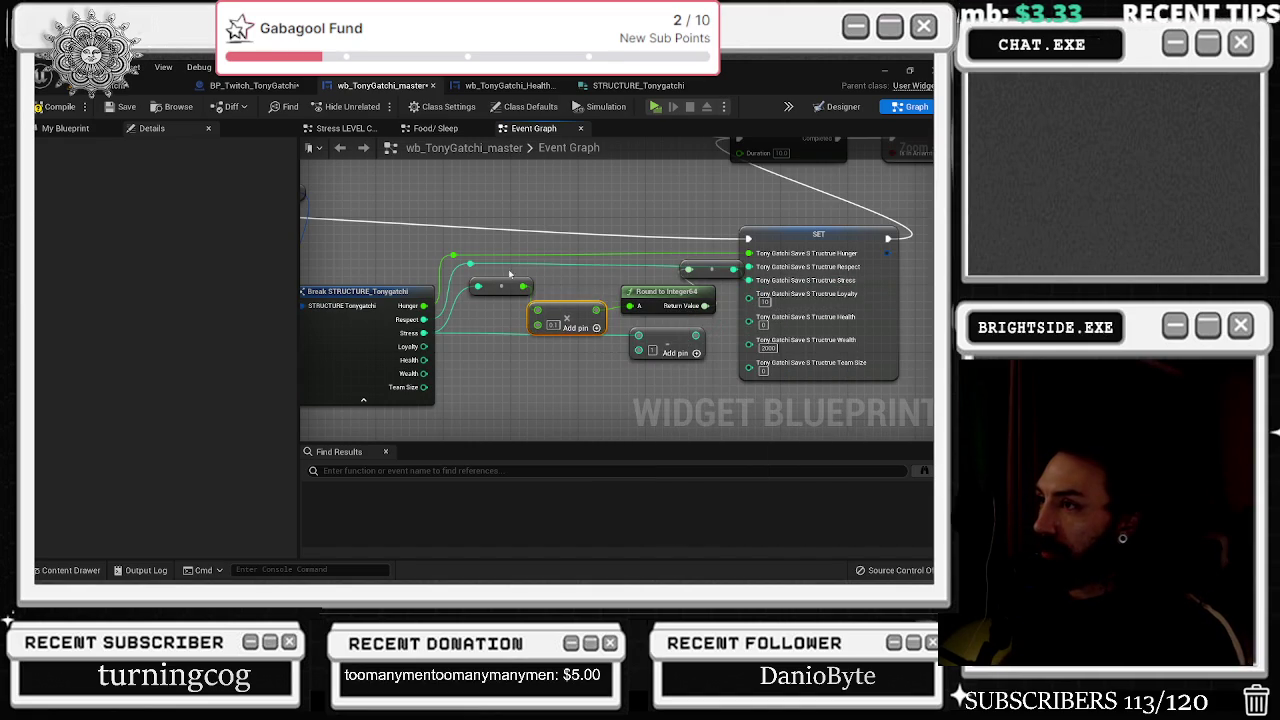
Move the SET and Delay nodes right and add a reroute point on the exec wire.
mouse_move(651, 270)
left_mouse_down()
mouse_move(685, 270)
mouse_move(655, 250)
mouse_move(818, 250)
left_mouse_up()
scroll(685, 270, "down", 3)
mouse_move(529, 216)
left_mouse_down()
mouse_move(529, 251)
mouse_move(562, 312)
mouse_move(651, 237)
mouse_move(669, 178)
left_mouse_up()
double_click(567, 300)
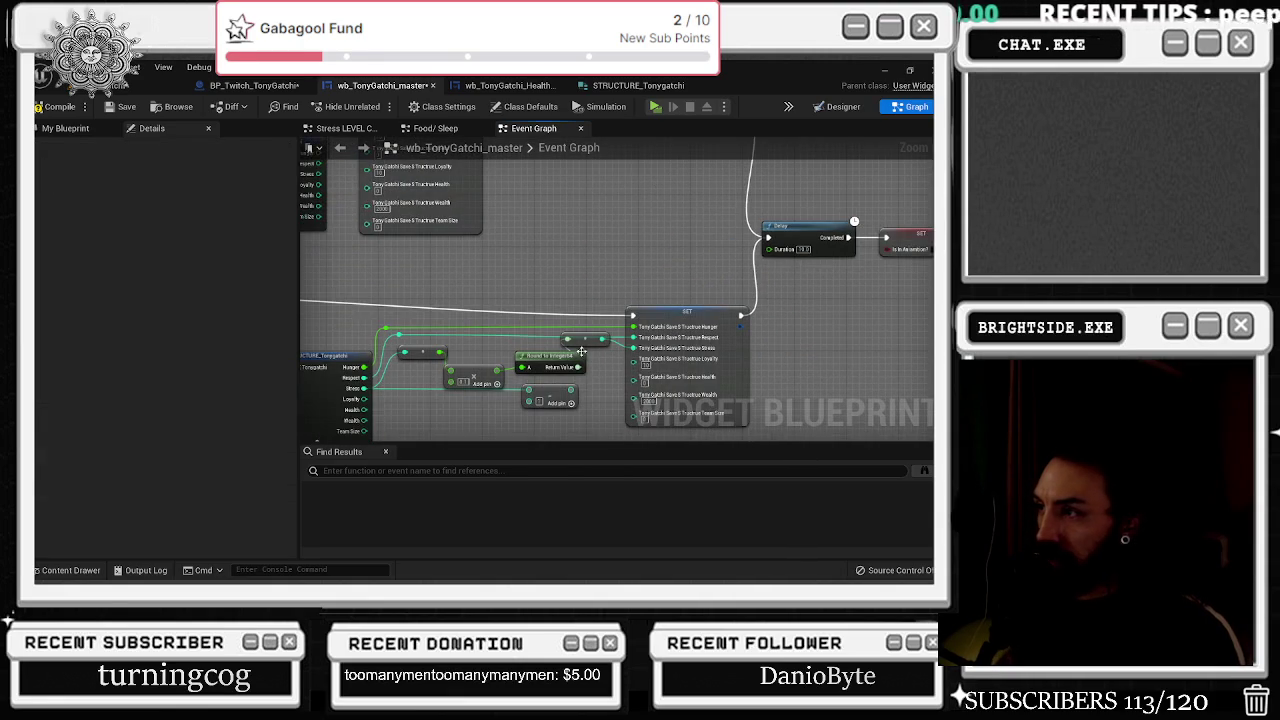
Delete the leftover unused nodes from the middle of the stat chain.
left_click_drag(583, 352, 622, 305)
scroll(560, 340, "up", 1)
left_click_drag(471, 263, 620, 332)
left_click(391, 340)
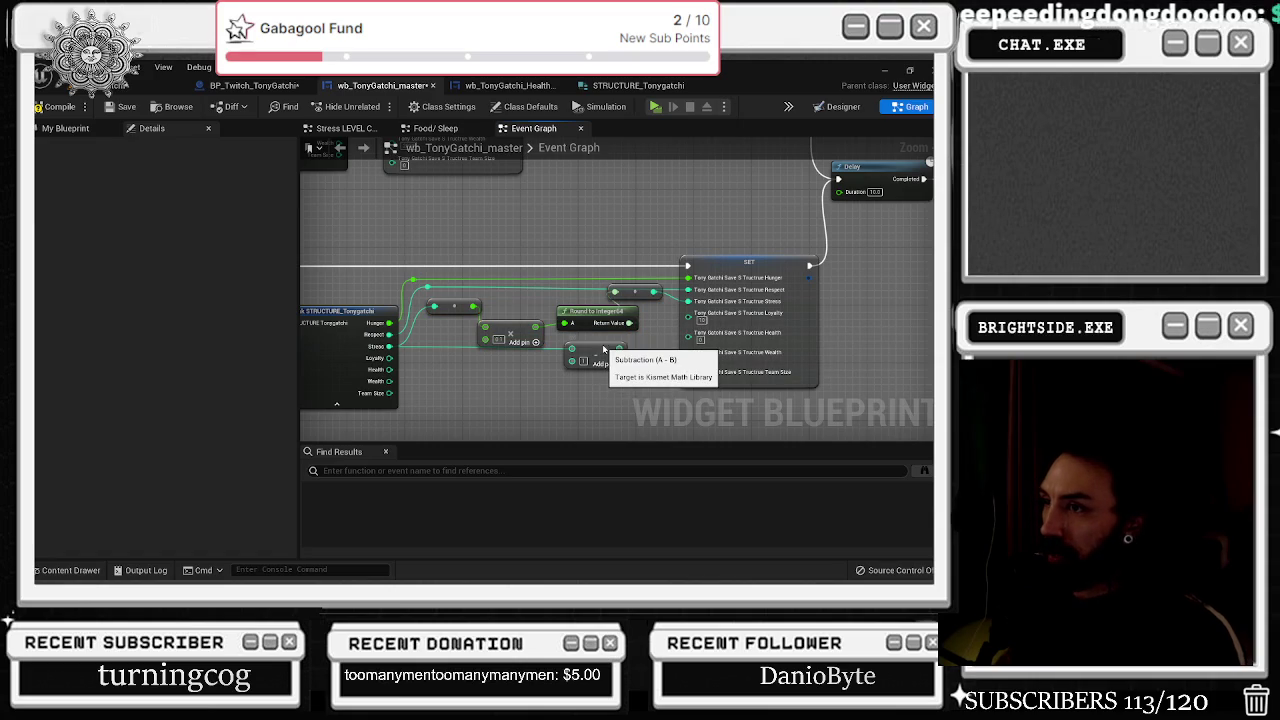
key("Delete")
Add a Subtraction node fed by the Wealth stat.
left_click_drag(390, 381, 420, 390)
type("multiply")
type("sub")
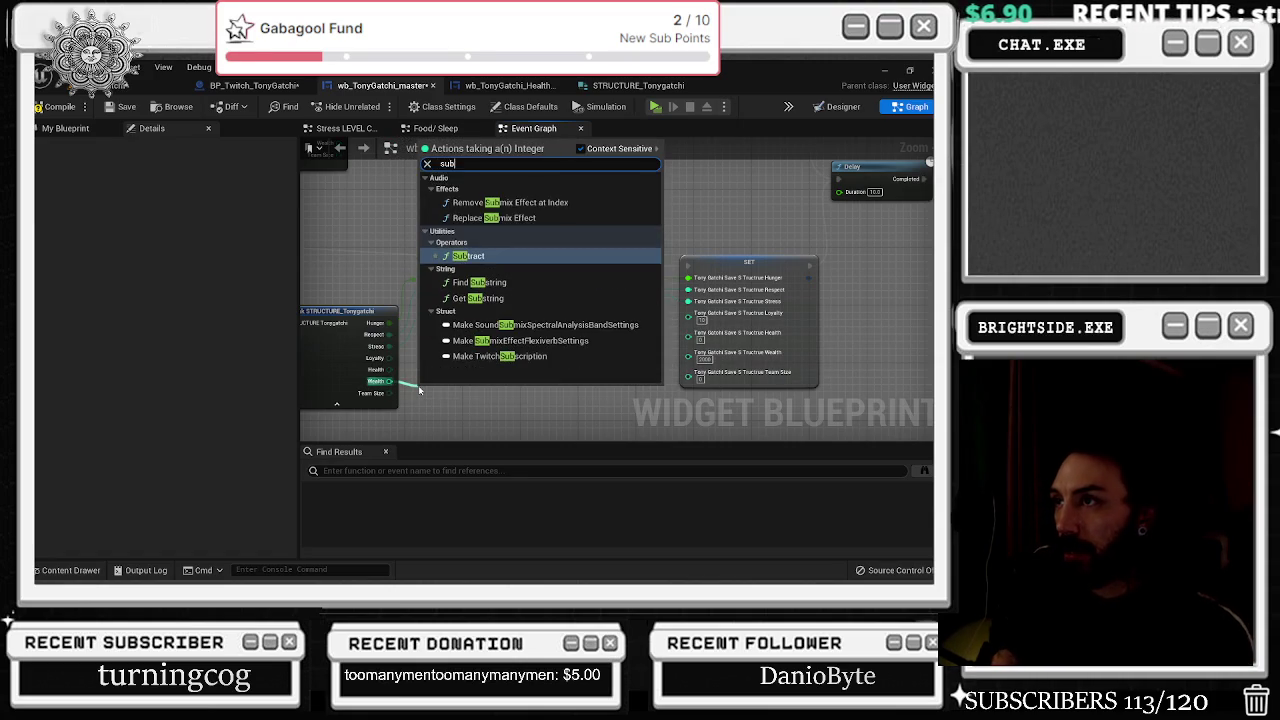
key("Return")
left_click_drag(420, 390, 493, 377)
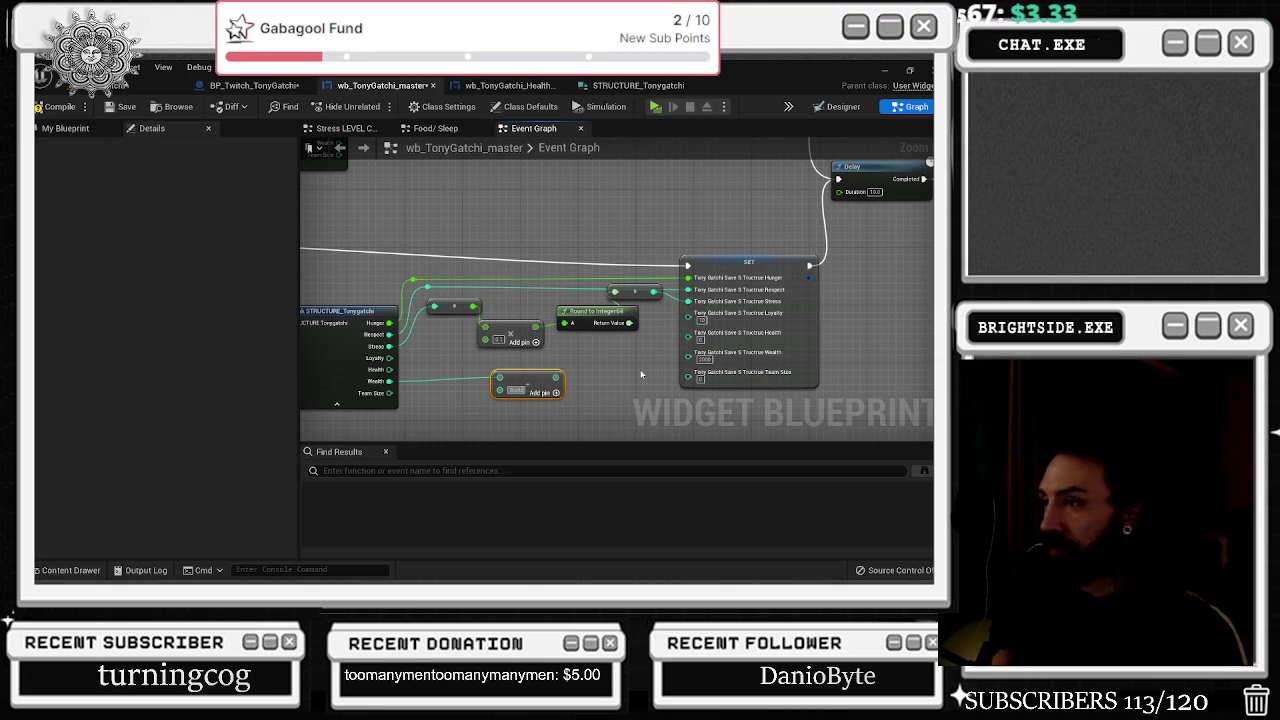
Feed a Random Integer in Range node (Min 100, Max 200) into the Subtraction's second input.
left_click_drag(500, 389, 480, 406)
type("random in")
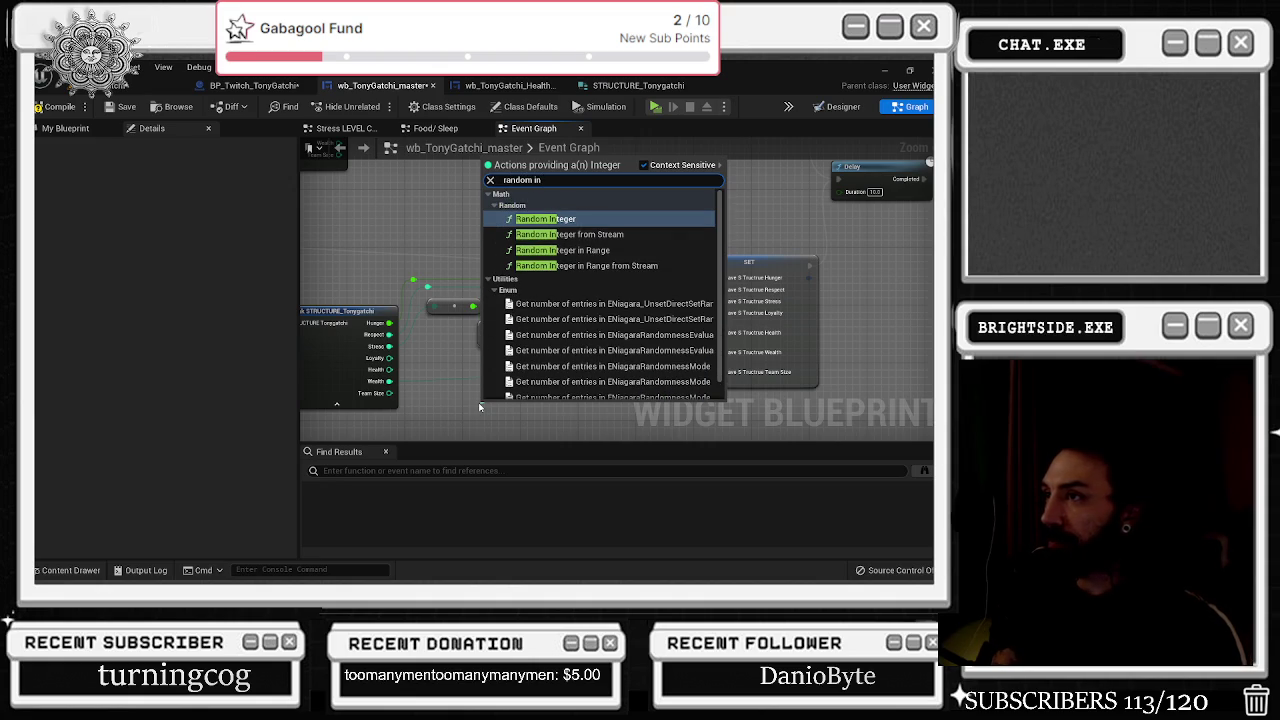
key("Down")
key("Down")
key("Return")
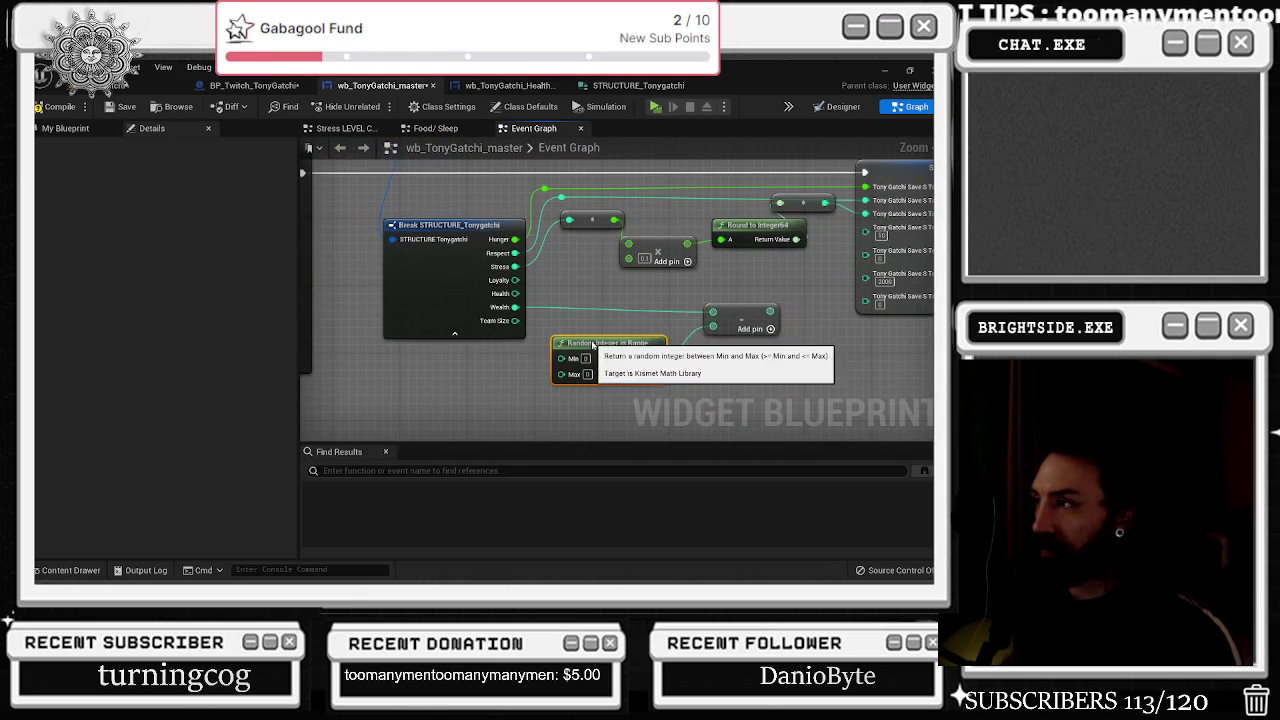
left_click_drag(593, 344, 601, 336)
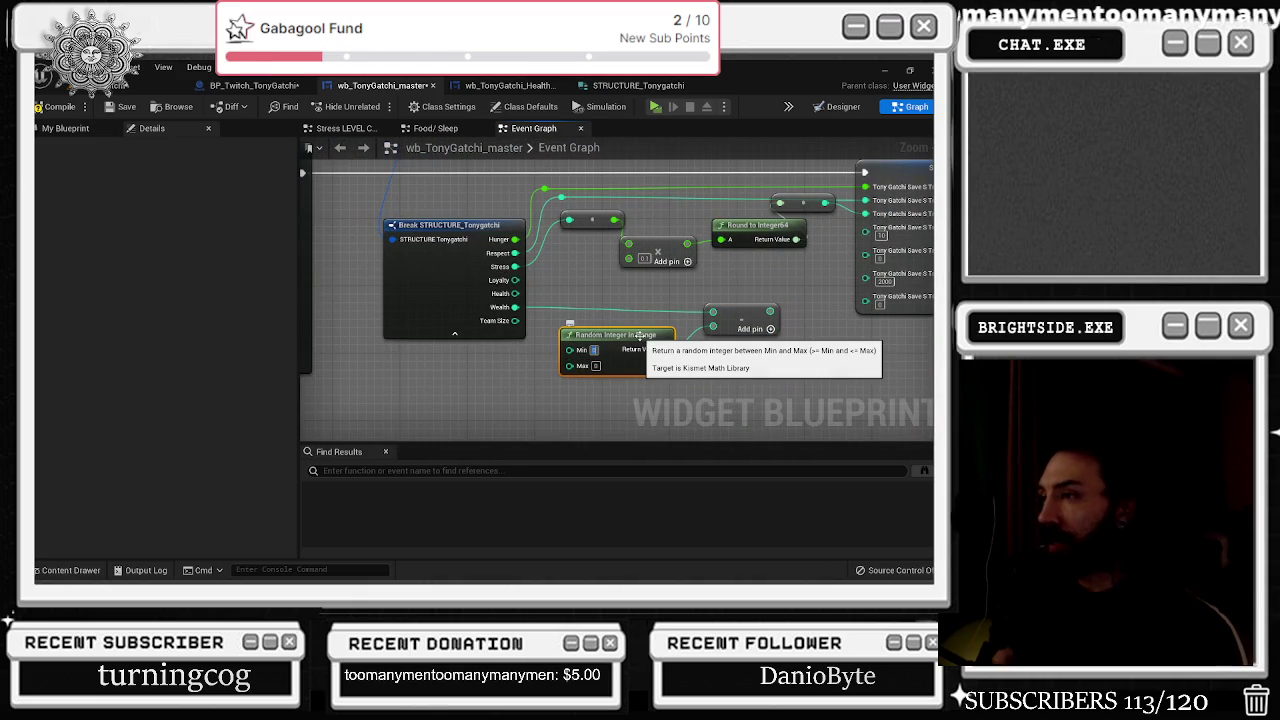
type("100")
key("Tab")
type("200")
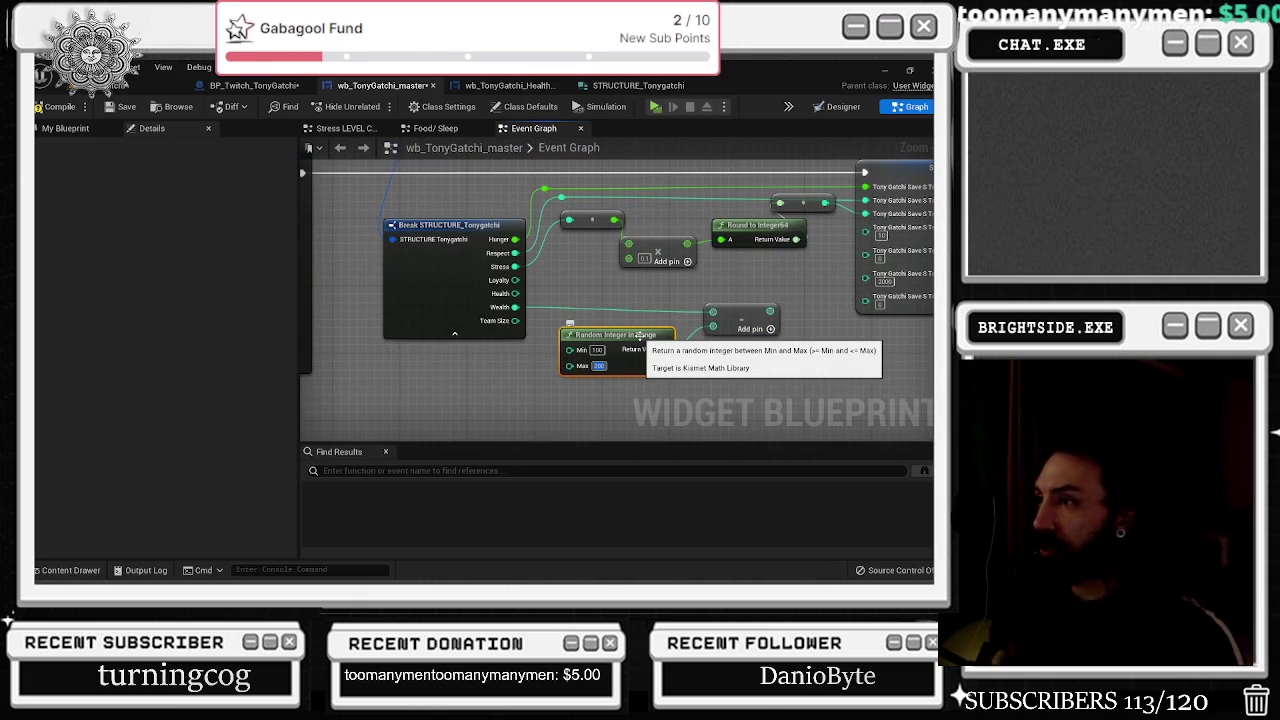
left_click_drag(728, 321, 727, 312)
key("ctrl+z")
key("ctrl+z")
key("ctrl+z")
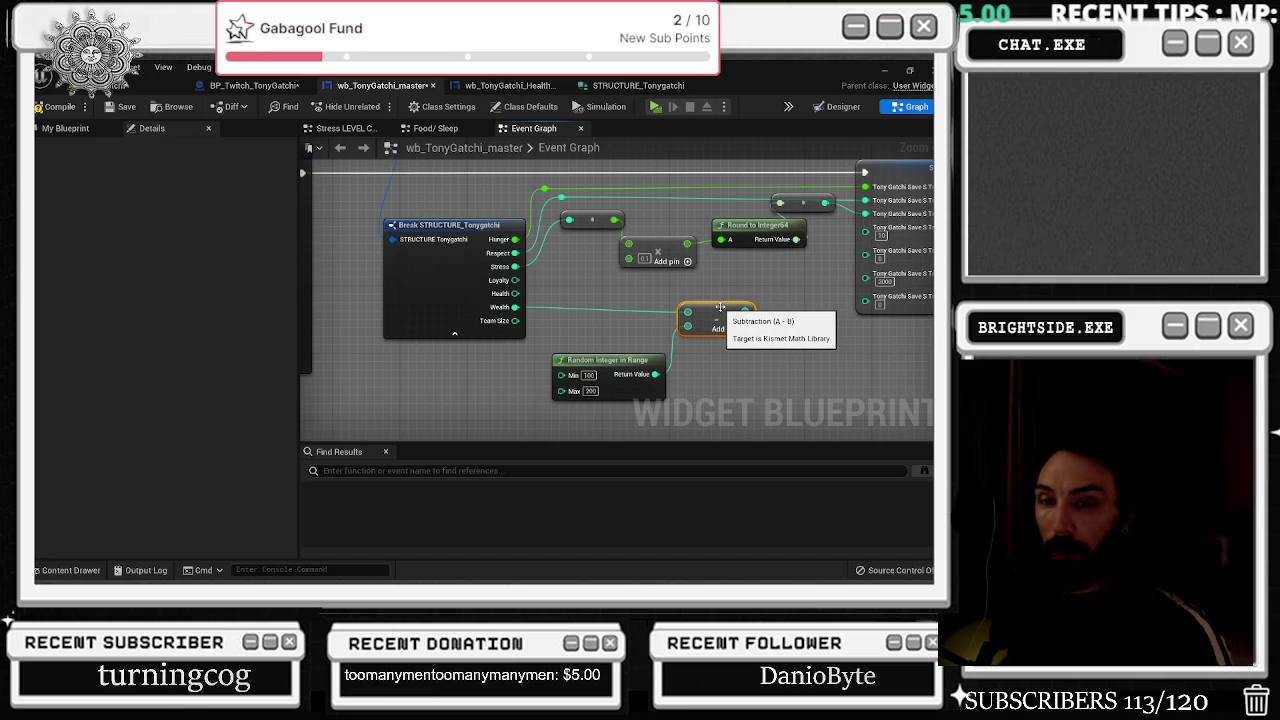
key("ctrl+z")
left_click_drag(688, 334, 585, 378)
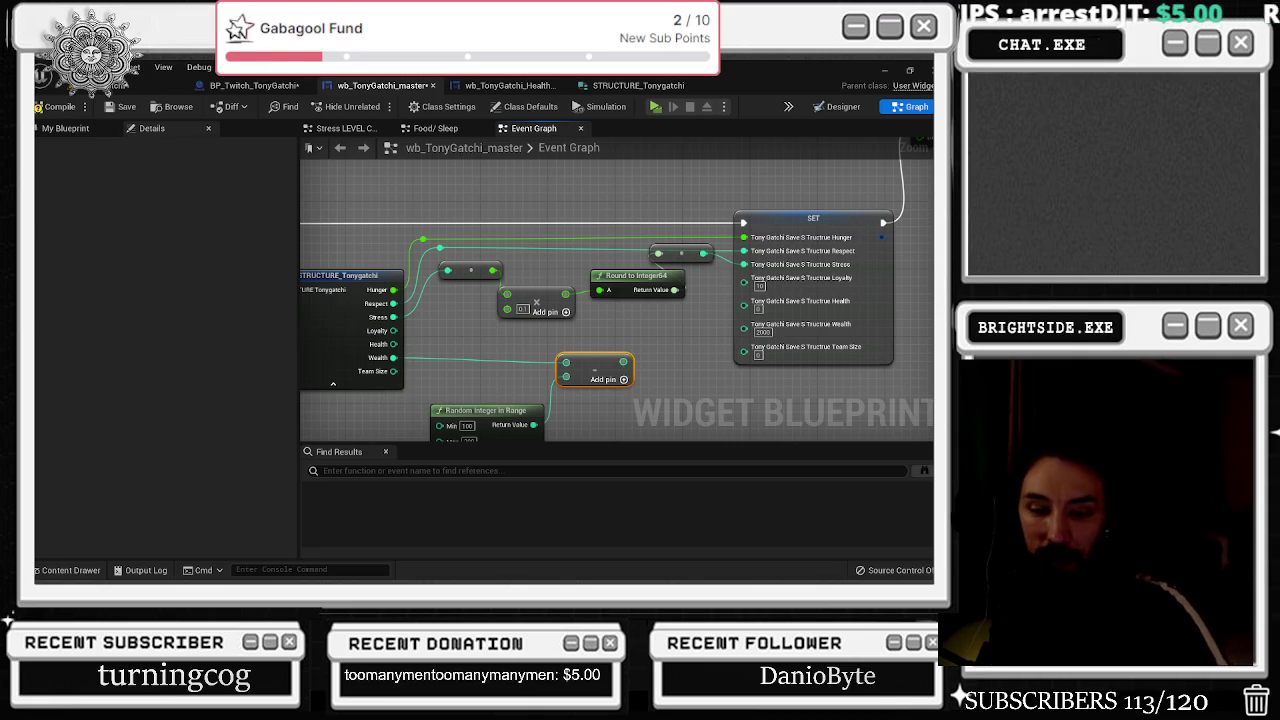
Move the Subtraction node closer to the SET node.
left_click(454, 362)
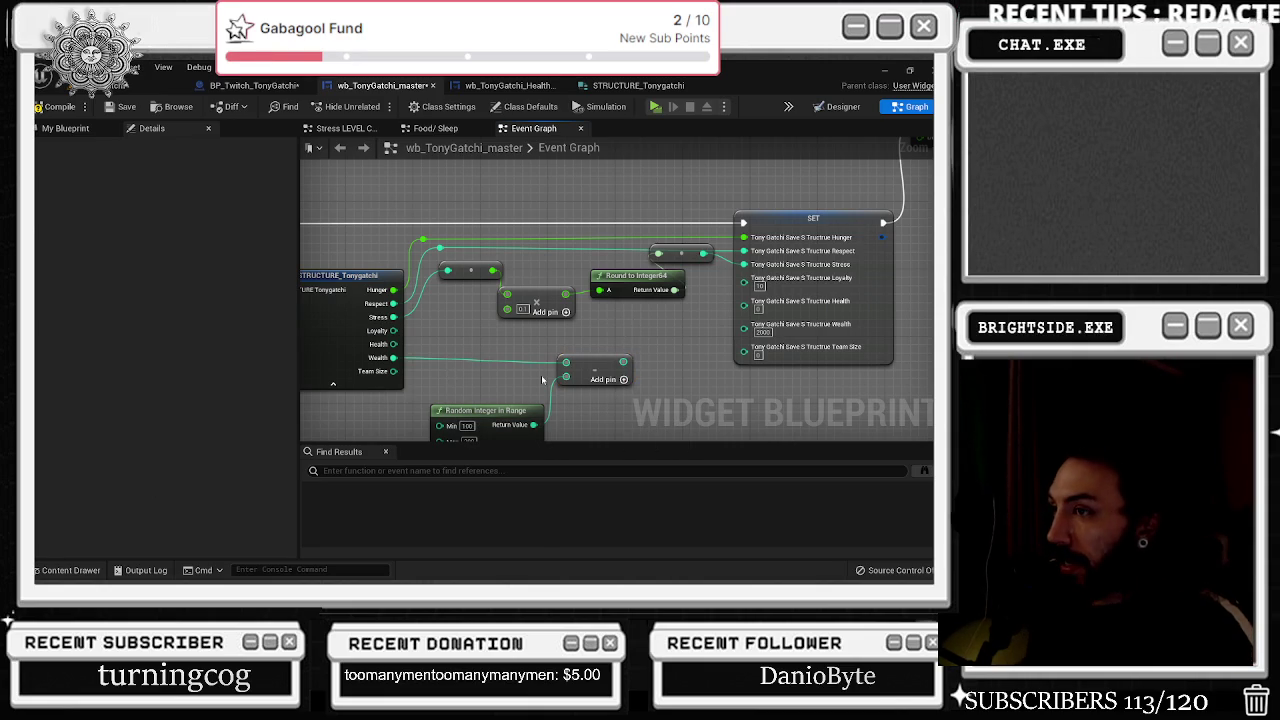
left_click_drag(607, 362, 615, 362)
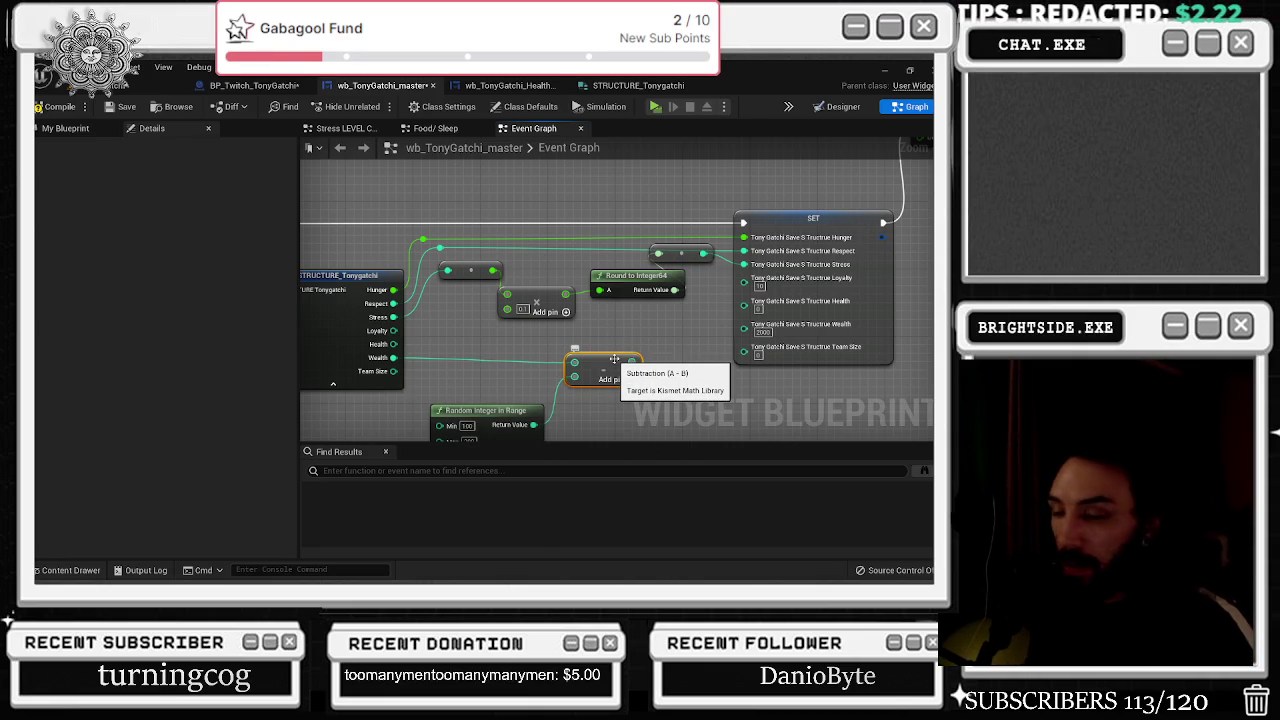
scroll(528, 362, "down", 1)
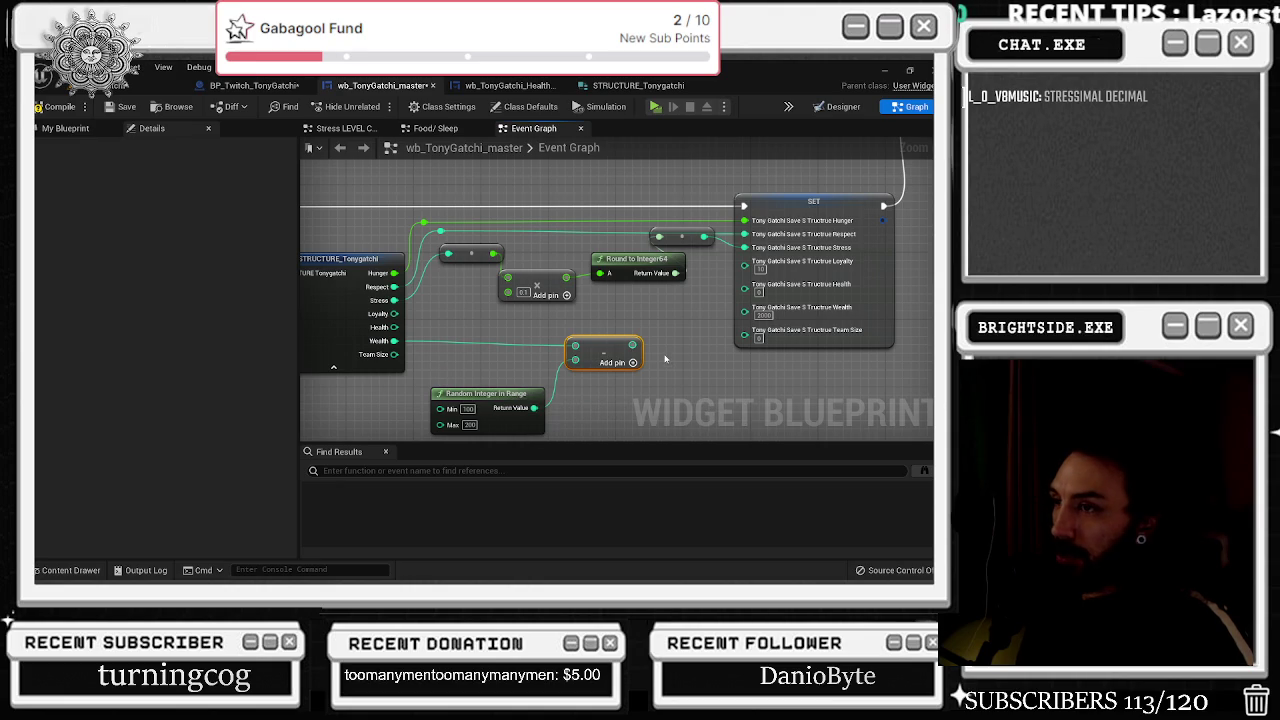
left_click_drag(633, 362, 744, 309)
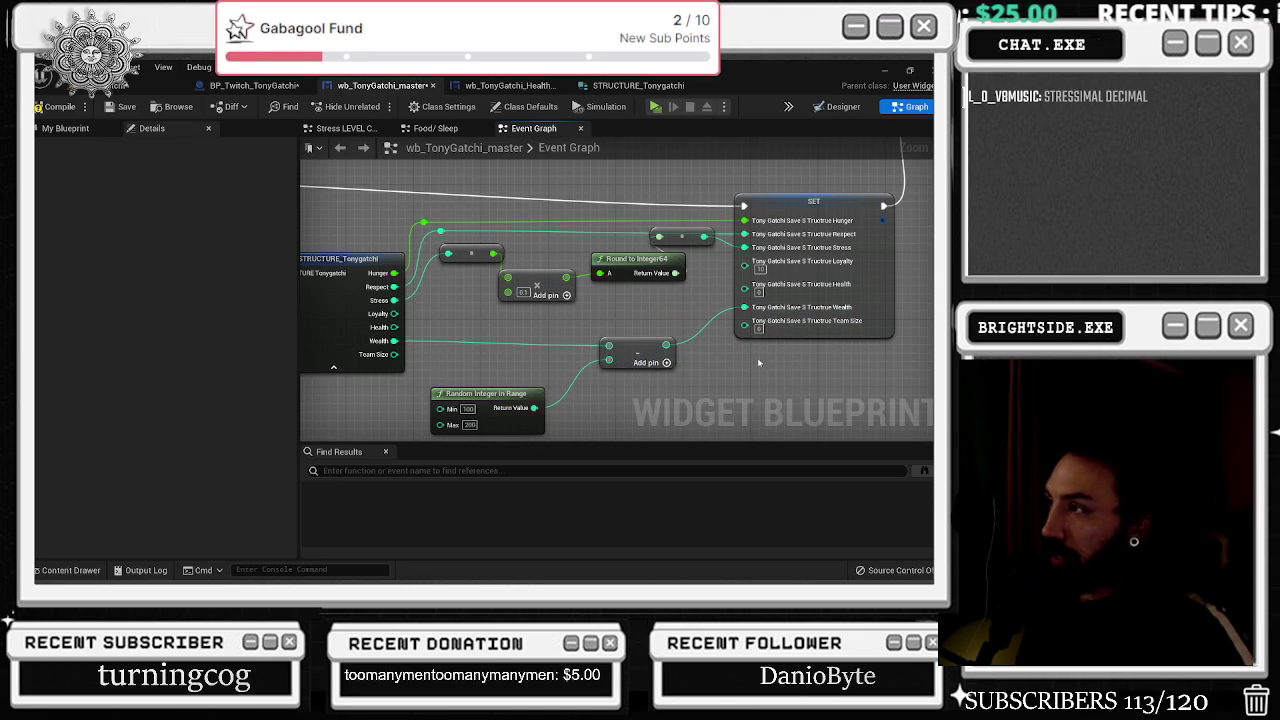
Wire Team Size and Health into the SET node through lowered reroute points.
left_click_drag(396, 355, 744, 321)
double_click(668, 325)
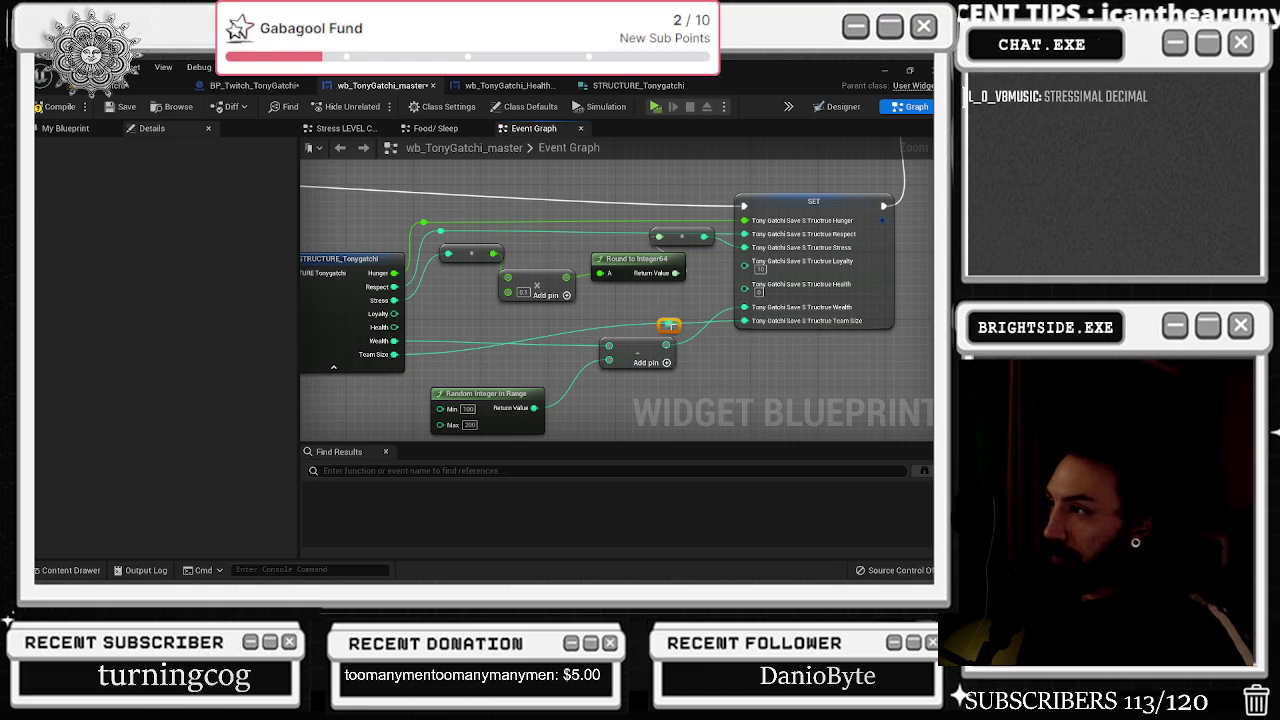
left_click_drag(664, 331, 712, 369)
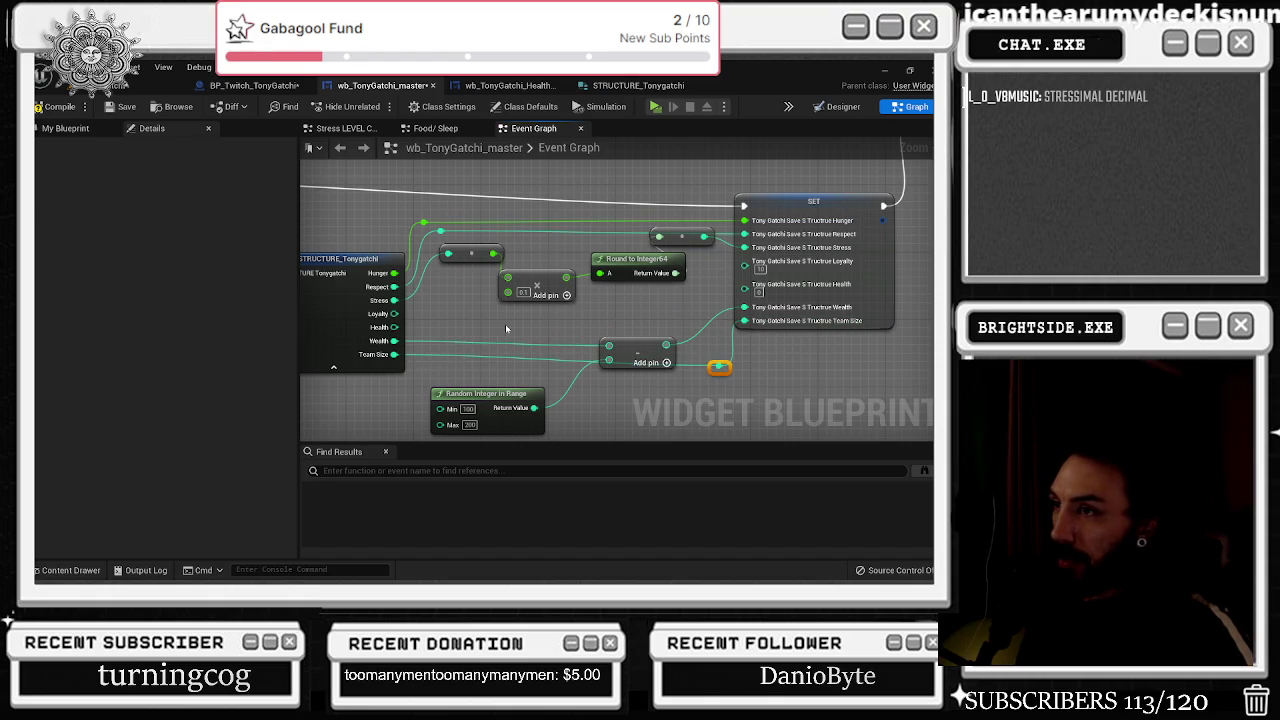
left_click_drag(396, 327, 744, 284)
double_click(668, 286)
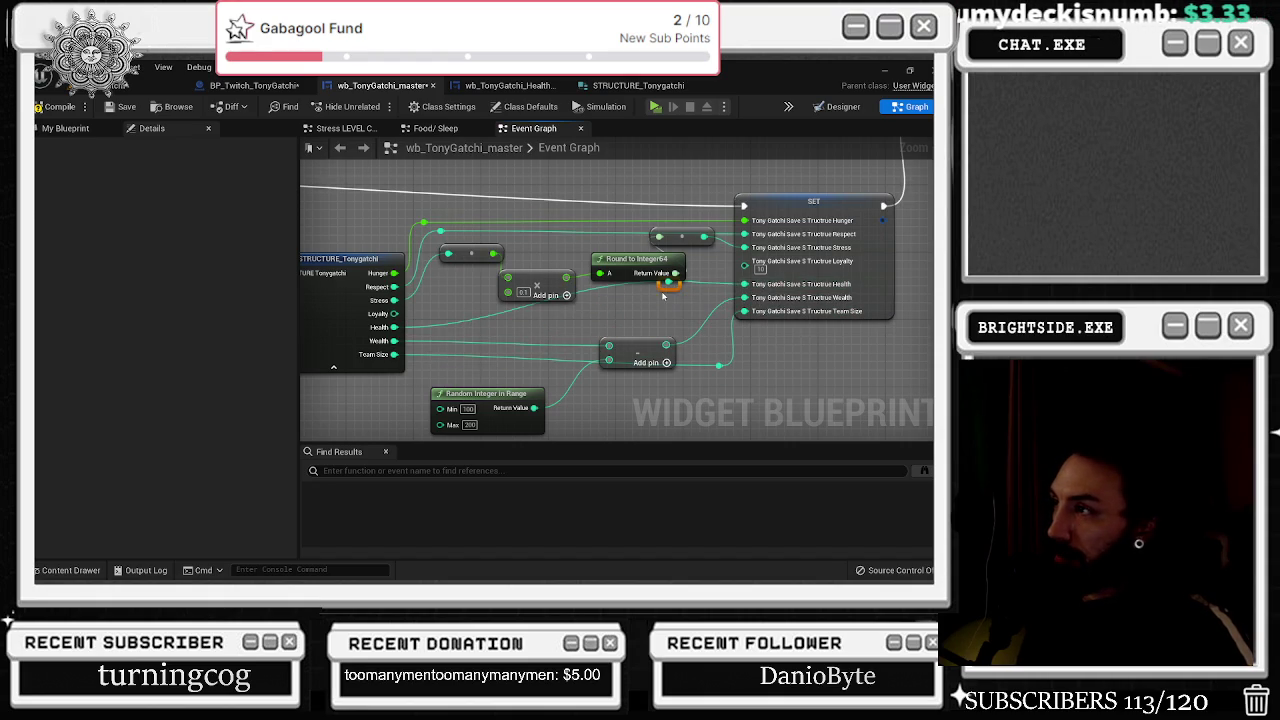
left_click_drag(664, 288, 673, 342)
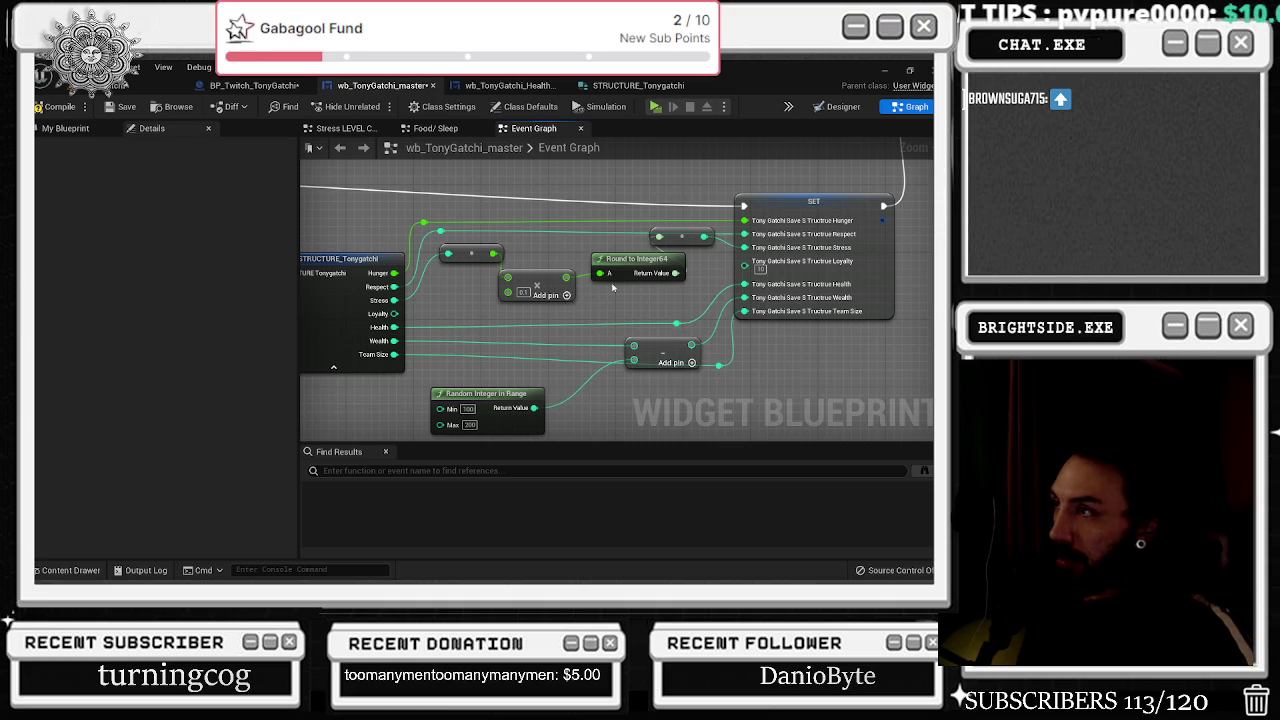
left_click_drag(805, 208, 813, 208)
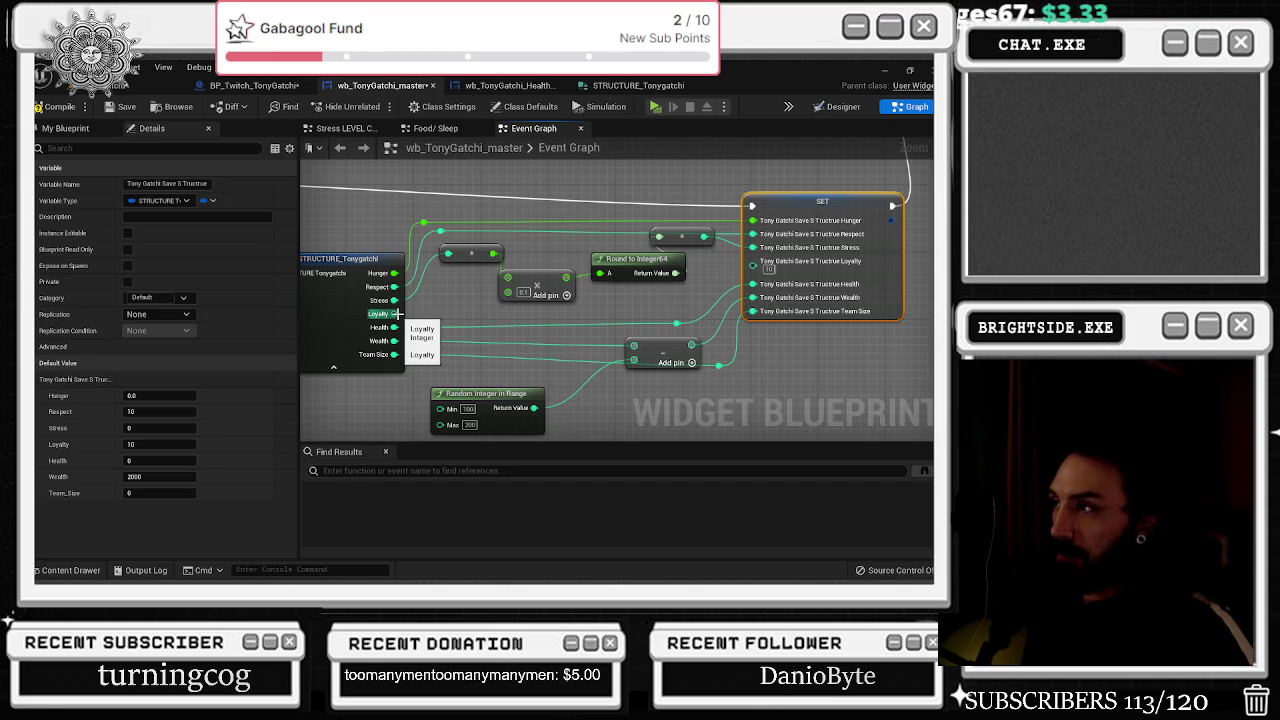
Shift the SET, Subtraction, Random Integer in Range, Round to Integer64 nodes and reroutes further right.
left_click_drag(645, 290, 565, 315)
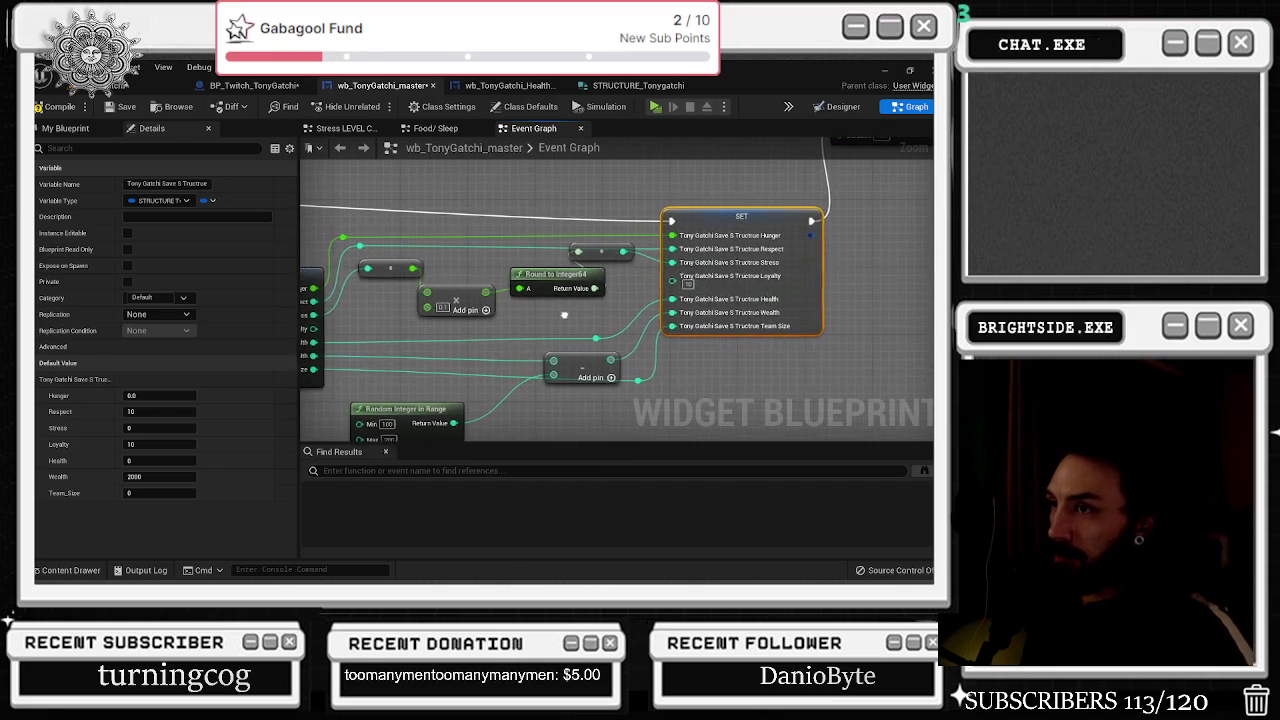
left_click_drag(727, 220, 791, 226)
left_click_drag(595, 254, 637, 254)
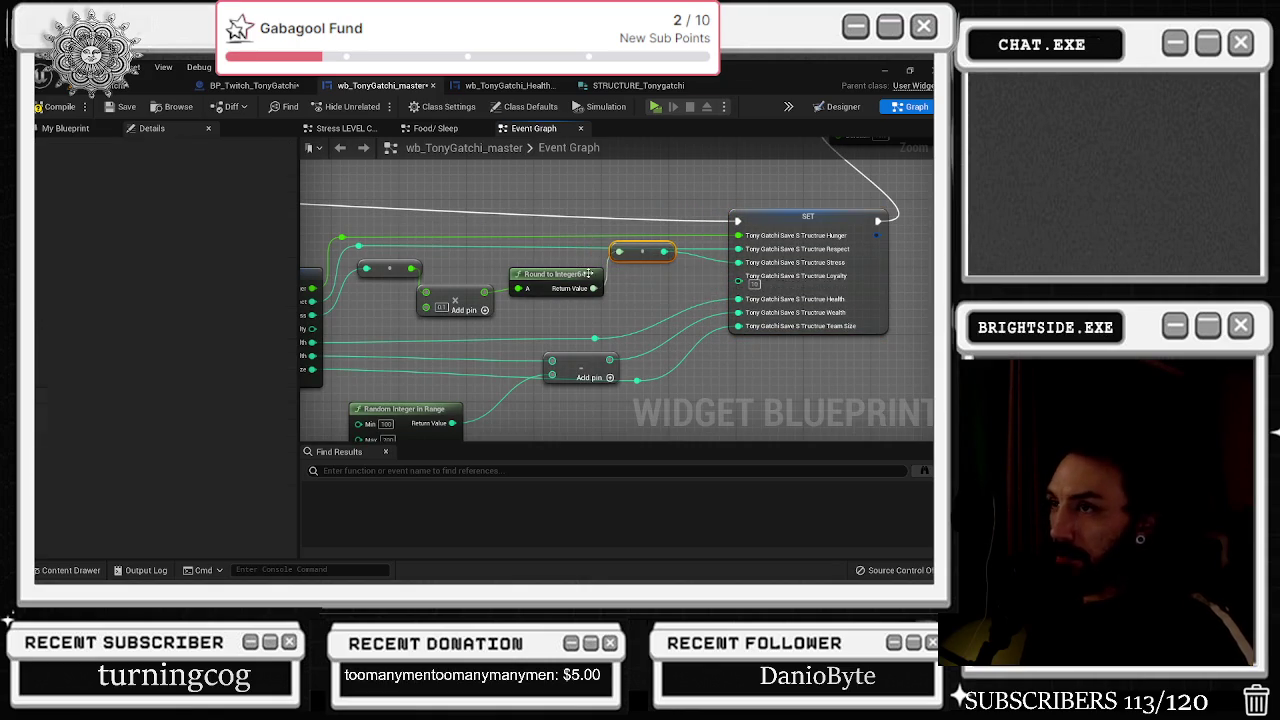
left_click_drag(553, 313, 619, 296)
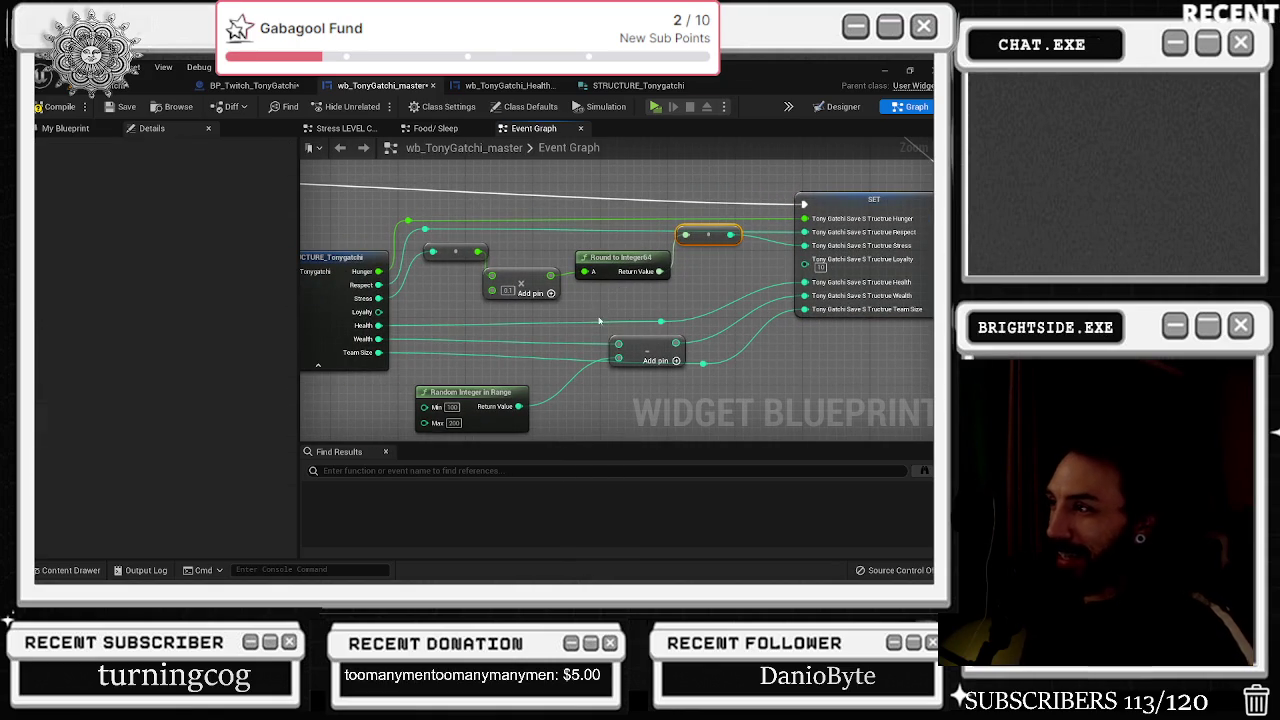
left_click_drag(646, 342, 655, 341)
left_click_drag(470, 392, 554, 398)
left_click_drag(614, 366, 569, 355)
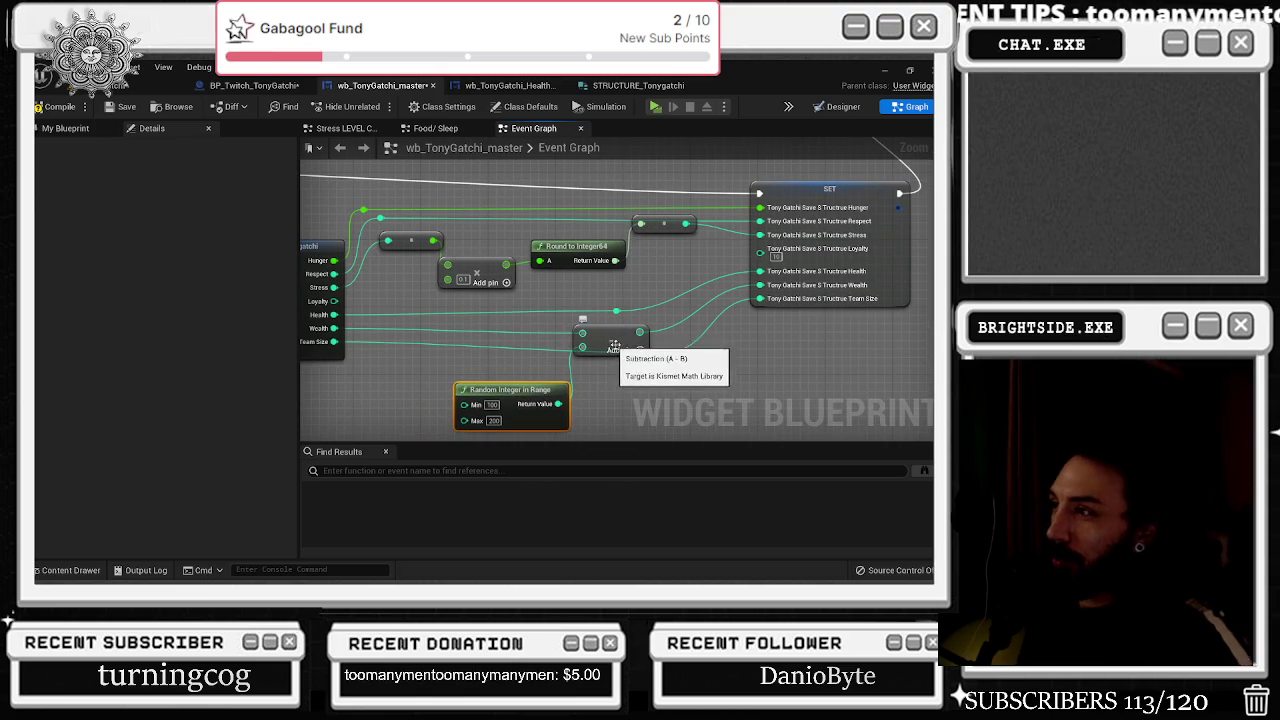
left_click_drag(658, 348, 703, 350)
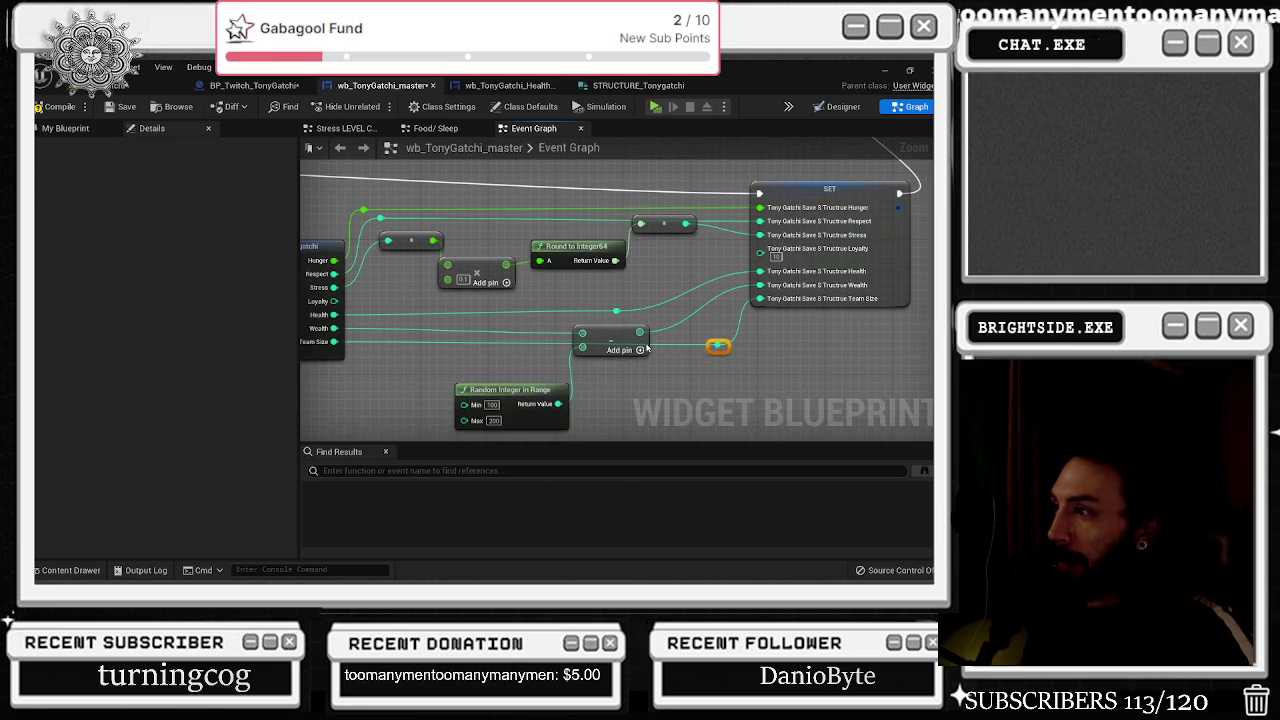
left_click_drag(572, 332, 709, 320)
mouse_move(458, 285)
left_mouse_down()
mouse_move(531, 288)
mouse_move(573, 242)
mouse_move(546, 271)
left_mouse_up()
left_click_drag(543, 316, 621, 256)
left_click(560, 345)
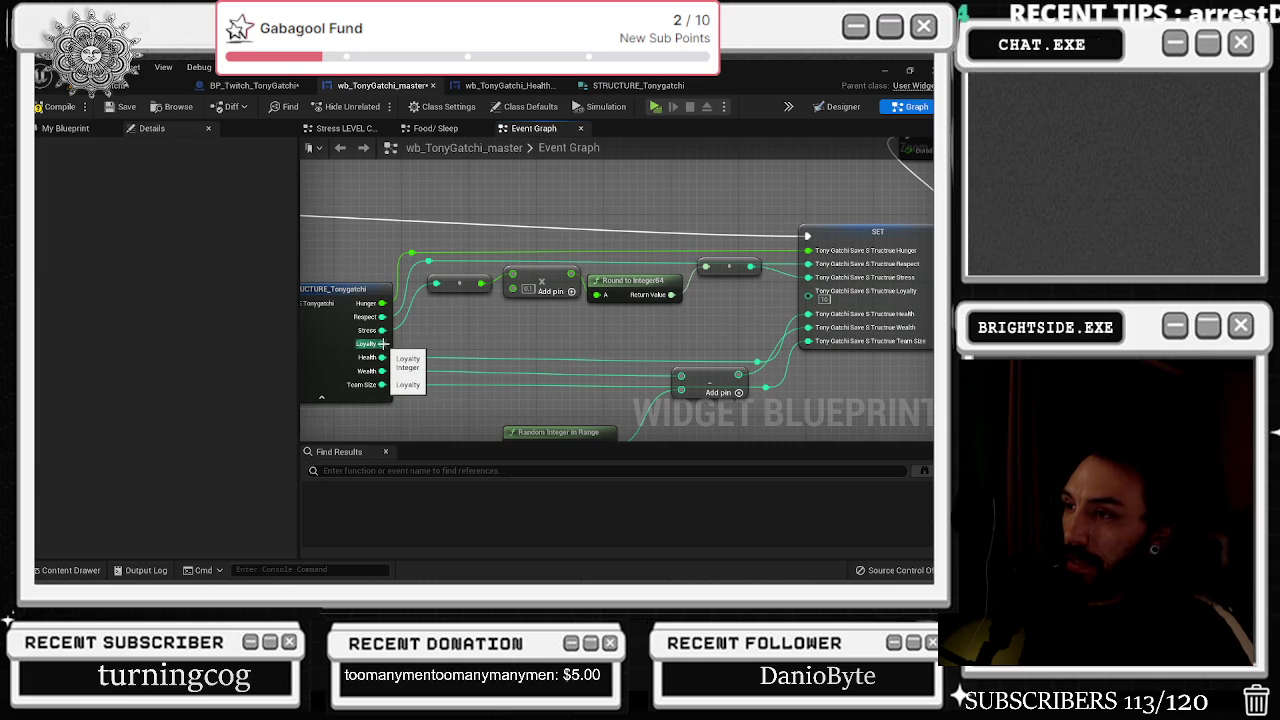
left_click_drag(383, 343, 435, 344)
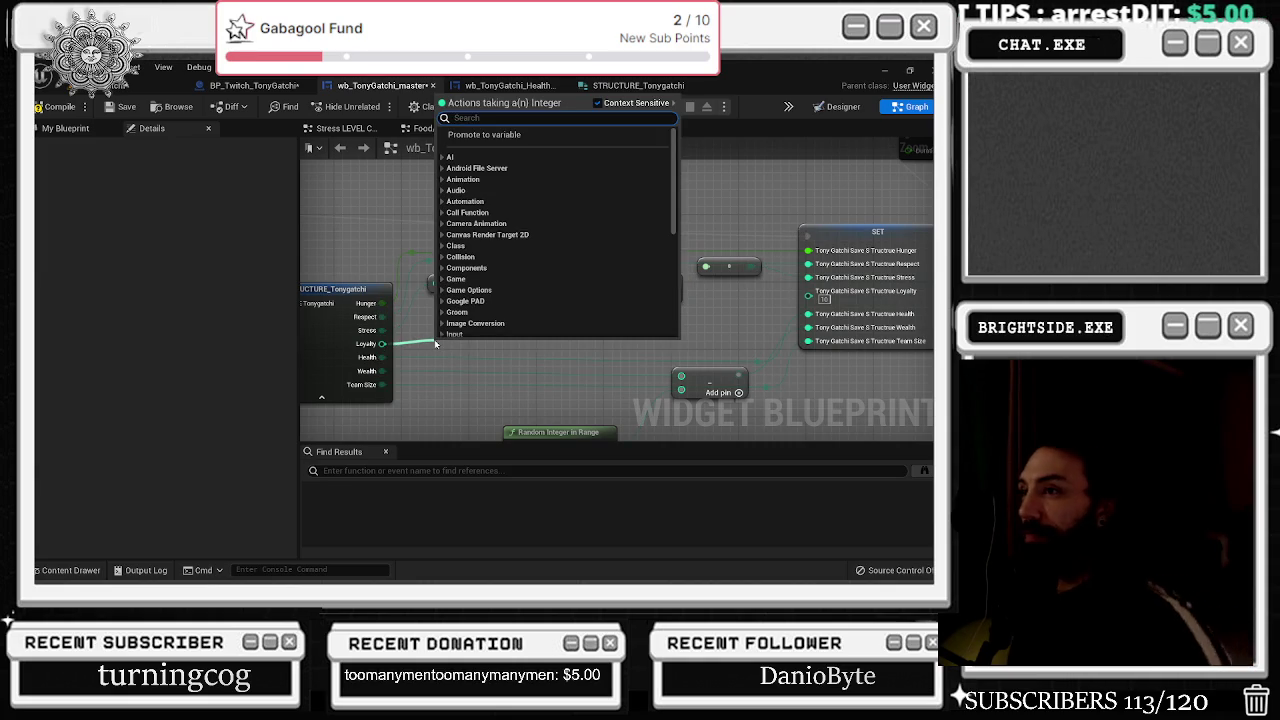
type("clamp")
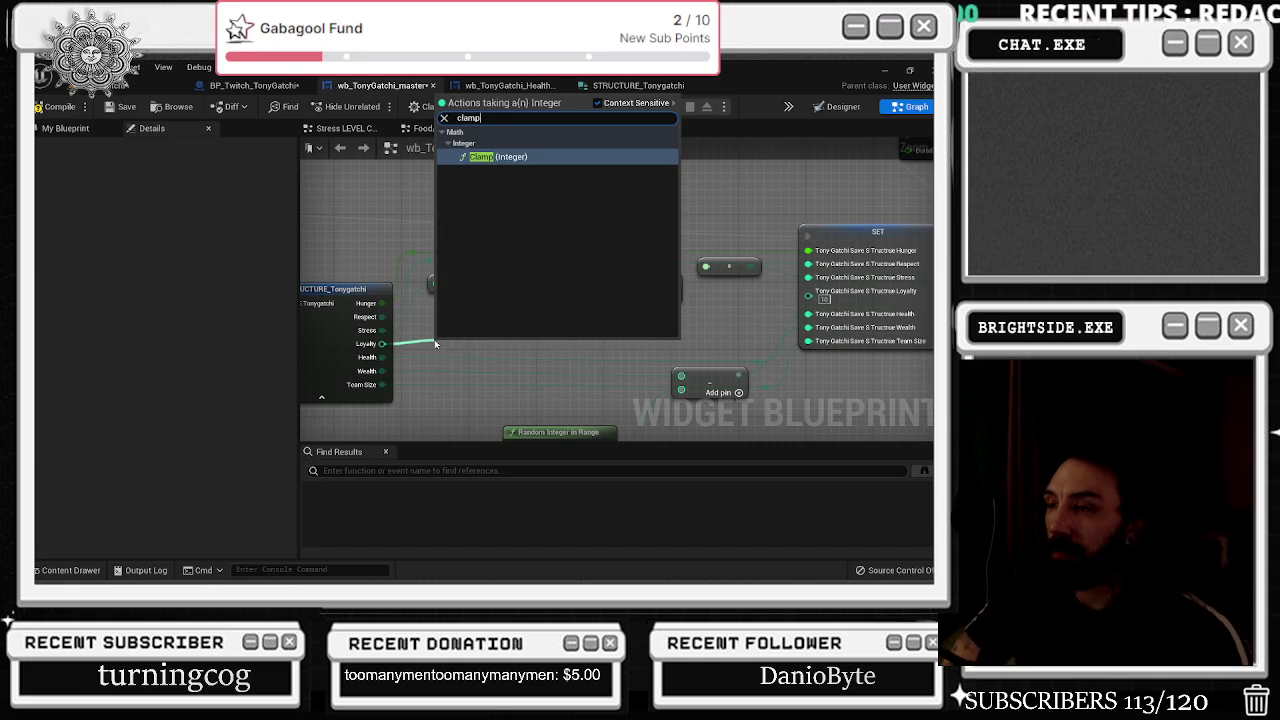
key("Return")
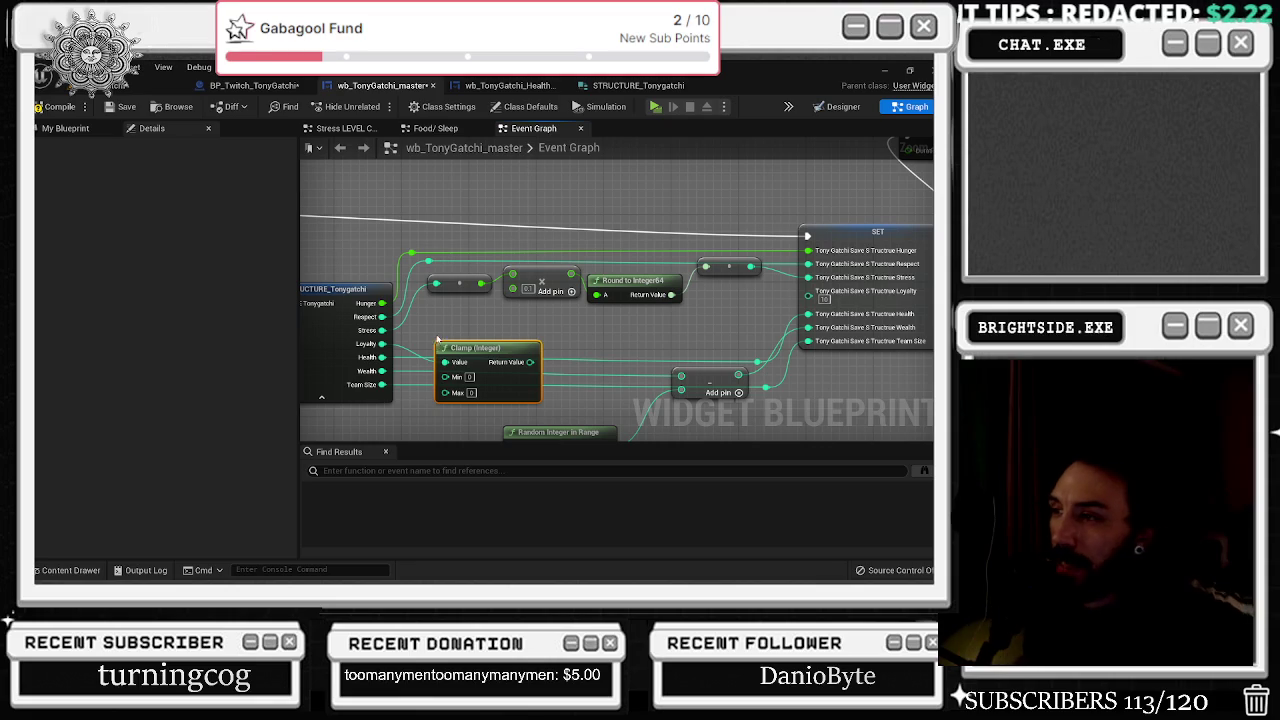
key("Delete")
left_click_drag(382, 343, 428, 343)
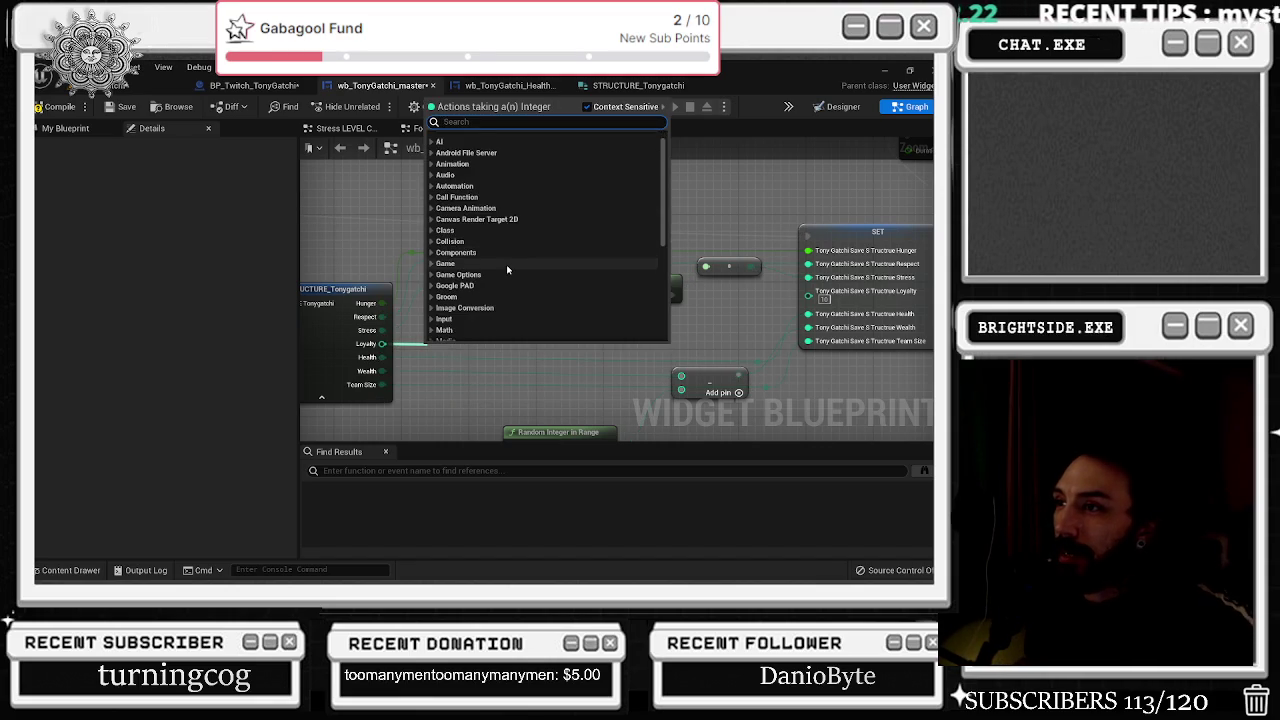
scroll(490, 276, "down", 5)
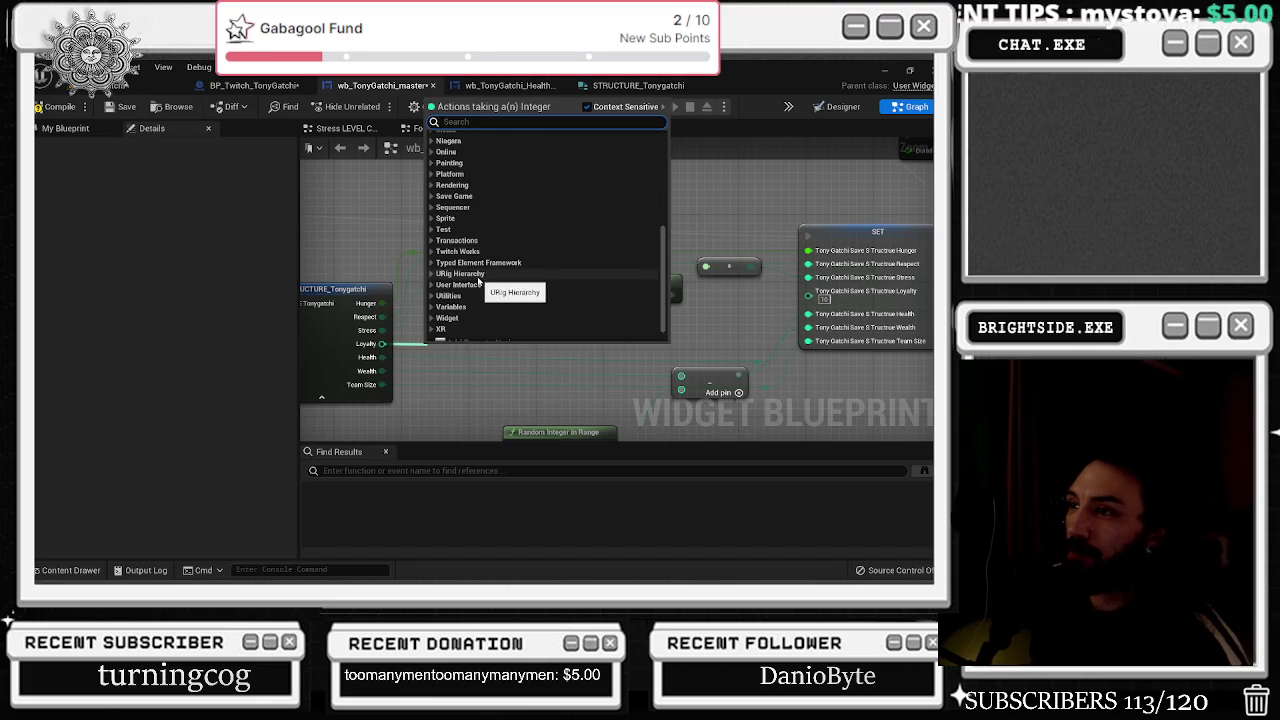
left_click(470, 306)
scroll(479, 290, "down", 2)
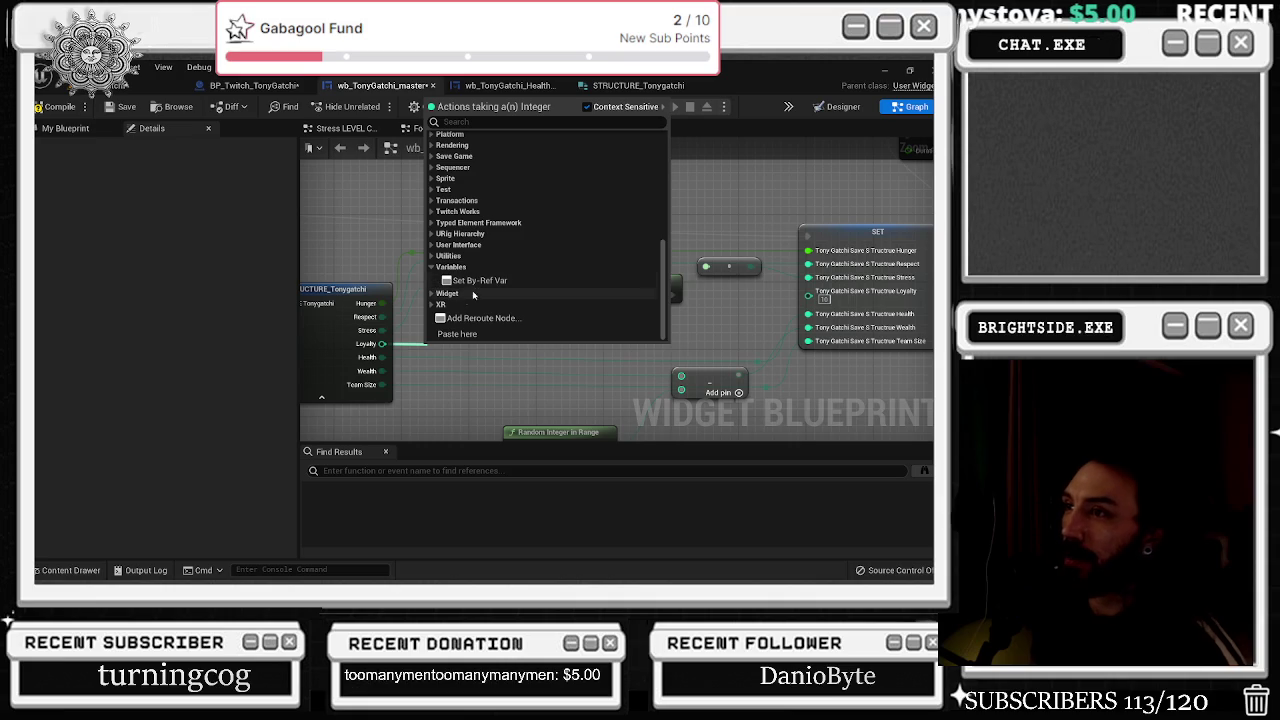
scroll(487, 286, "up", 3)
scroll(487, 286, "up", 5)
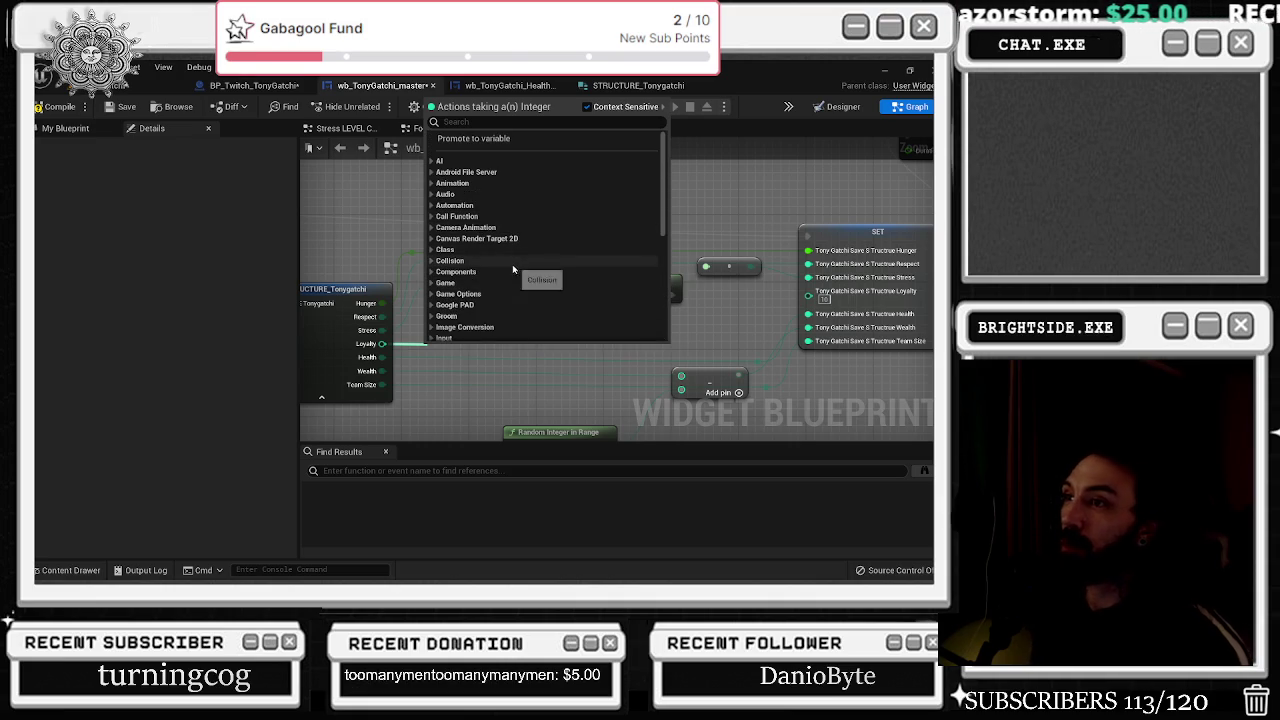
scroll(513, 270, "down", 2)
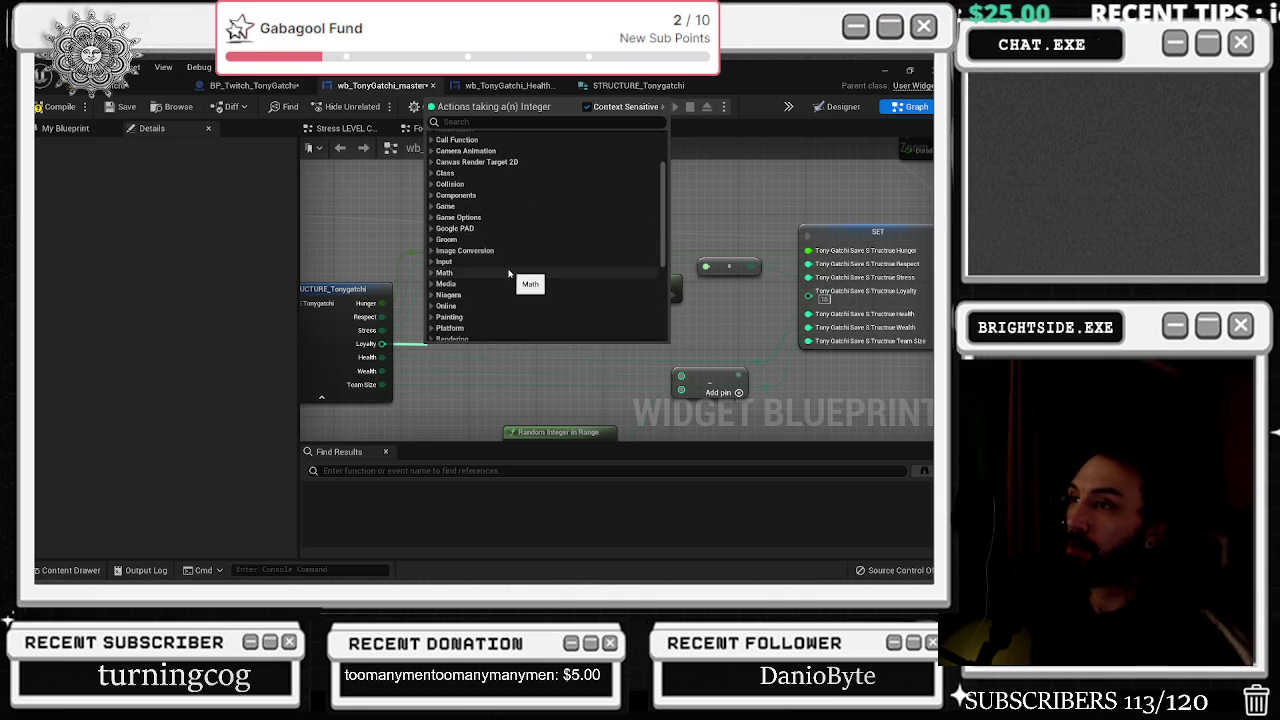
left_click(433, 273)
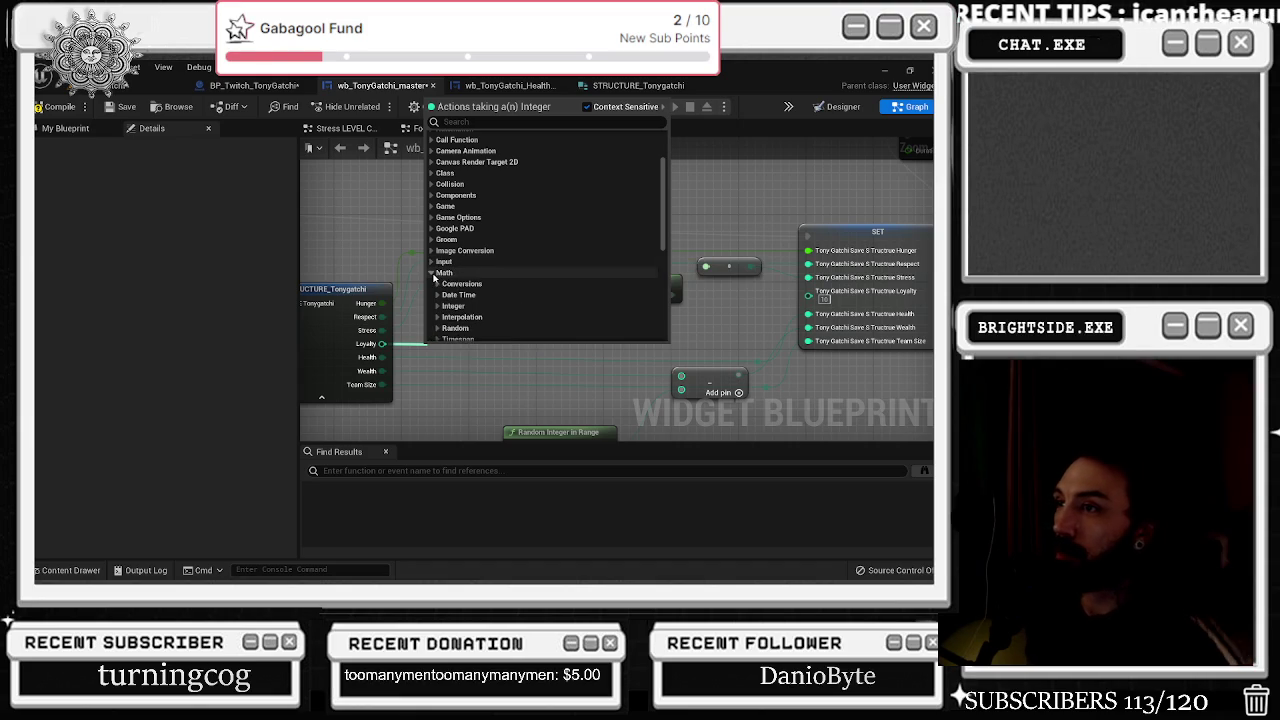
left_click(439, 306)
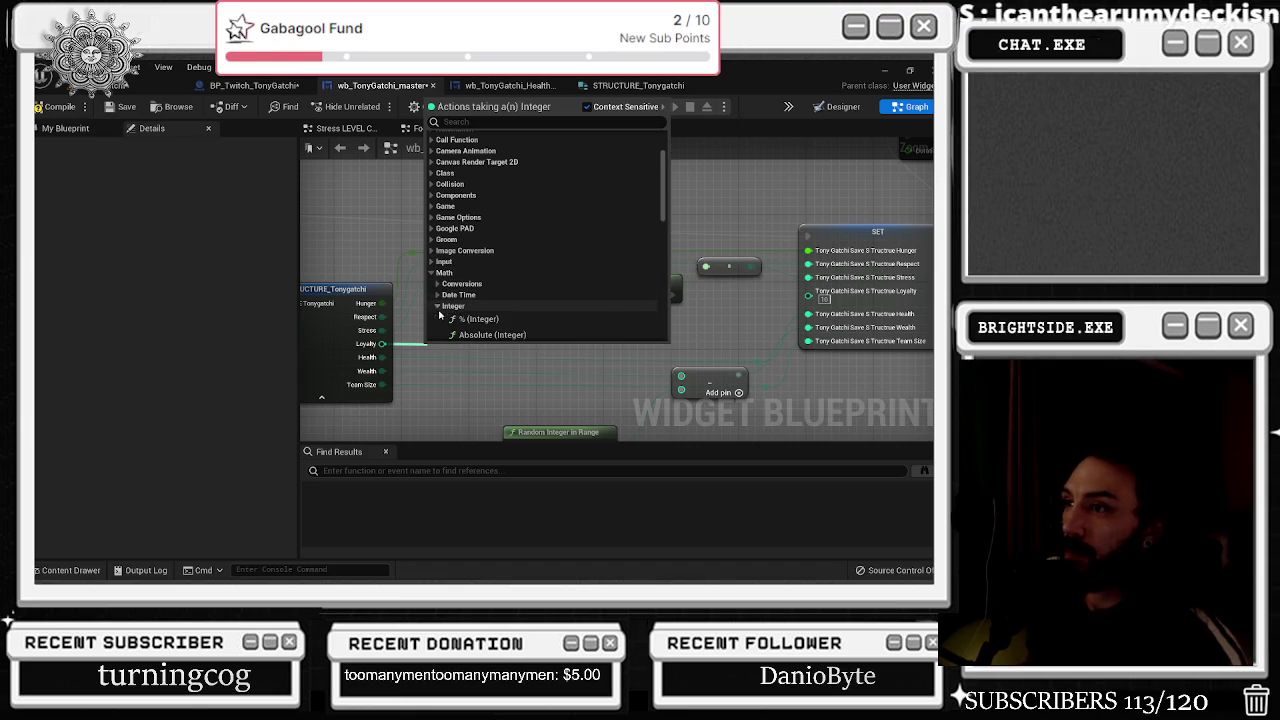
scroll(533, 288, "down", 4)
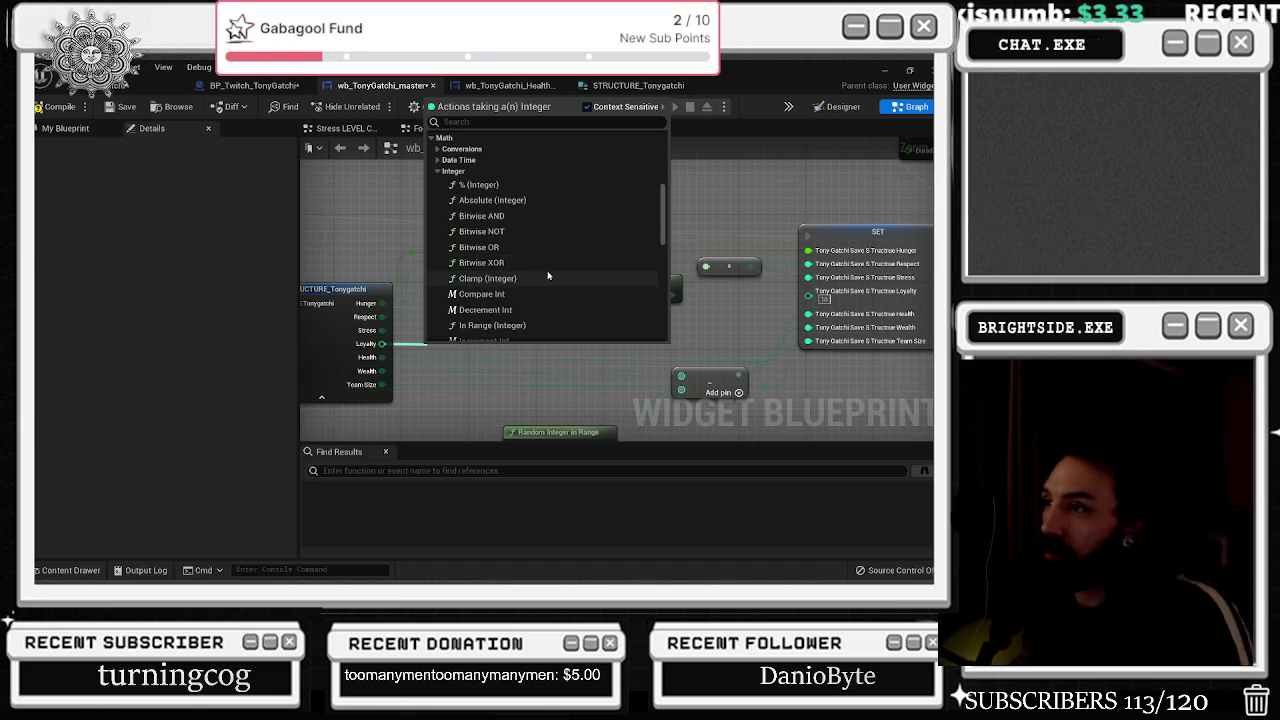
scroll(548, 275, "down", 1)
scroll(548, 275, "down", 2)
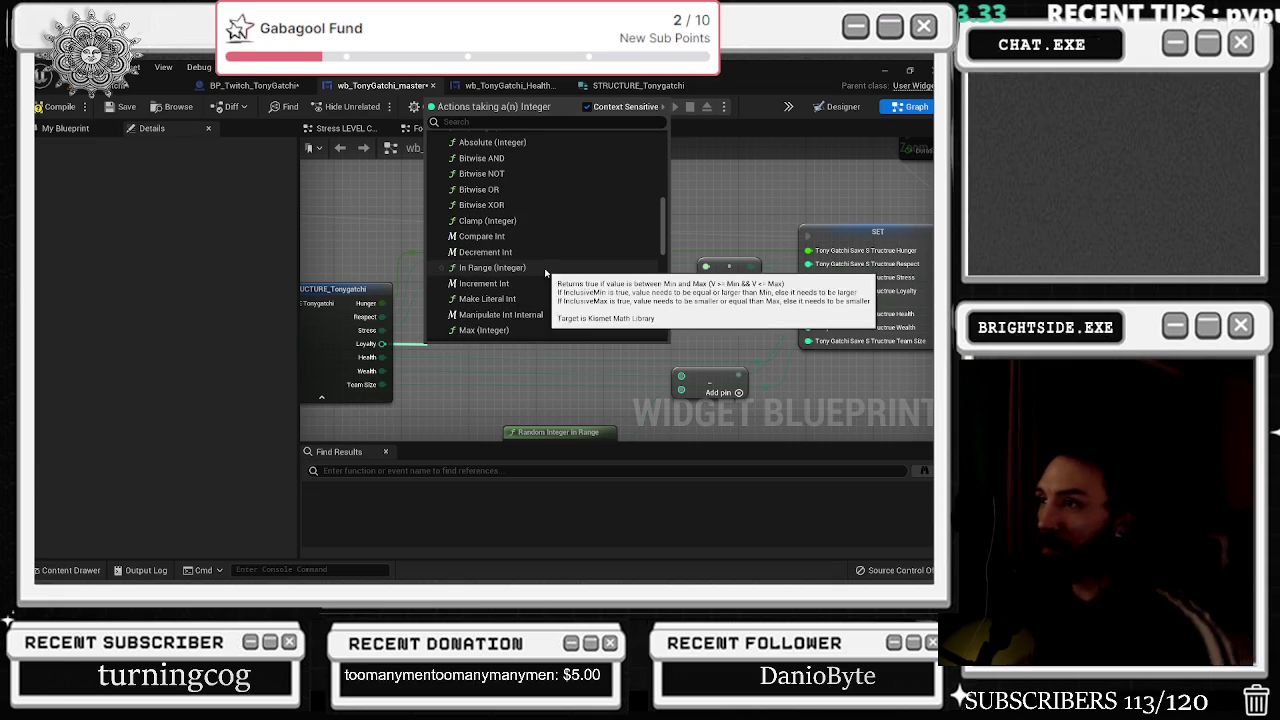
scroll(508, 310, "down", 2)
scroll(510, 311, "down", 2)
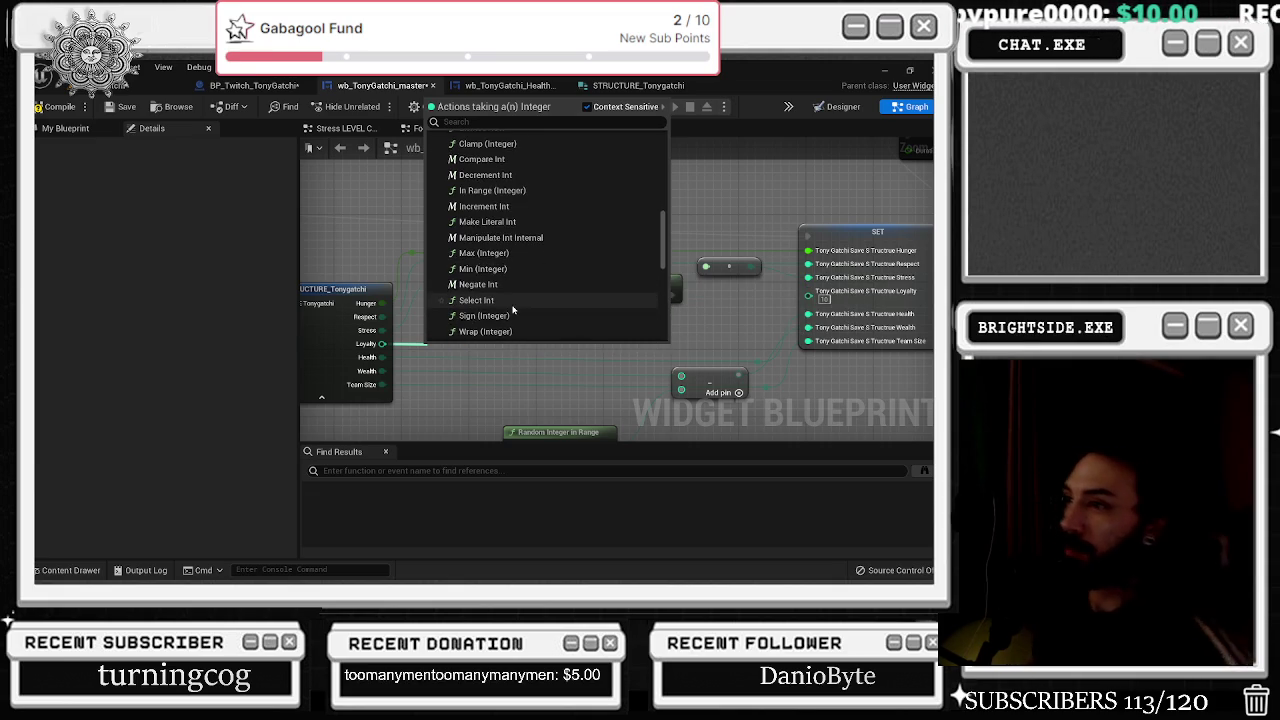
scroll(513, 310, "down", 1)
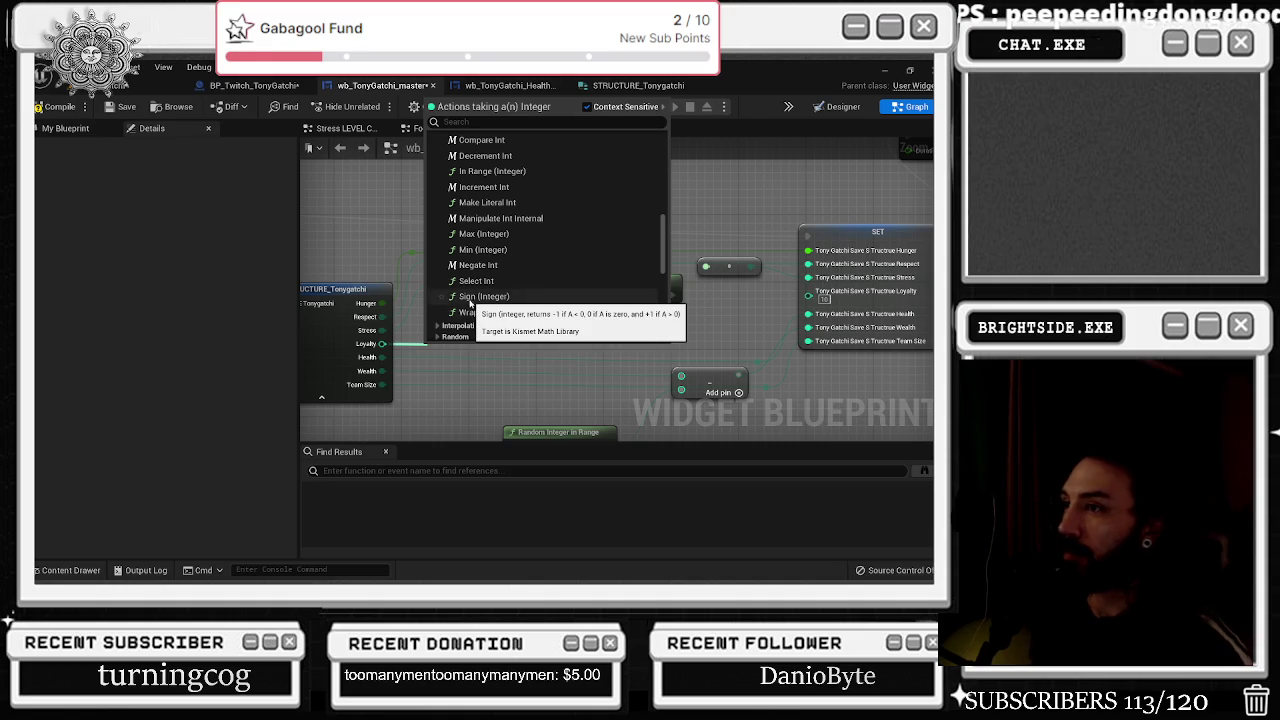
left_click(437, 384)
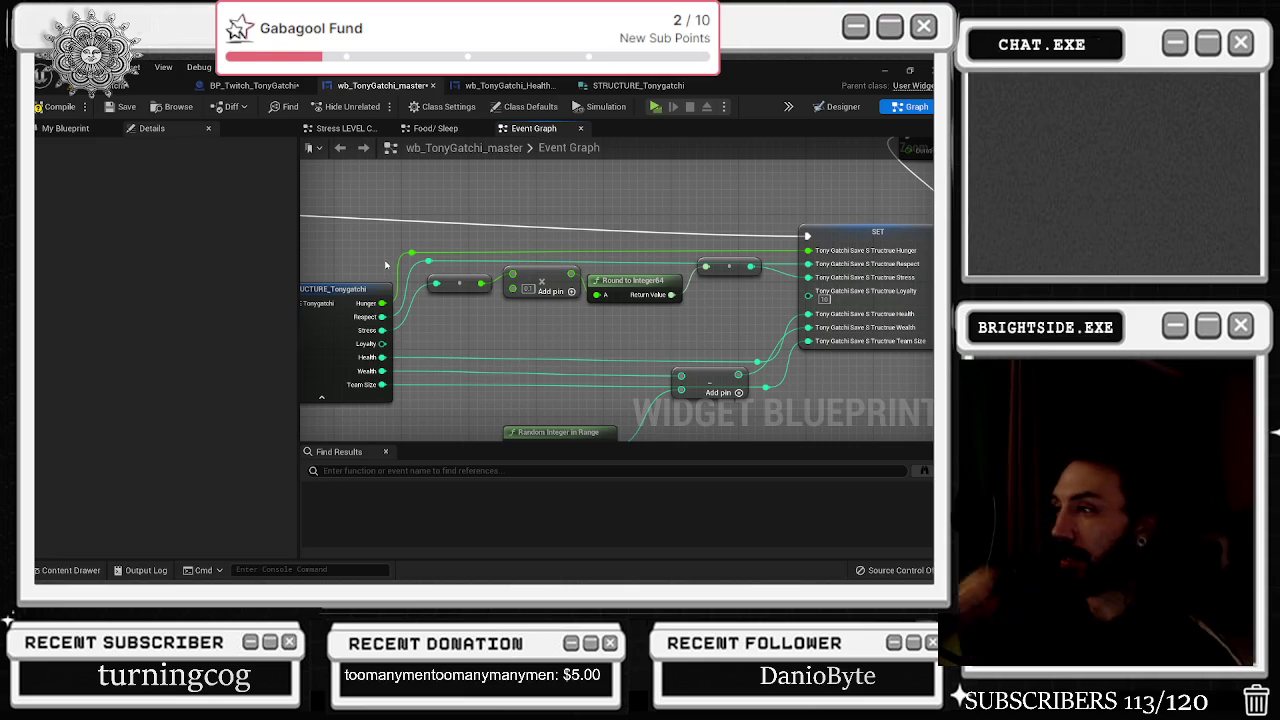
Pull trial wires from the Loyalty pin and select the conversion, multiply and rounding nodes.
mouse_move(382, 343)
left_mouse_down()
mouse_move(405, 372)
mouse_move(426, 342)
left_mouse_up()
left_click(398, 291)
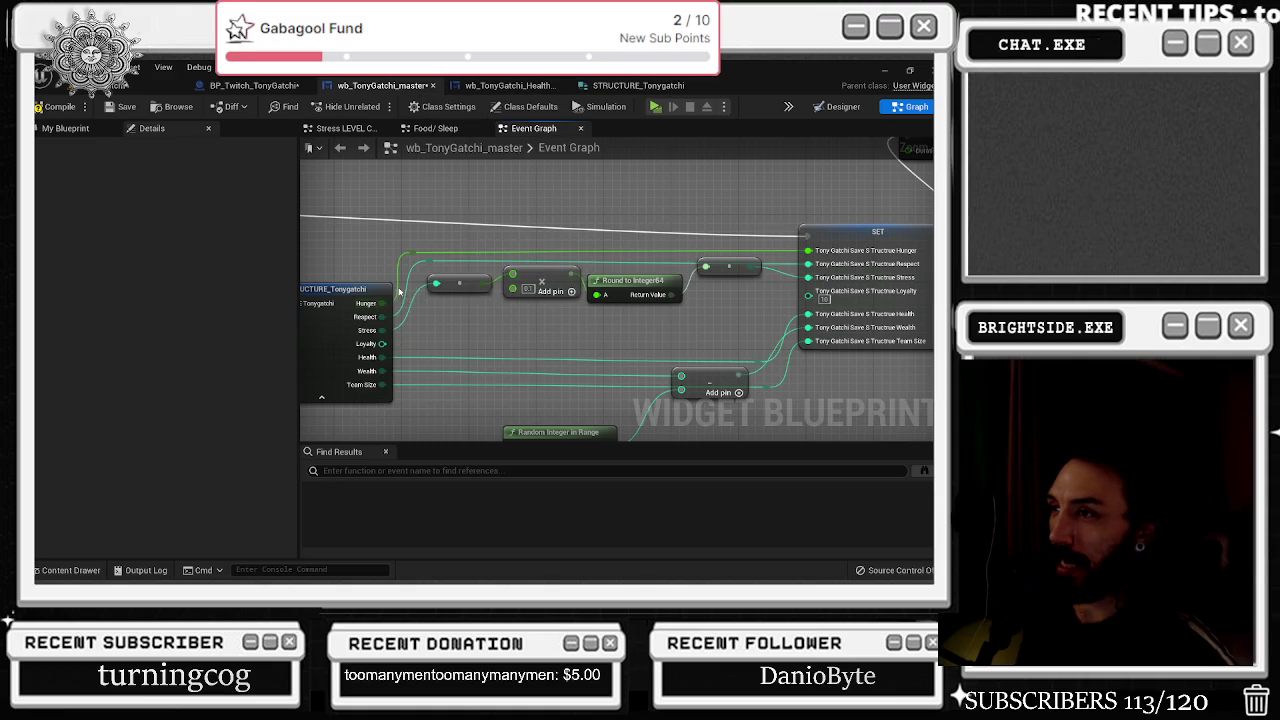
left_click(470, 285)
left_click_drag(474, 287, 590, 290)
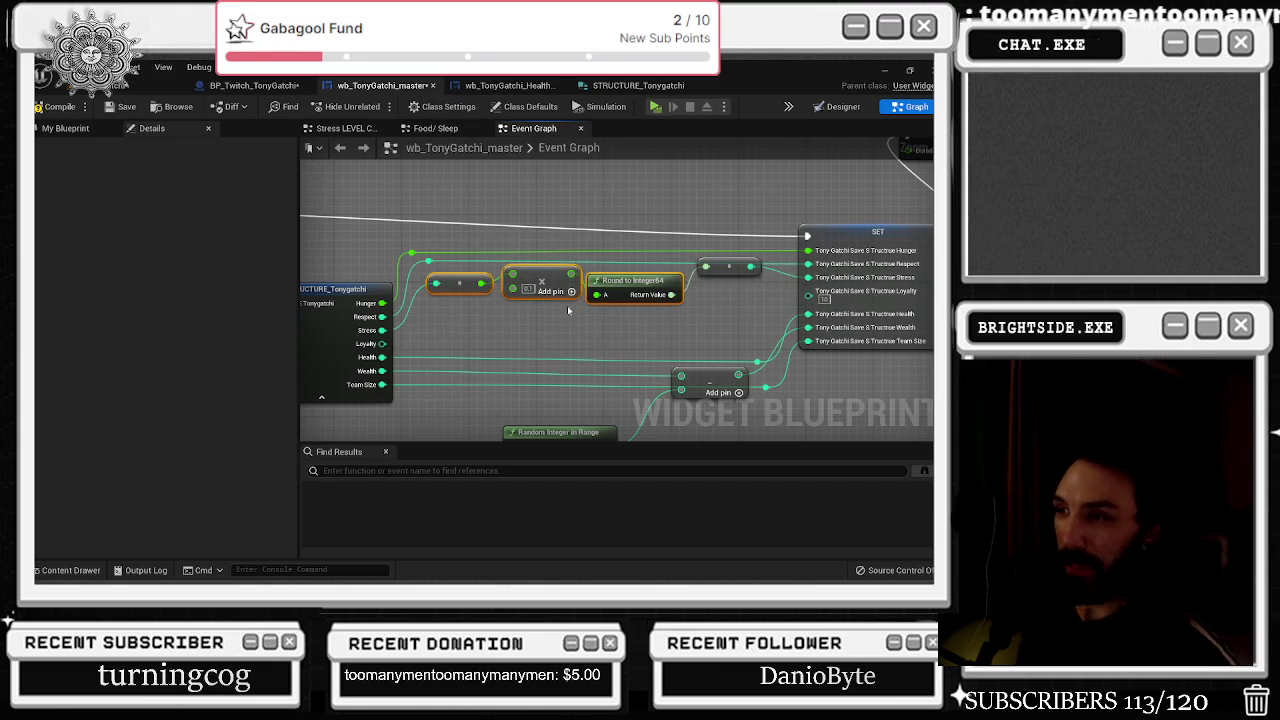
left_click(386, 350)
left_click_drag(382, 343, 461, 336)
left_click(489, 307)
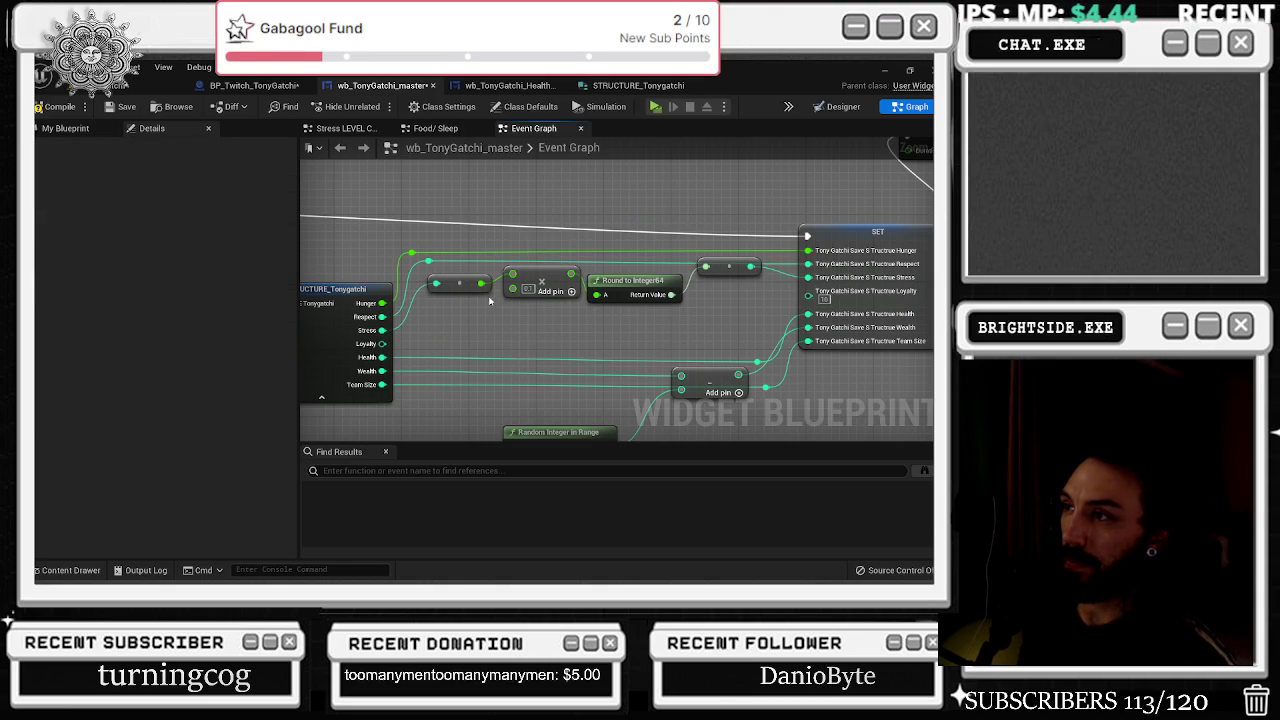
Add a general Select node wired from Loyalty, position it, and add an option pin.
left_click_drag(385, 343, 433, 347)
type("selec")
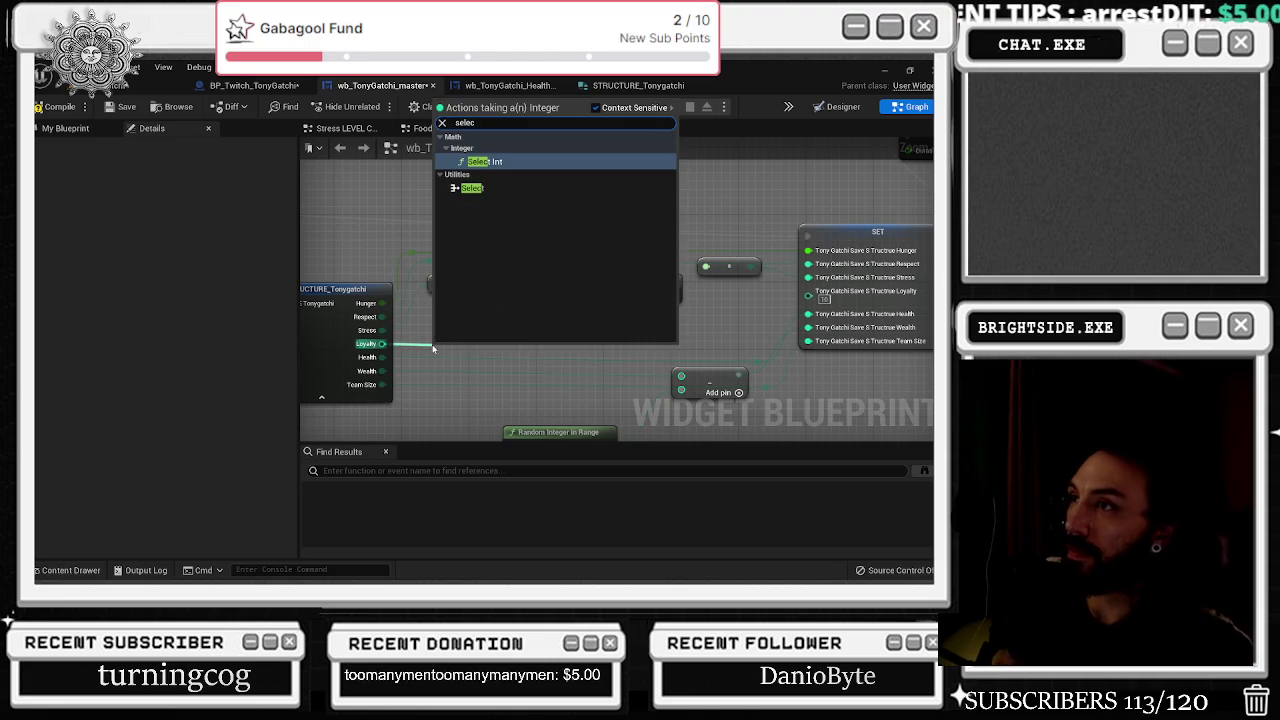
key("Down")
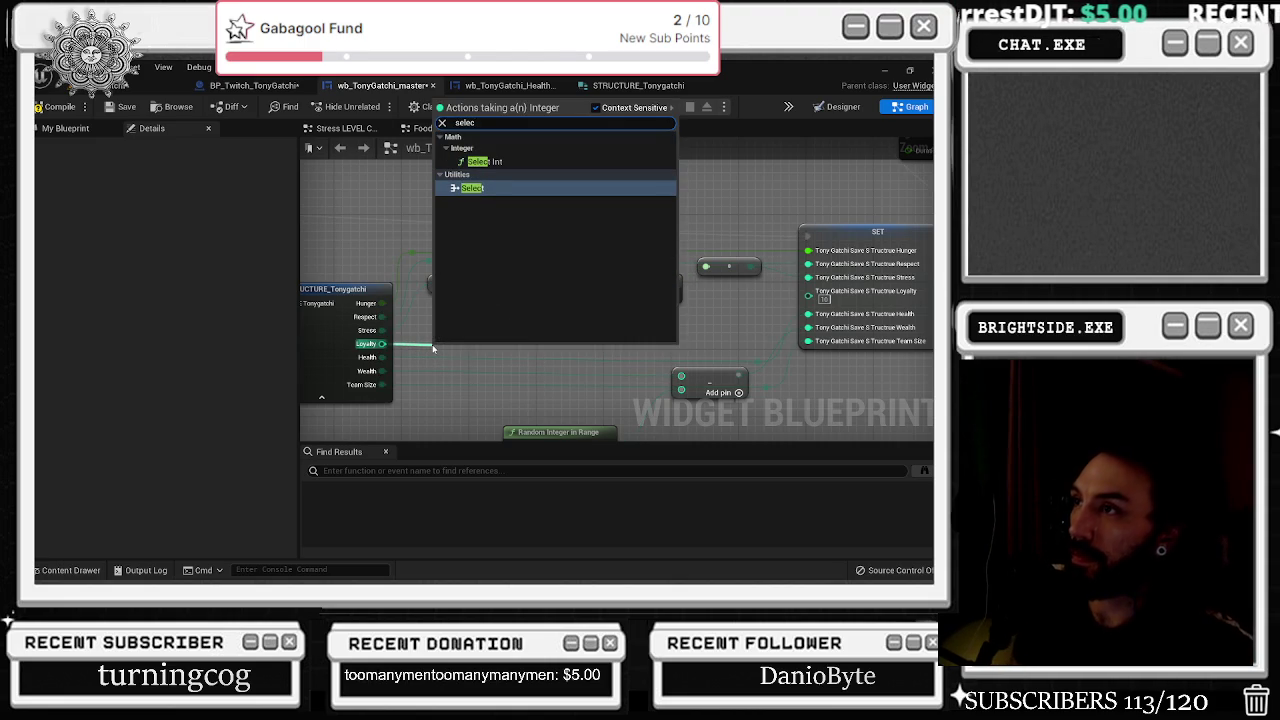
key("Return")
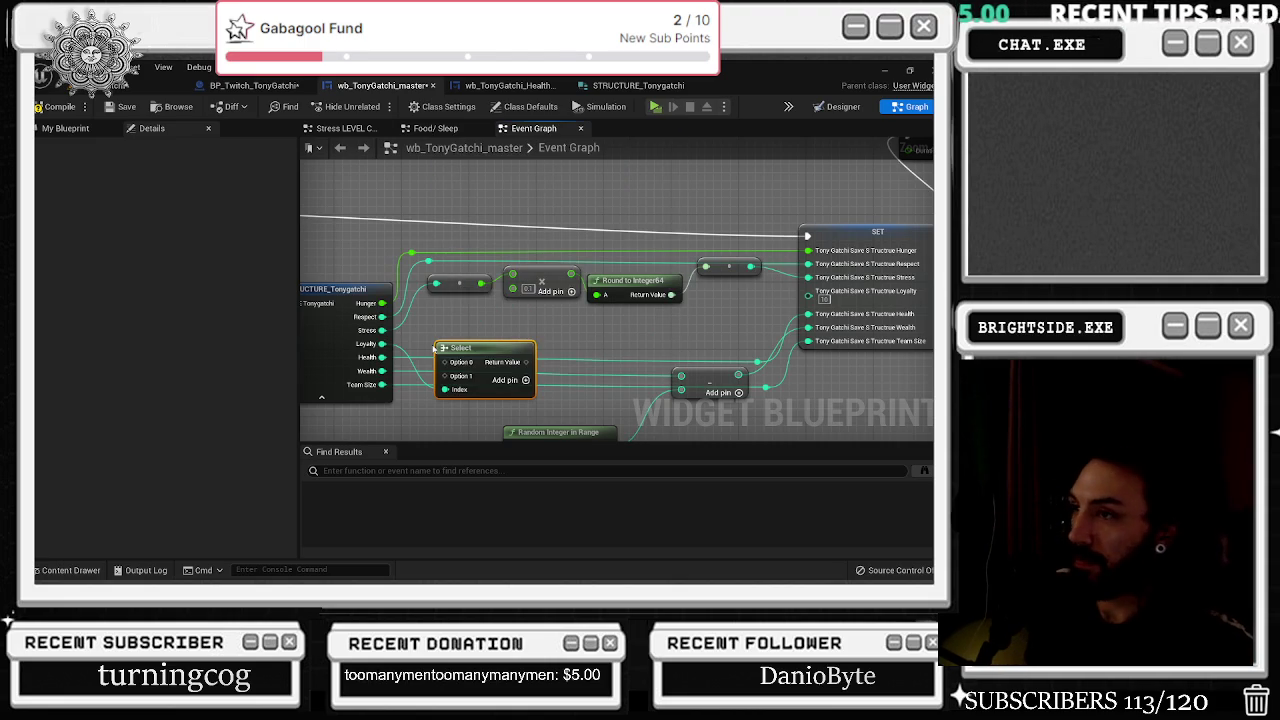
left_click_drag(483, 346, 500, 322)
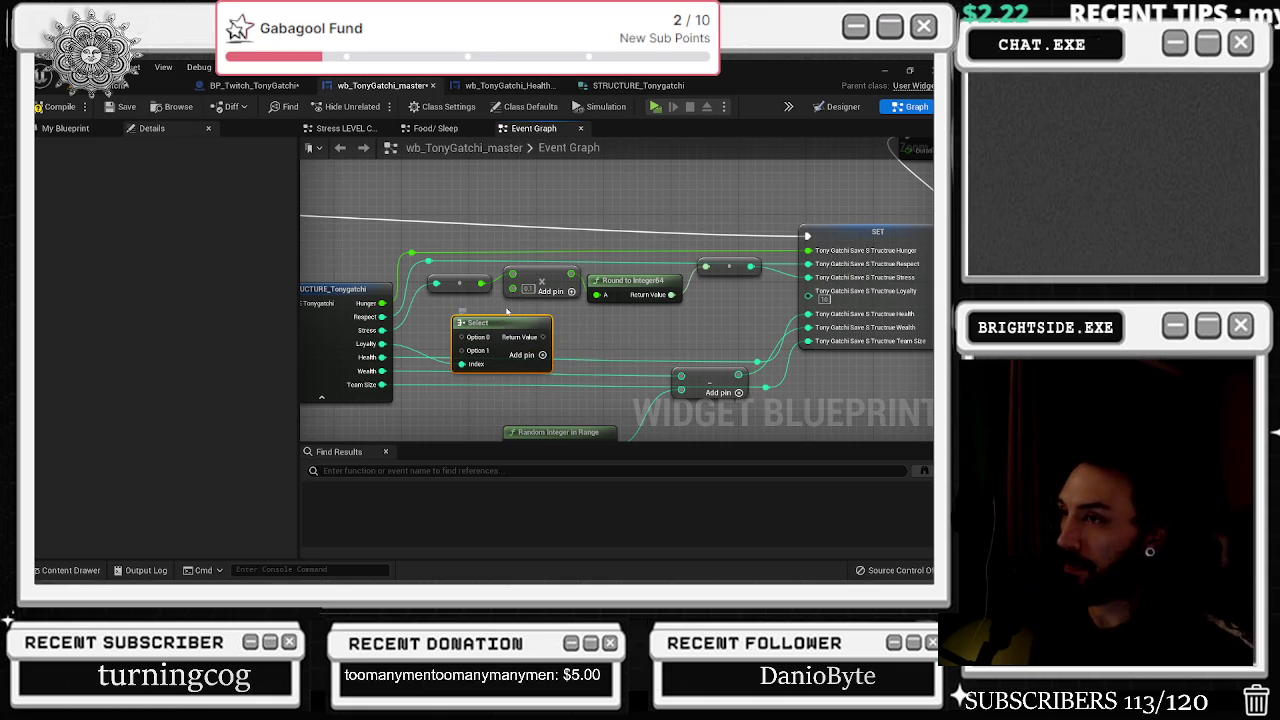
left_click_drag(500, 322, 483, 314)
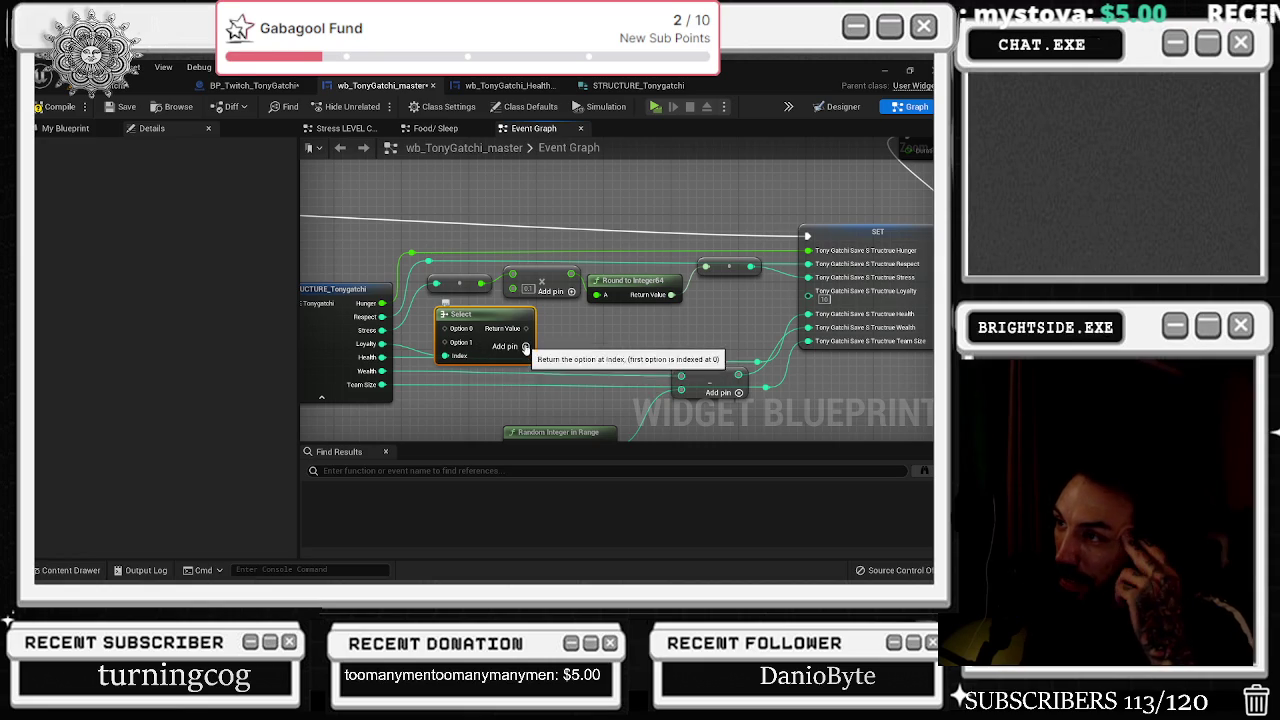
left_click(525, 346)
Add several more option pins to the Select node.
left_click(525, 346)
left_click(525, 346)
left_click(525, 346)
left_click(525, 346)
left_click(525, 346)
left_click(525, 346)
scroll(537, 349, "down", 1)
scroll(537, 349, "down", 1)
Shift the Random Integer in Range, subtraction, reroute and SET nodes right.
left_click_drag(529, 325, 651, 405)
left_click_drag(615, 342, 621, 342)
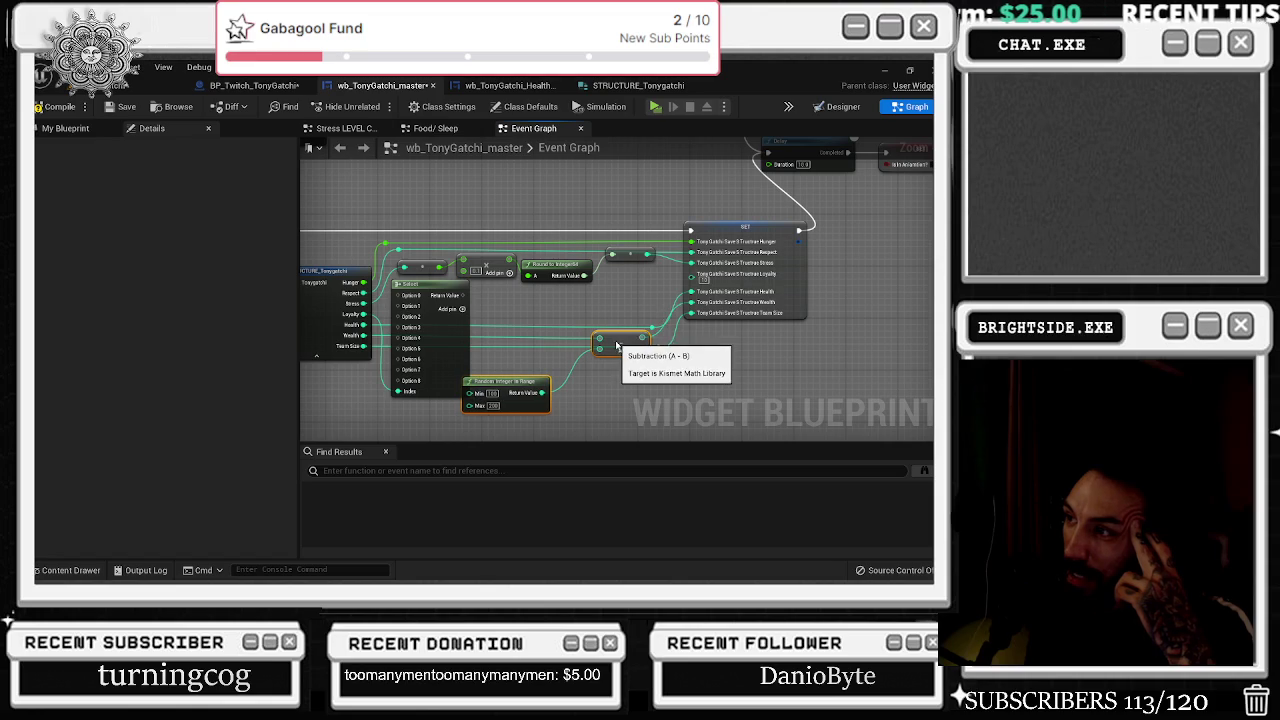
left_click_drag(600, 300, 753, 355)
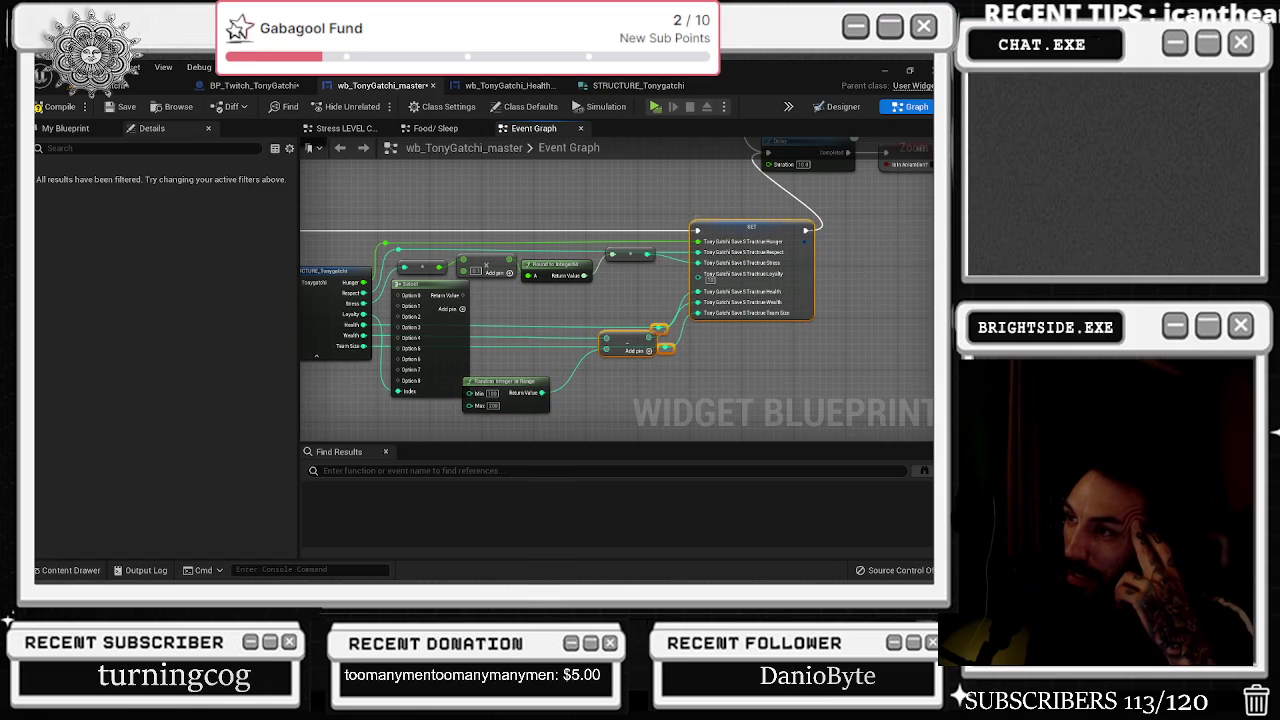
scroll(428, 352, "up", 2)
left_click_drag(530, 387, 560, 387)
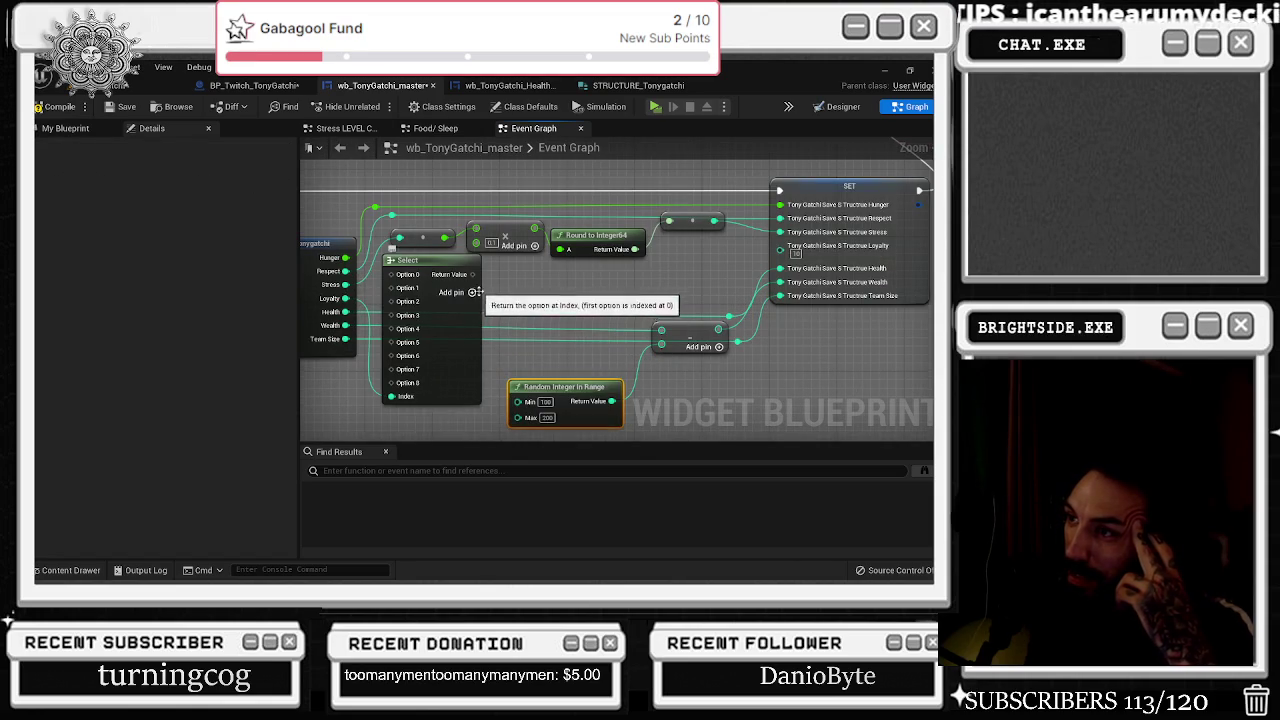
Add option pins until the Select node reaches Option 10.
left_click(471, 292)
mouse_move(455, 347)
left_mouse_down()
mouse_move(460, 364)
mouse_move(468, 357)
left_mouse_up()
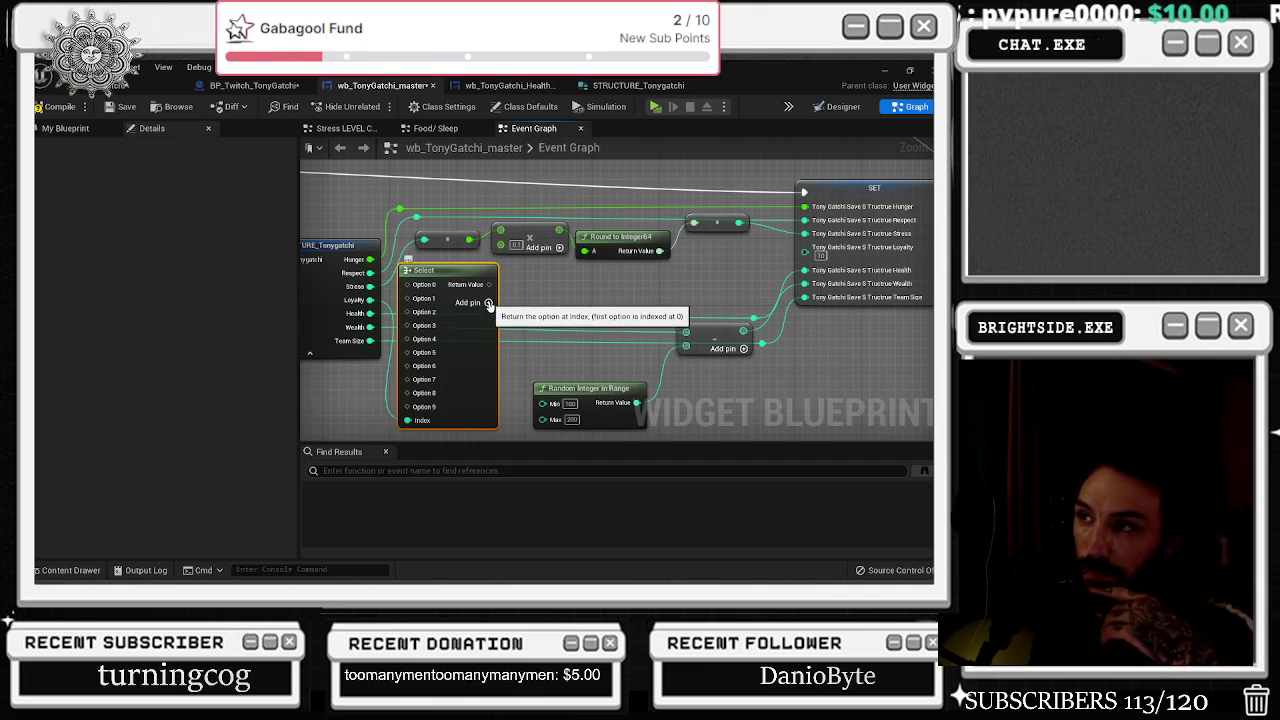
left_click(488, 304)
Move the Select node below the others and Random Integer in Range up beside Round.
left_click_drag(481, 347, 509, 327)
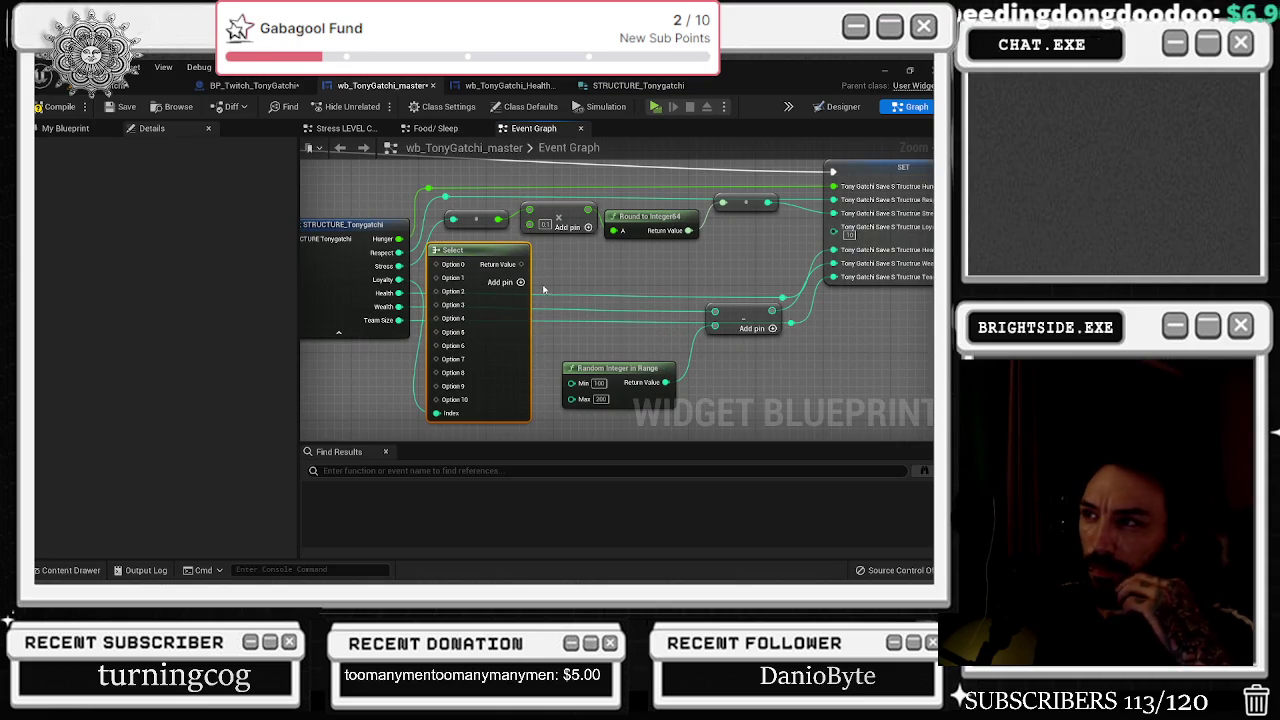
left_click_drag(556, 281, 498, 309)
mouse_move(436, 279)
left_mouse_down()
mouse_move(452, 280)
mouse_move(447, 314)
mouse_move(668, 355)
mouse_move(759, 353)
left_mouse_up()
scroll(452, 279, "down", 2)
left_click_drag(543, 333, 552, 257)
left_click_drag(395, 240, 558, 214)
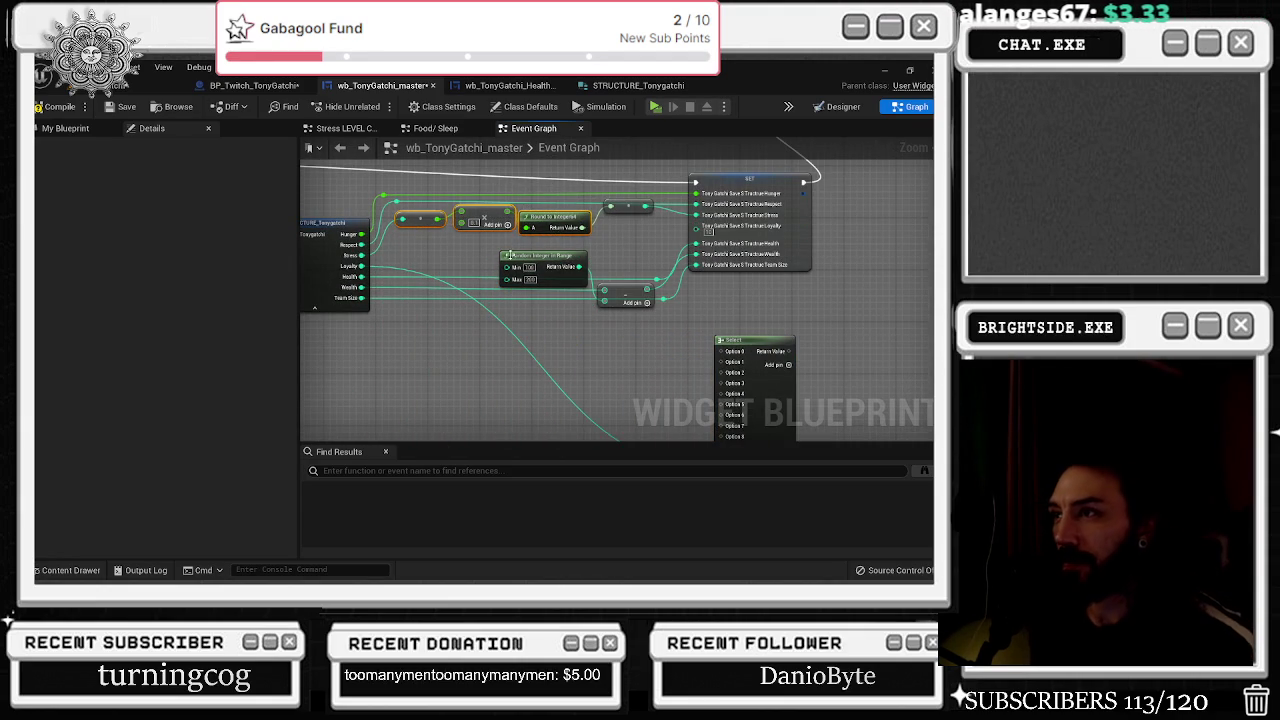
left_click(477, 240)
Paste the copied Multiply and Round to Integer64 pair and wire its result into Select's Index.
left_click_drag(581, 367, 498, 244)
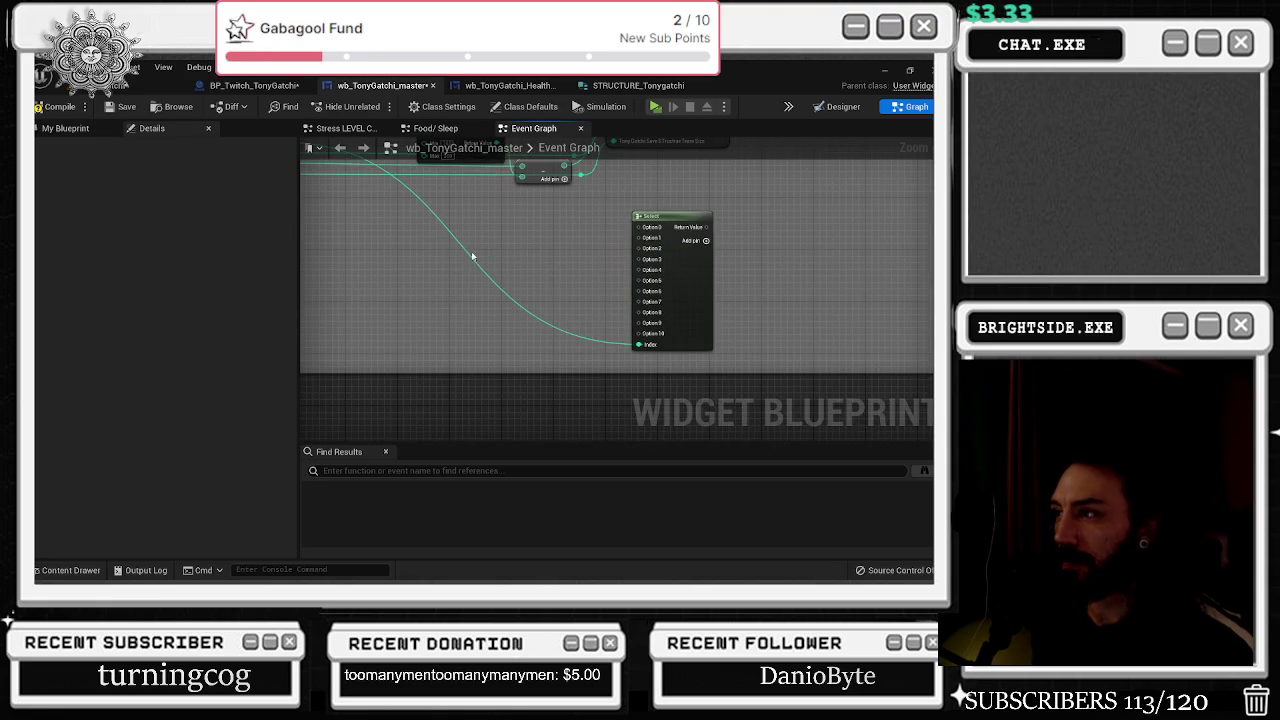
key("ctrl+v")
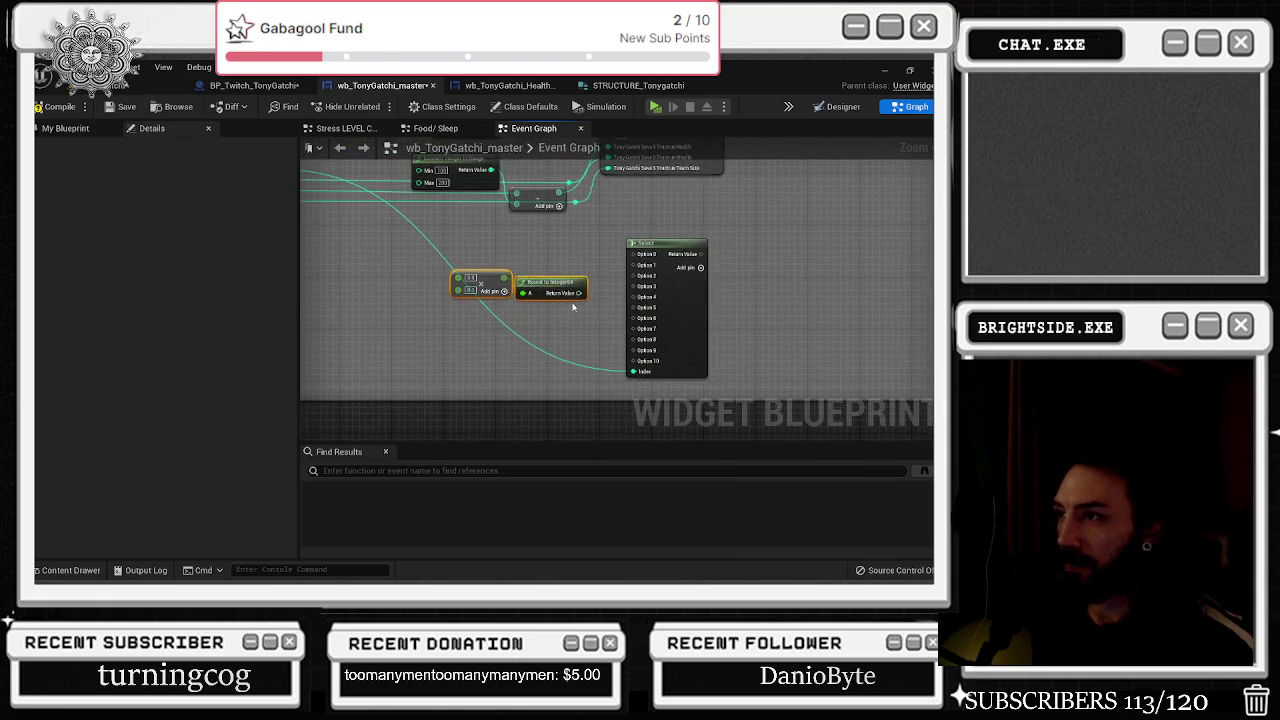
scroll(585, 296, "up", 1)
left_click_drag(585, 292, 641, 377)
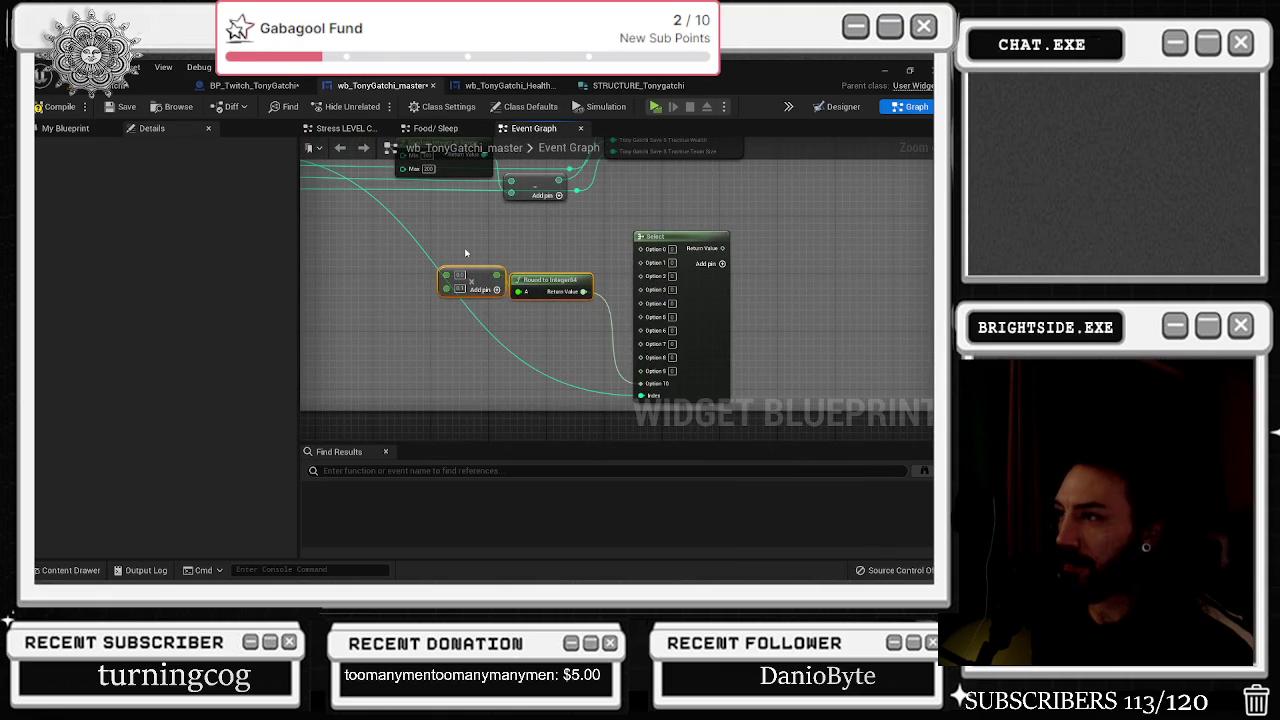
left_click_drag(543, 293, 565, 345)
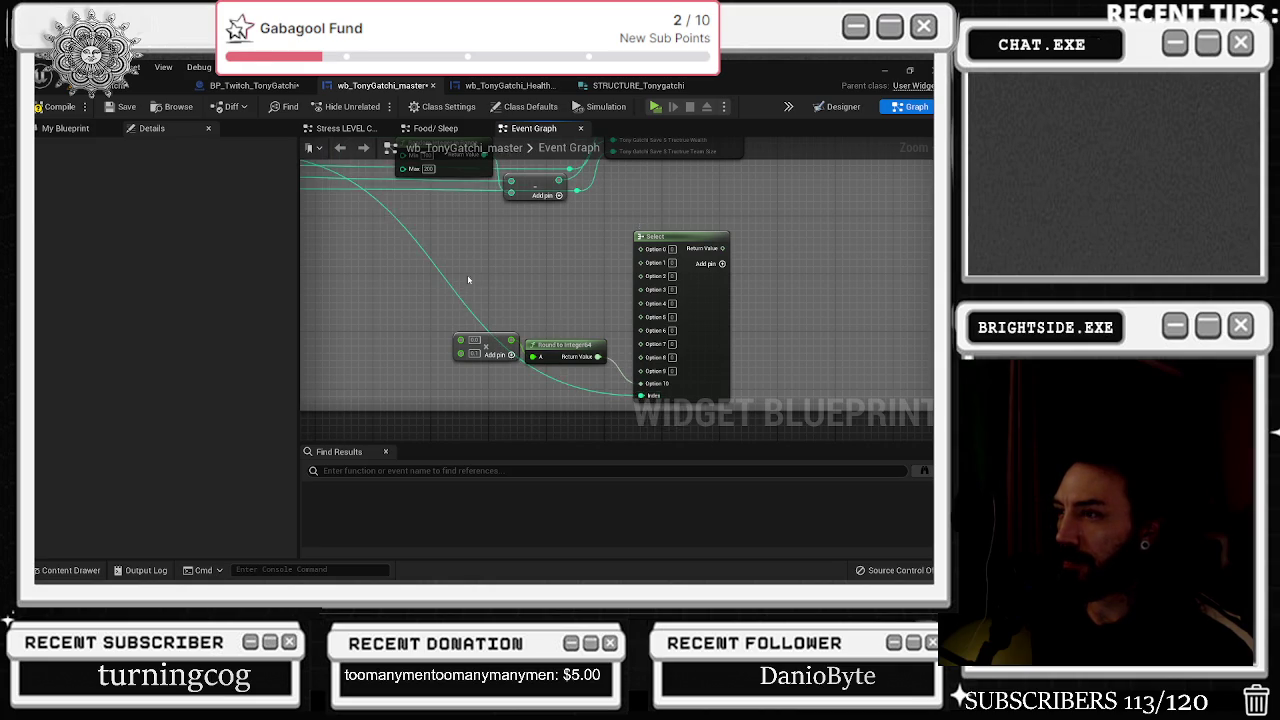
key("ctrl+z")
Add trial Select and Select Int nodes from Loyalty, then delete the Select.
left_click_drag(421, 271, 459, 341)
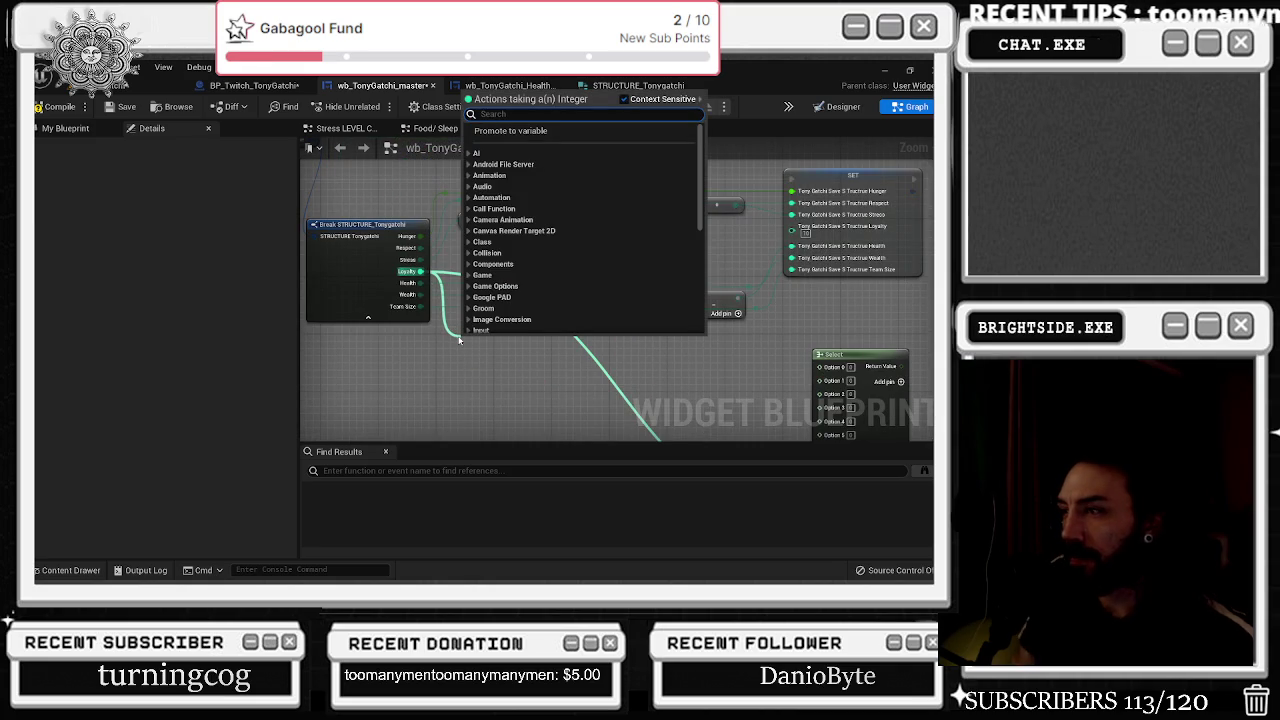
type("s")
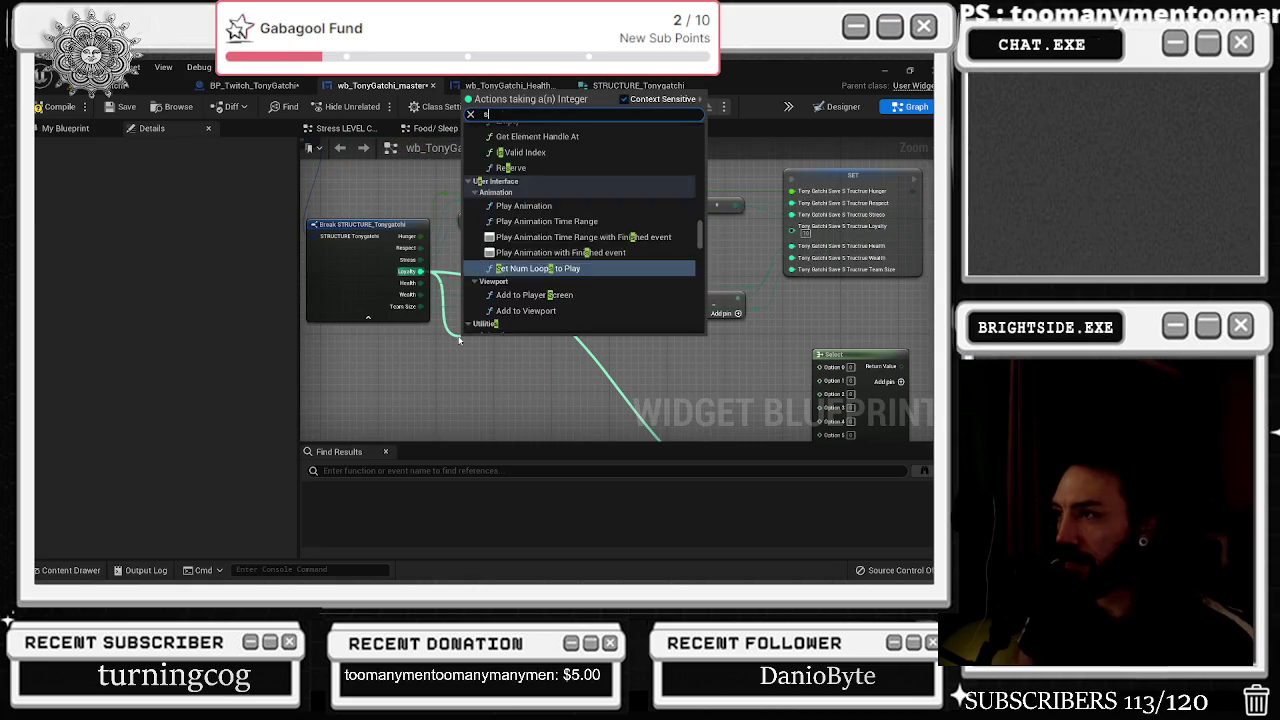
type("elec")
key("Down")
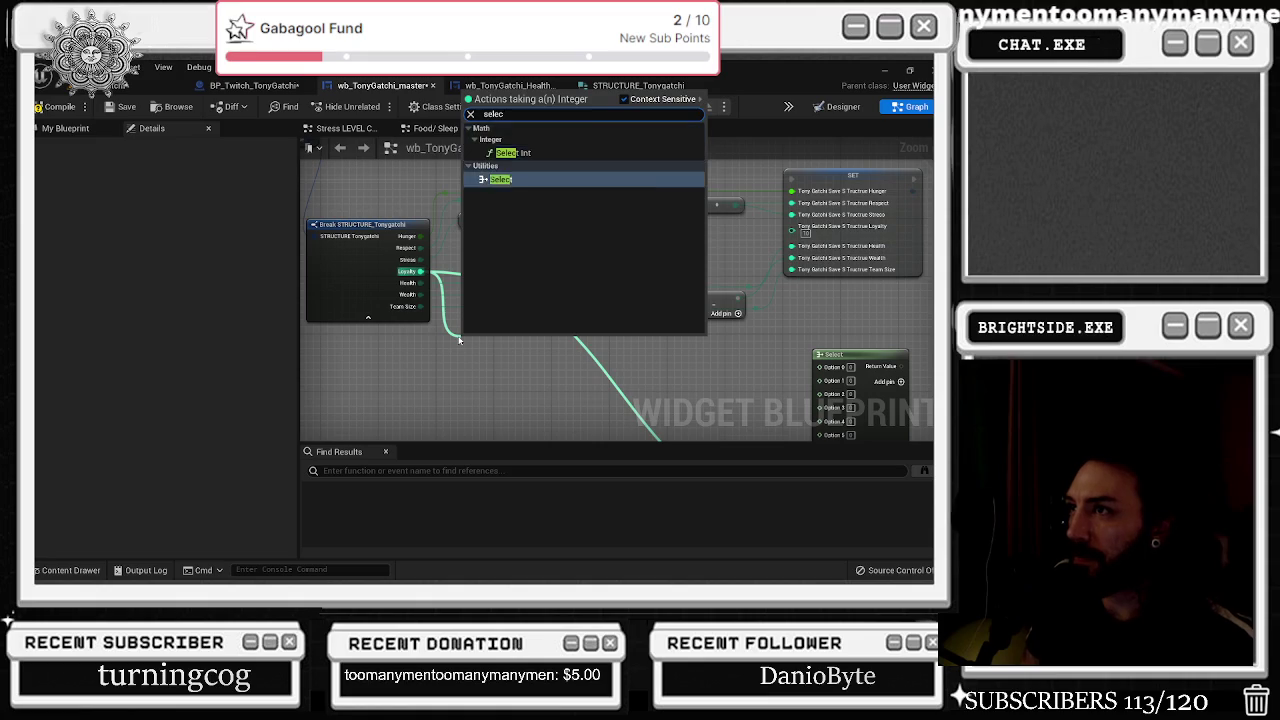
key("Return")
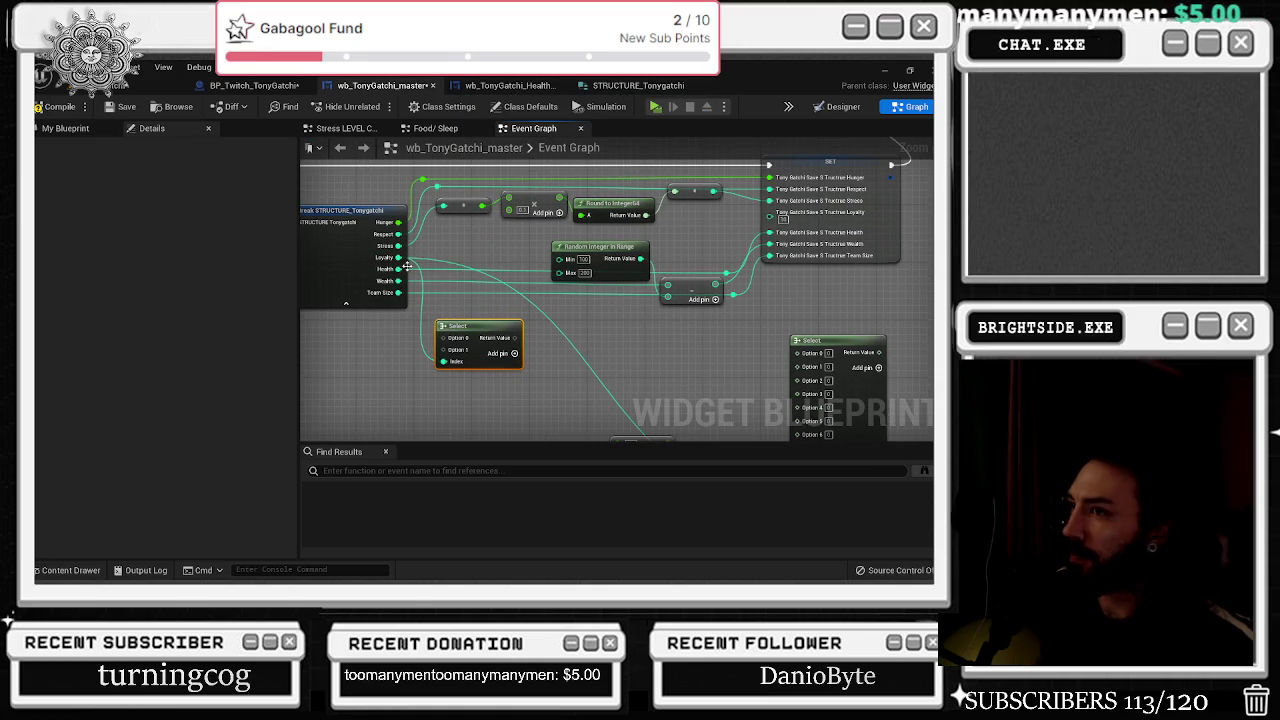
left_click_drag(398, 257, 537, 345)
type("selec")
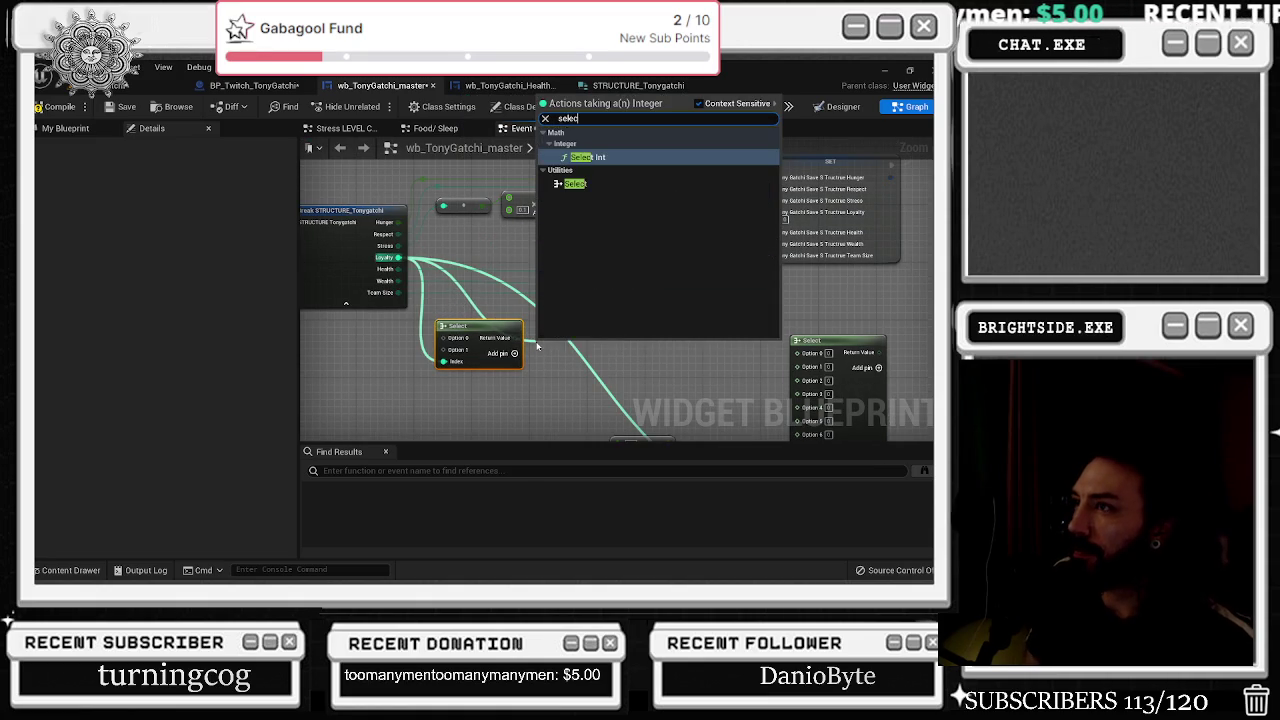
key("Return")
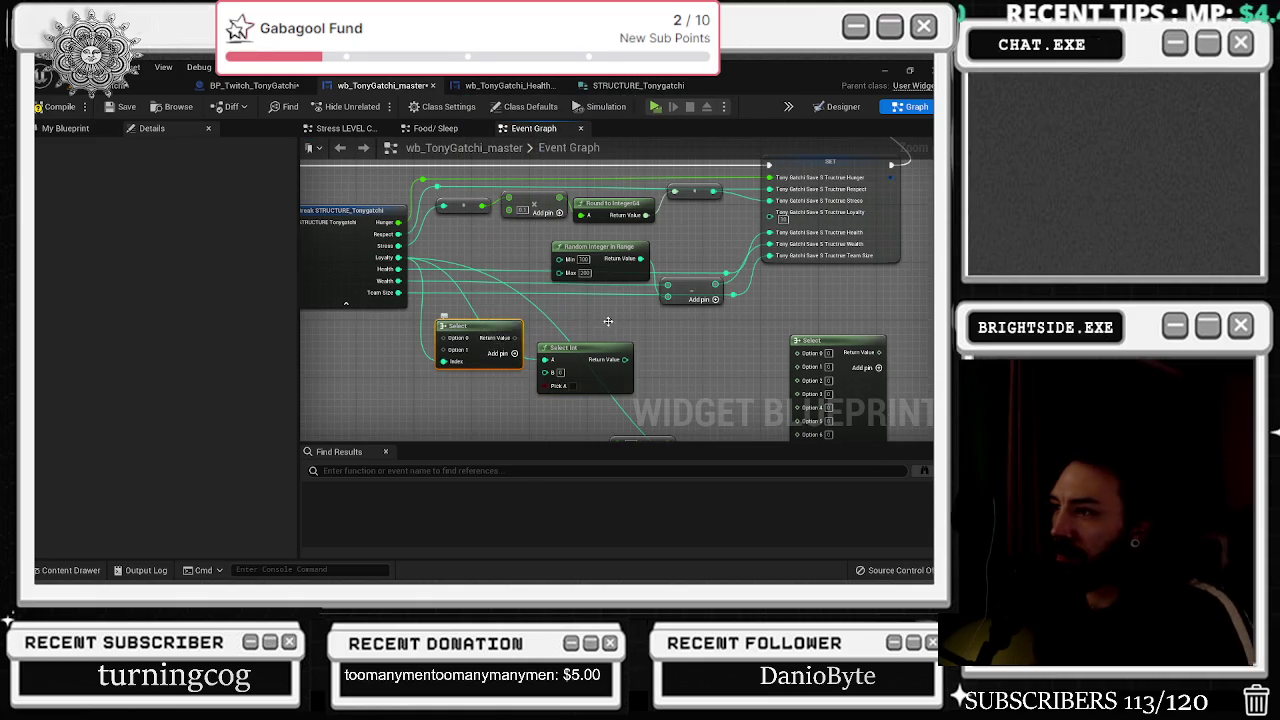
key("Delete")
right_click(546, 359)
key("Escape")
Add two Switch on Int nodes from Loyalty, then delete them along with Select Int.
left_click_drag(398, 257, 437, 358)
type("swit")
key("Return")
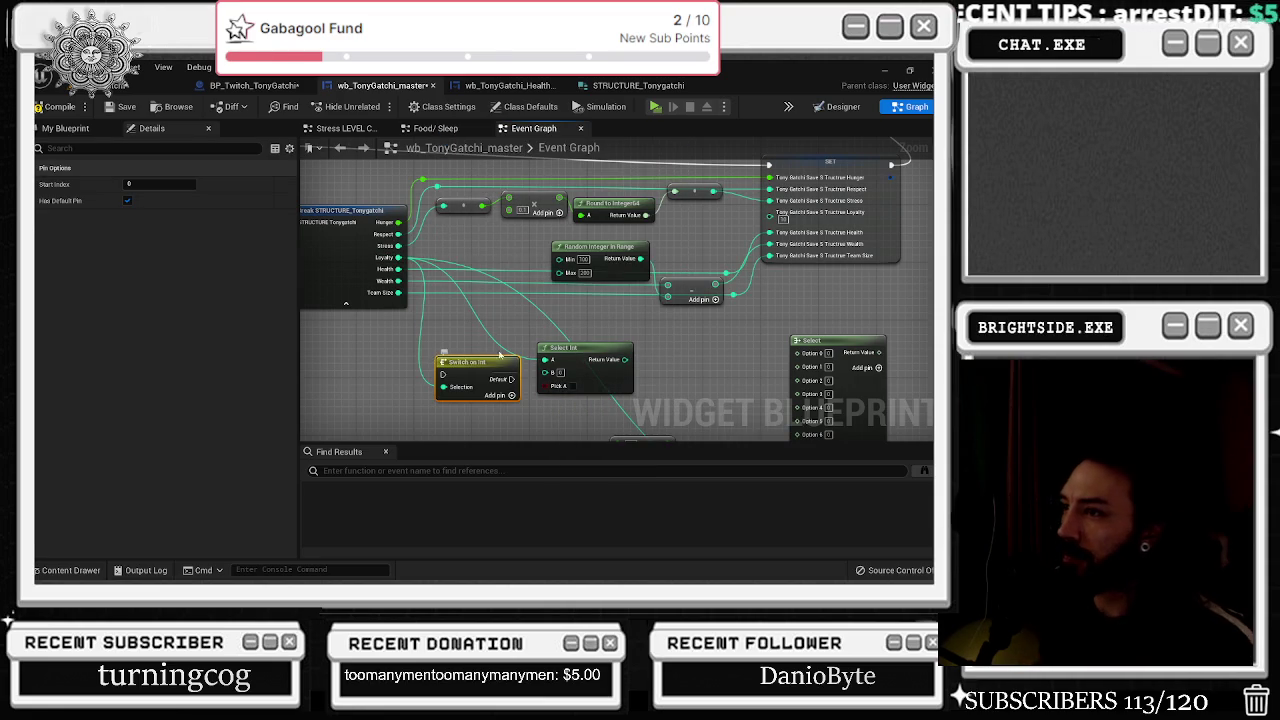
left_click_drag(398, 257, 458, 335)
type("swit")
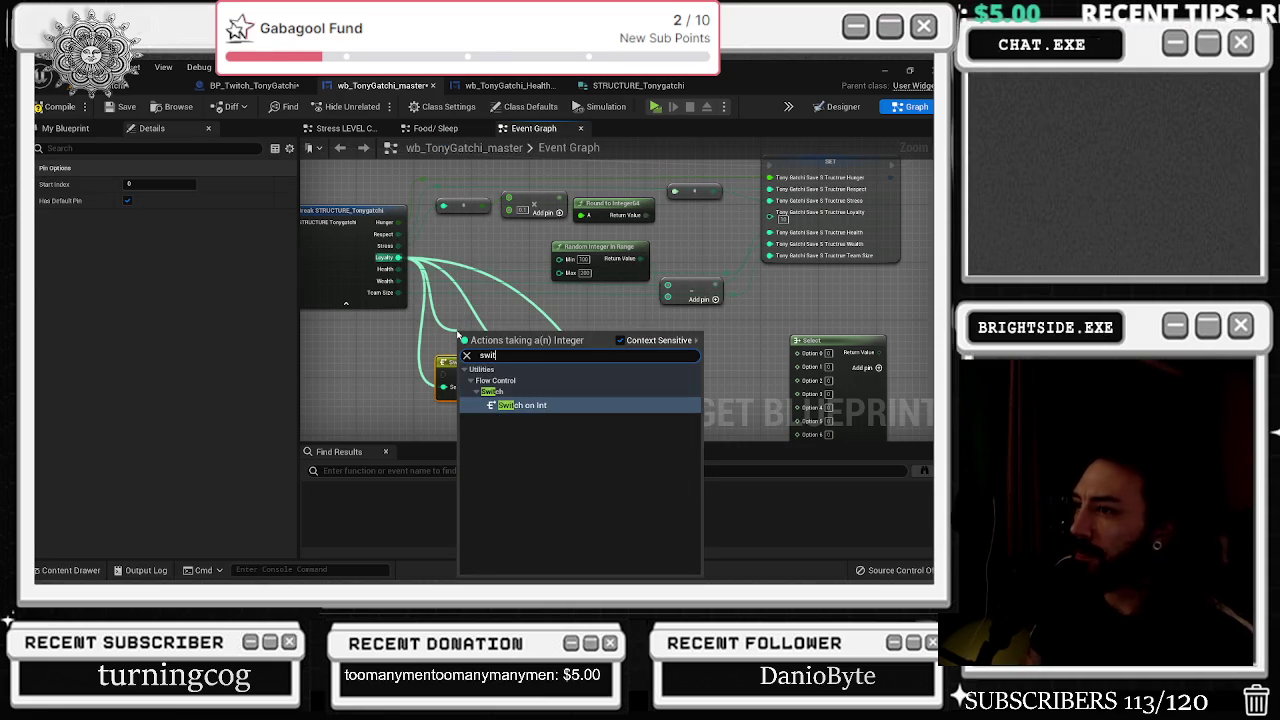
key("Return")
mouse_move(562, 330)
left_mouse_down()
mouse_move(516, 311)
mouse_move(550, 324)
left_mouse_up()
left_click_drag(594, 380, 594, 341)
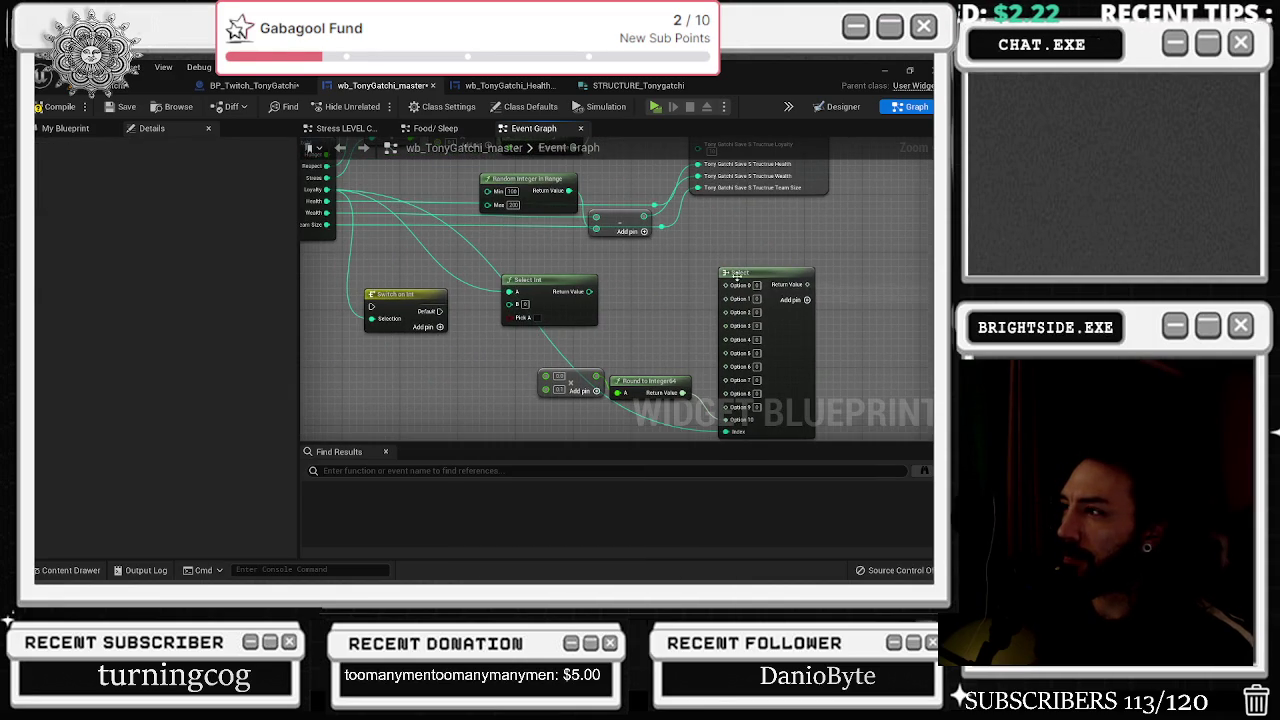
left_click_drag(440, 280, 615, 342)
key("Delete")
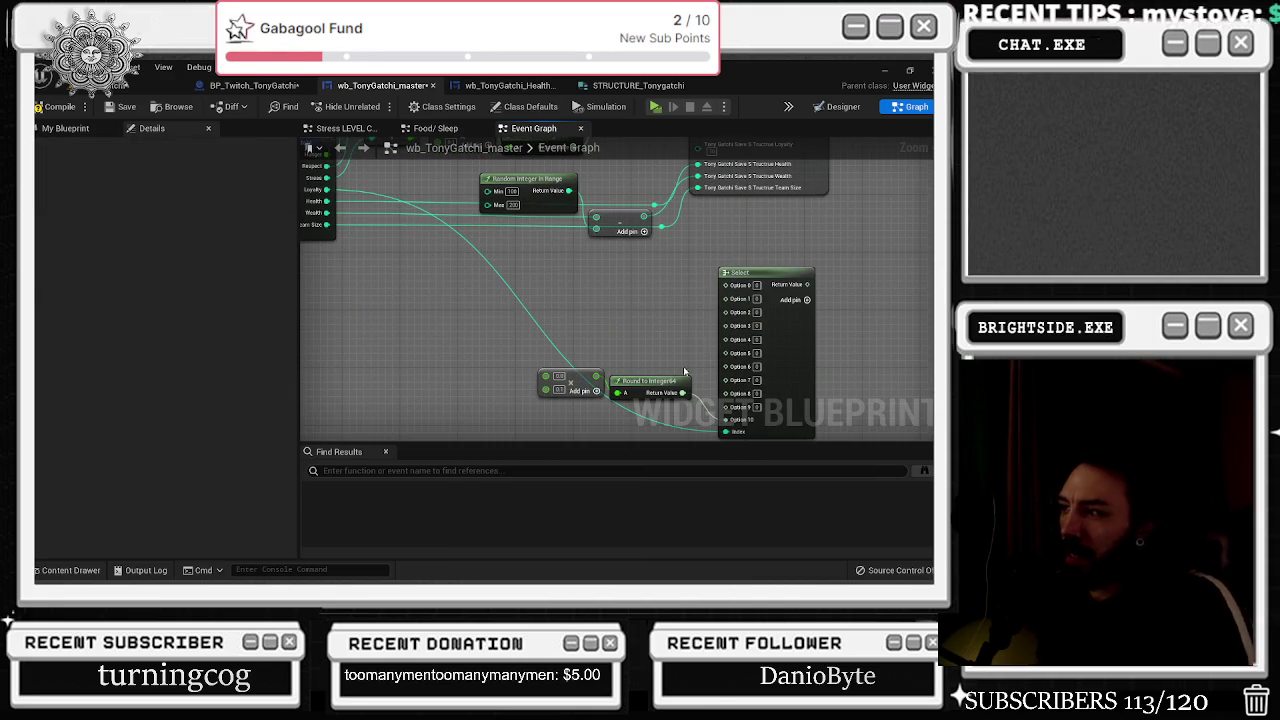
Move the Multiply and Round nodes left and add a reroute point on their input wire.
left_click_drag(694, 340, 536, 402)
left_click_drag(650, 390, 620, 397)
left_click_drag(626, 343, 633, 315)
double_click(609, 305)
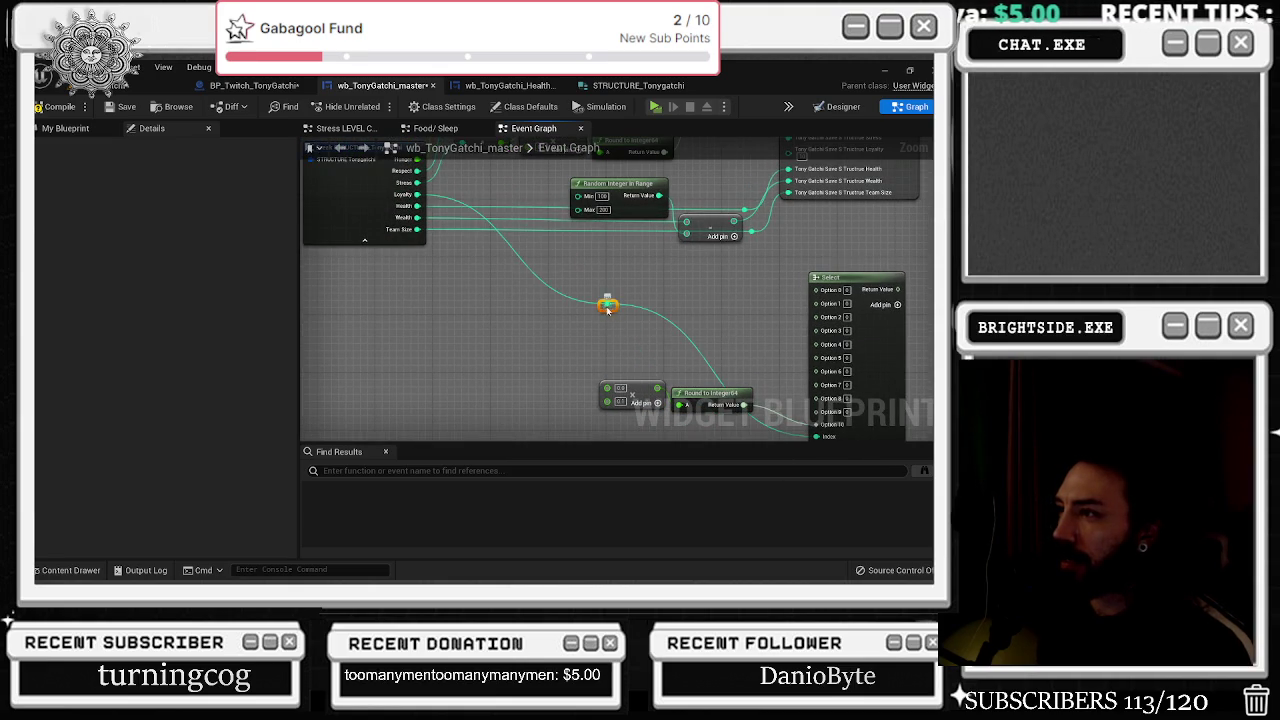
Lower the reroute, move Multiply and Round up, and break Round's wire into Select.
mouse_move(569, 274)
left_mouse_down()
mouse_move(625, 325)
mouse_move(532, 362)
mouse_move(522, 412)
mouse_move(565, 342)
mouse_move(546, 343)
left_mouse_up()
mouse_move(649, 261)
left_mouse_down()
mouse_move(588, 295)
mouse_move(700, 340)
left_mouse_up()
left_click_drag(575, 318, 605, 253)
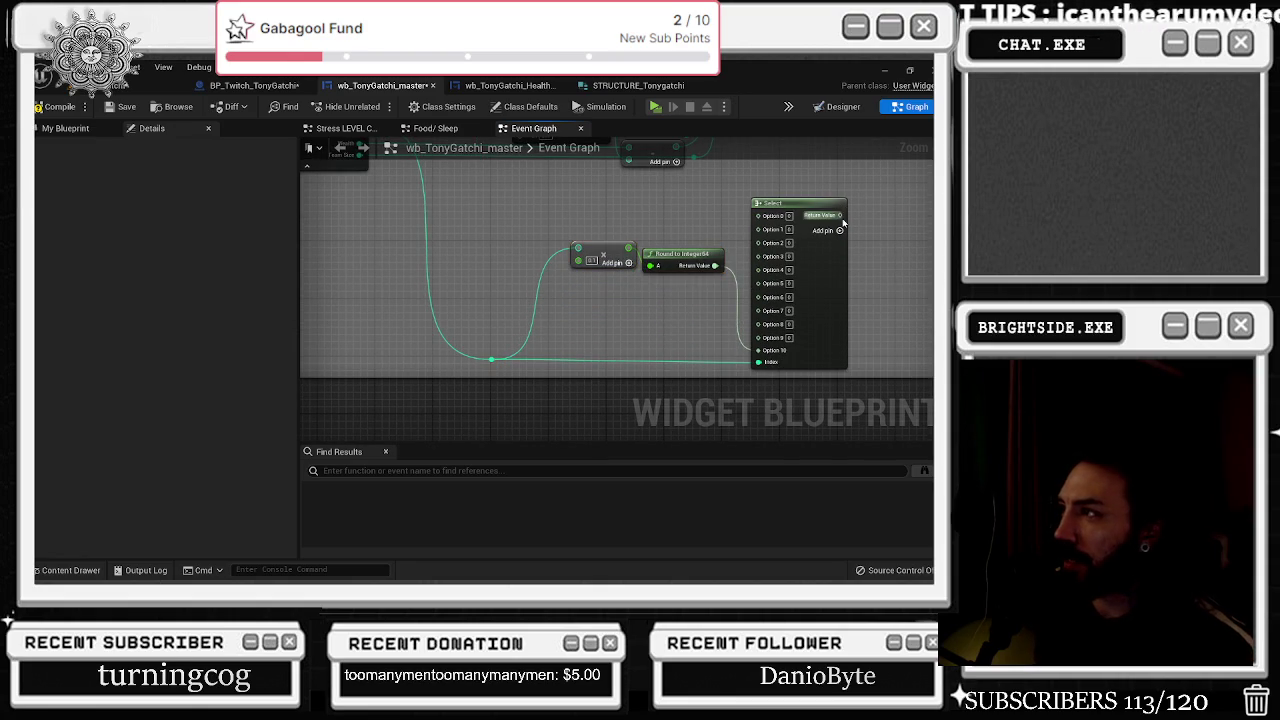
left_click_drag(838, 215, 580, 260)
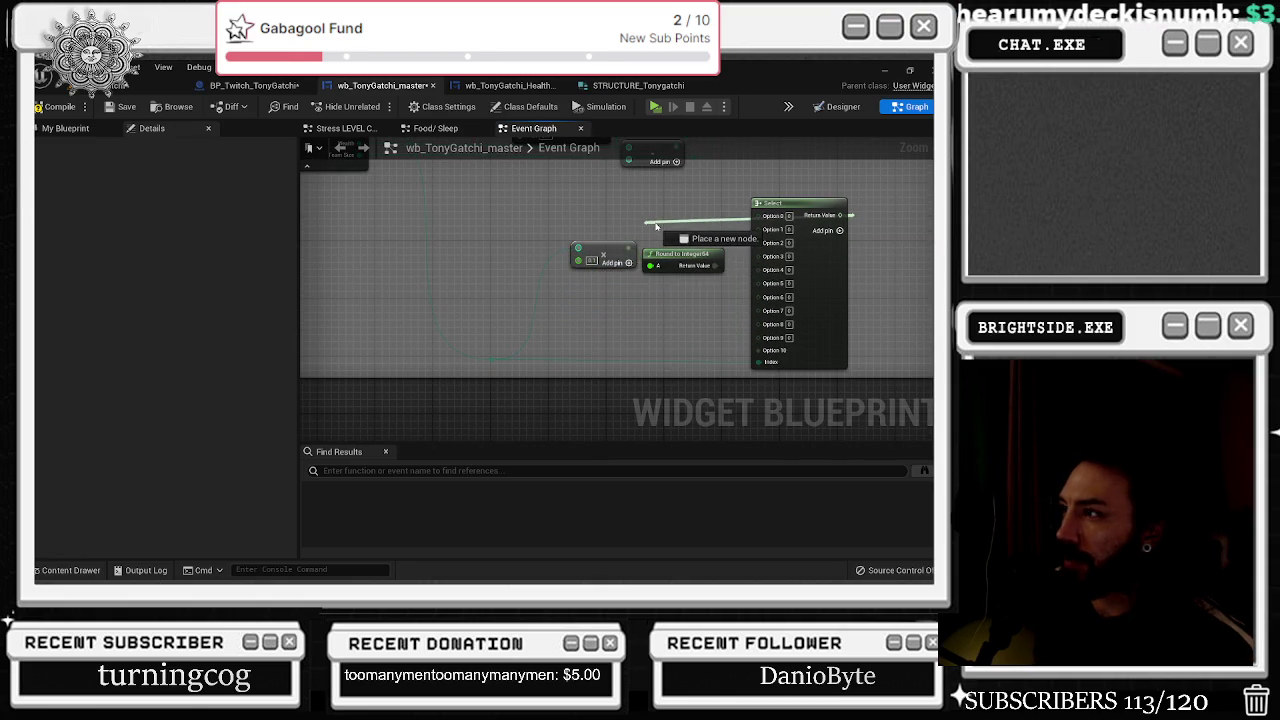
left_click(762, 352, "alt")
right_click(774, 341)
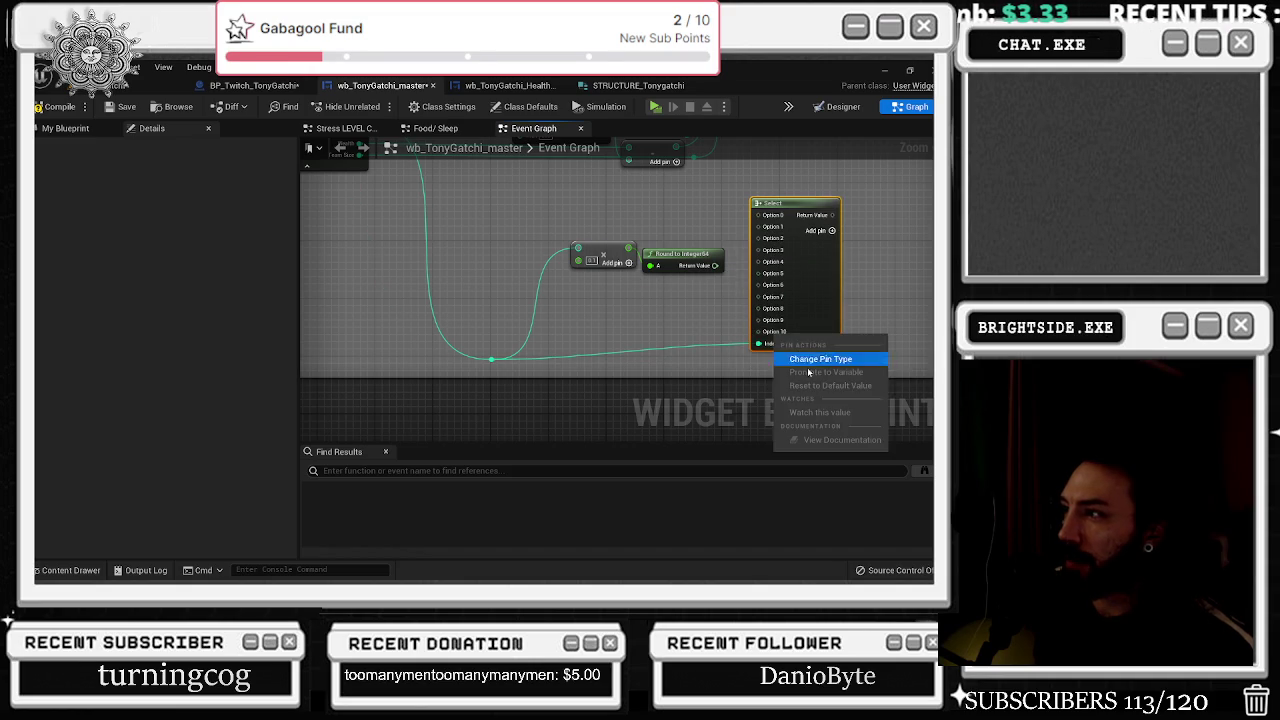
Wire Select's Return Value into the multiply node and line up Select, multiply and Round to Integer64.
key("Escape")
mouse_move(831, 219)
left_mouse_down()
mouse_move(830, 240)
mouse_move(586, 252)
mouse_move(588, 270)
left_mouse_up()
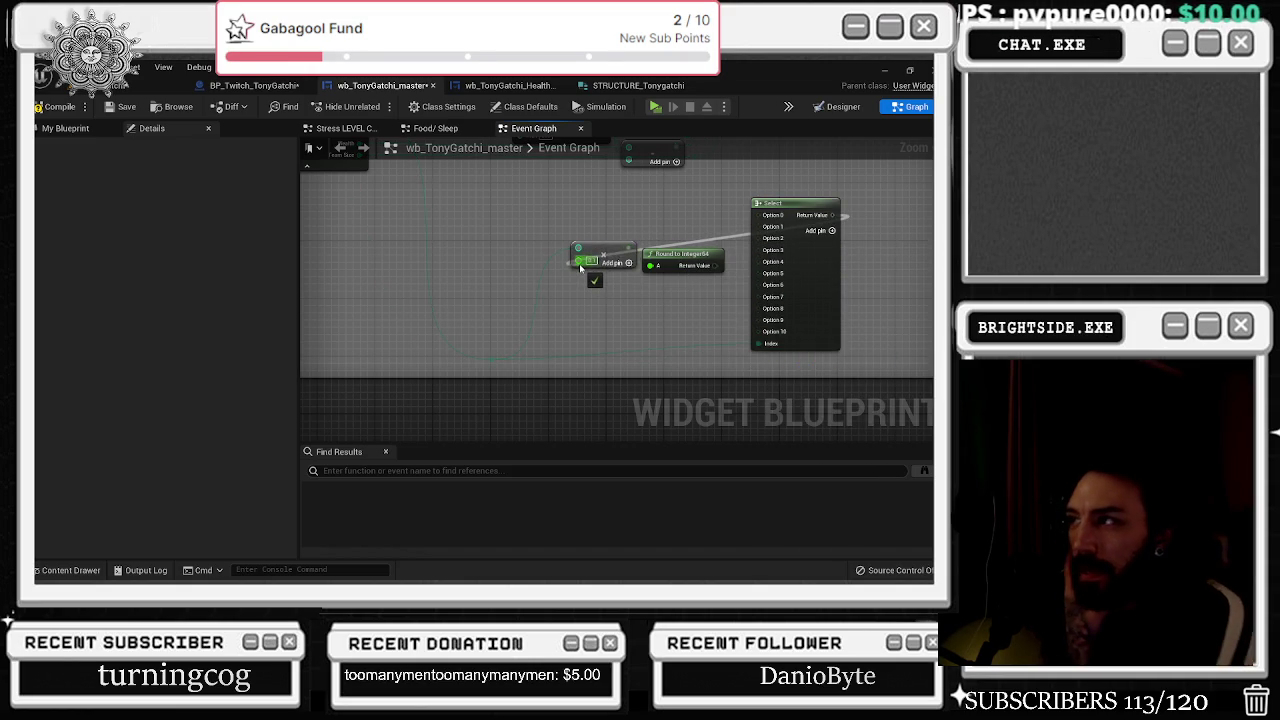
left_click_drag(800, 210, 510, 273)
mouse_move(735, 238)
left_mouse_down()
mouse_move(600, 275)
mouse_move(668, 262)
left_mouse_up()
left_click_drag(538, 278, 618, 254)
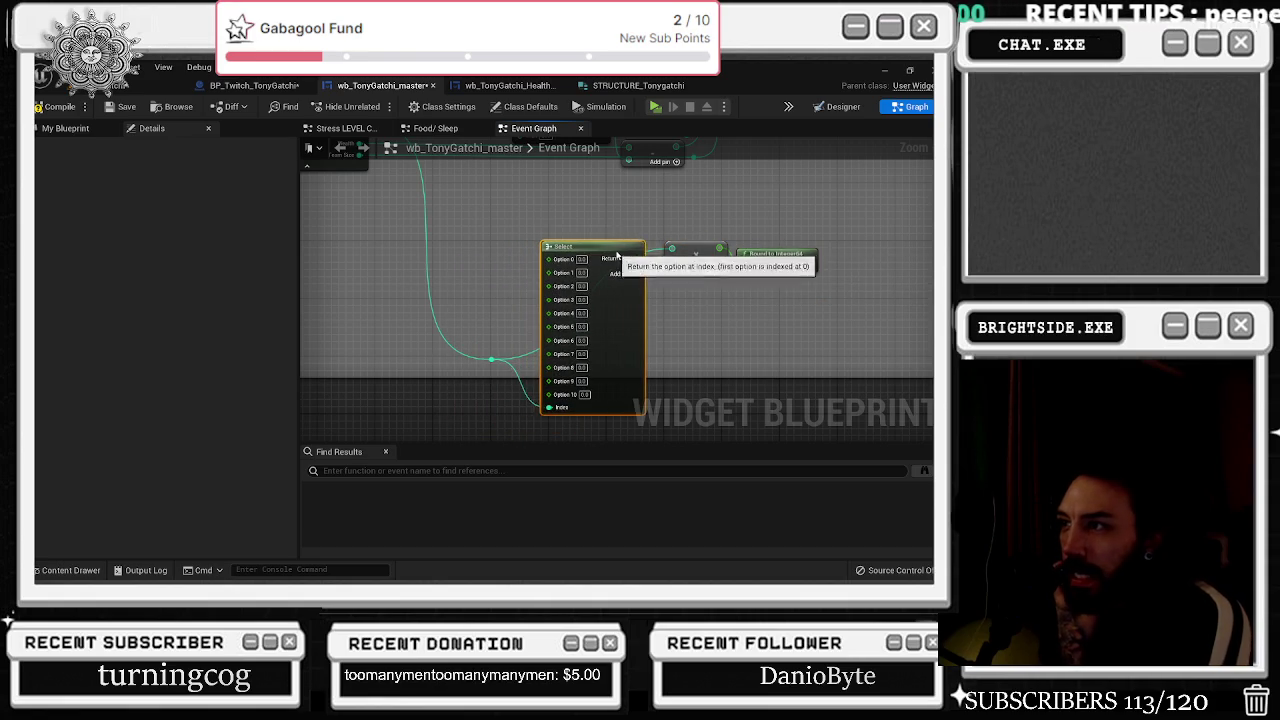
mouse_move(486, 382)
left_mouse_down()
mouse_move(500, 380)
mouse_move(437, 371)
left_mouse_up()
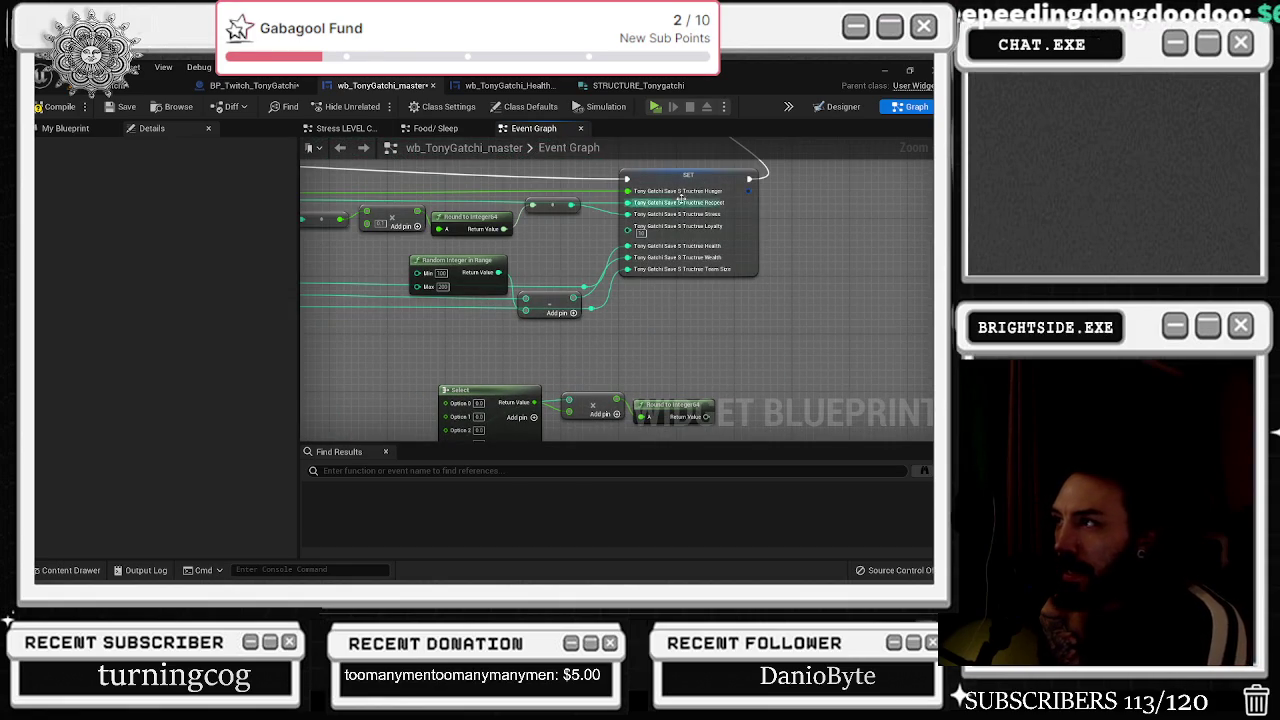
Connect the rounded result to SET's Health through a conversion and move the SET node right.
left_click_drag(706, 416, 628, 247)
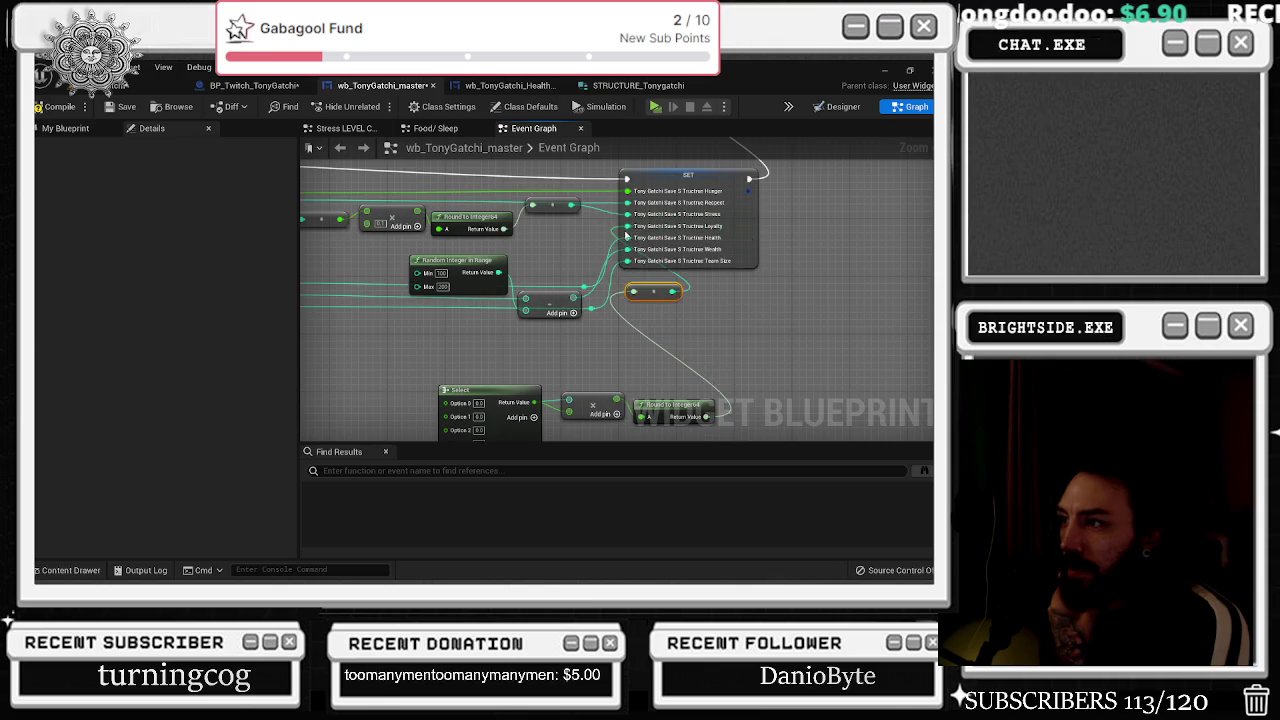
left_click(536, 355)
left_click_drag(536, 355, 506, 450)
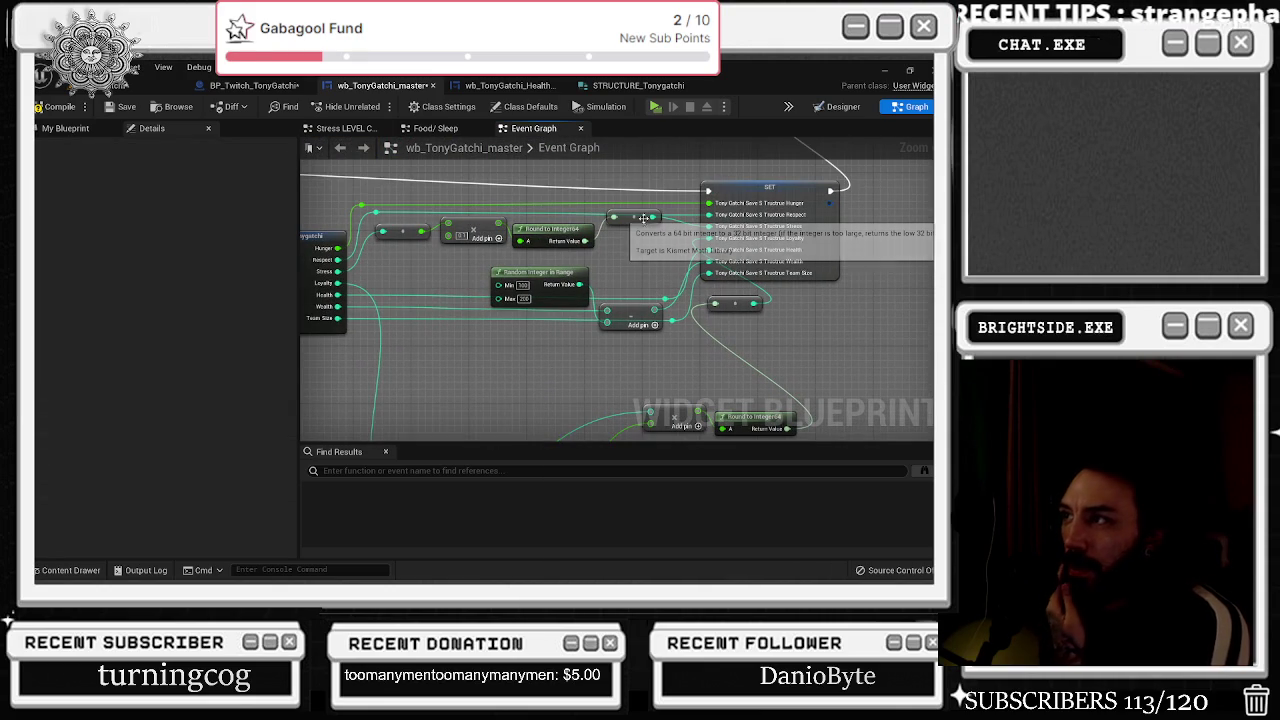
left_click_drag(470, 283, 718, 358)
left_click_drag(770, 188, 842, 195)
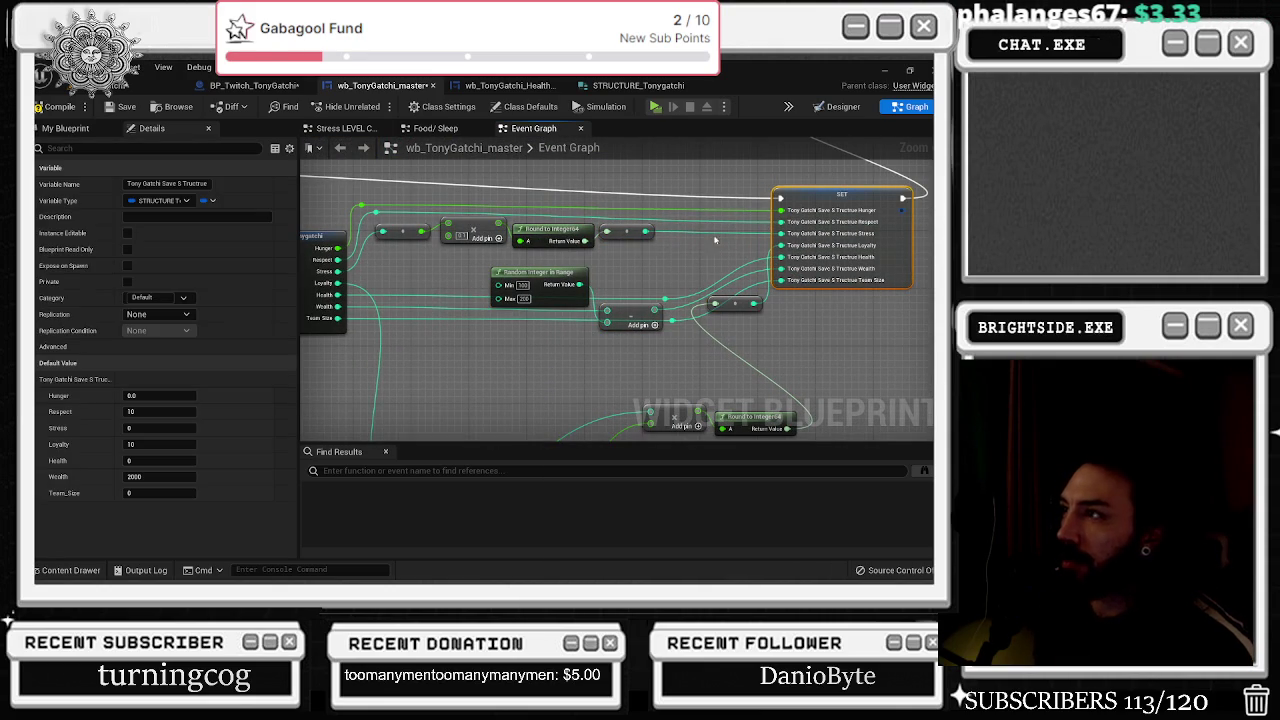
Add an integer Addition node from Stress, feed its sum into SET Stress, and tidy nearby nodes.
mouse_move(340, 271)
left_mouse_down()
mouse_move(460, 282)
mouse_move(724, 255)
left_mouse_up()
type("+")
key("Return")
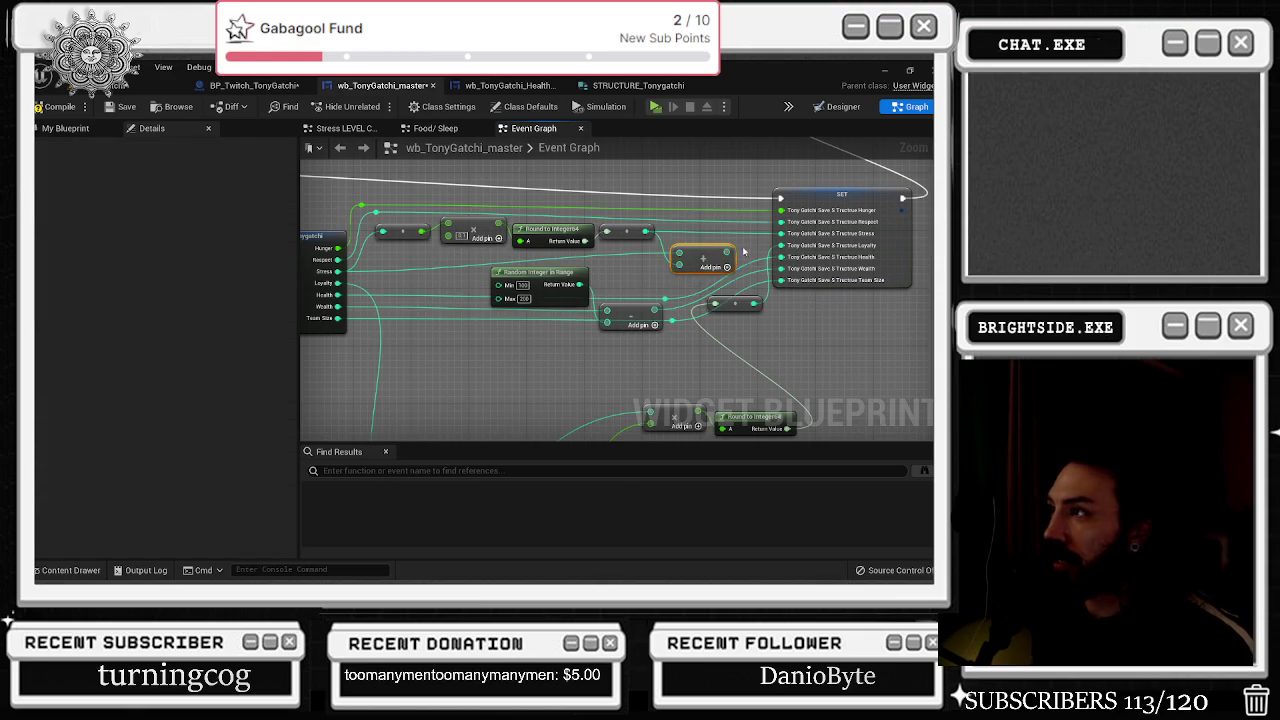
left_click_drag(725, 253, 781, 234)
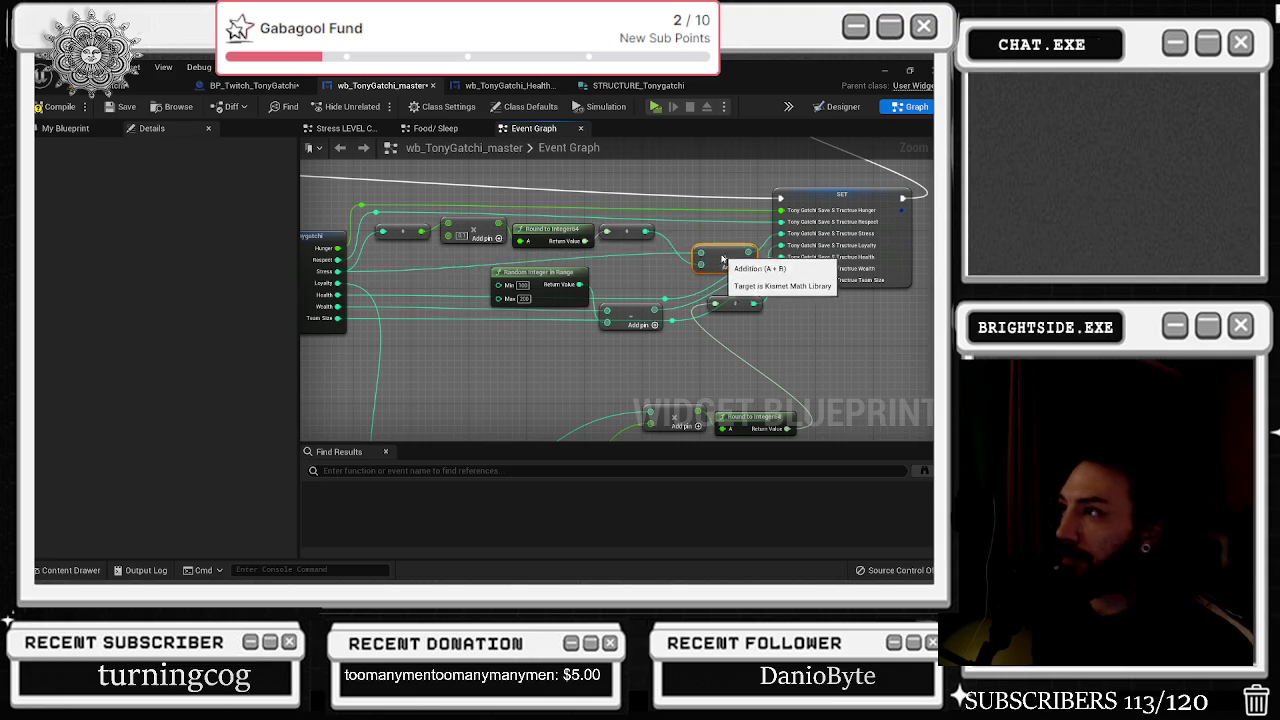
left_click_drag(700, 262, 681, 268)
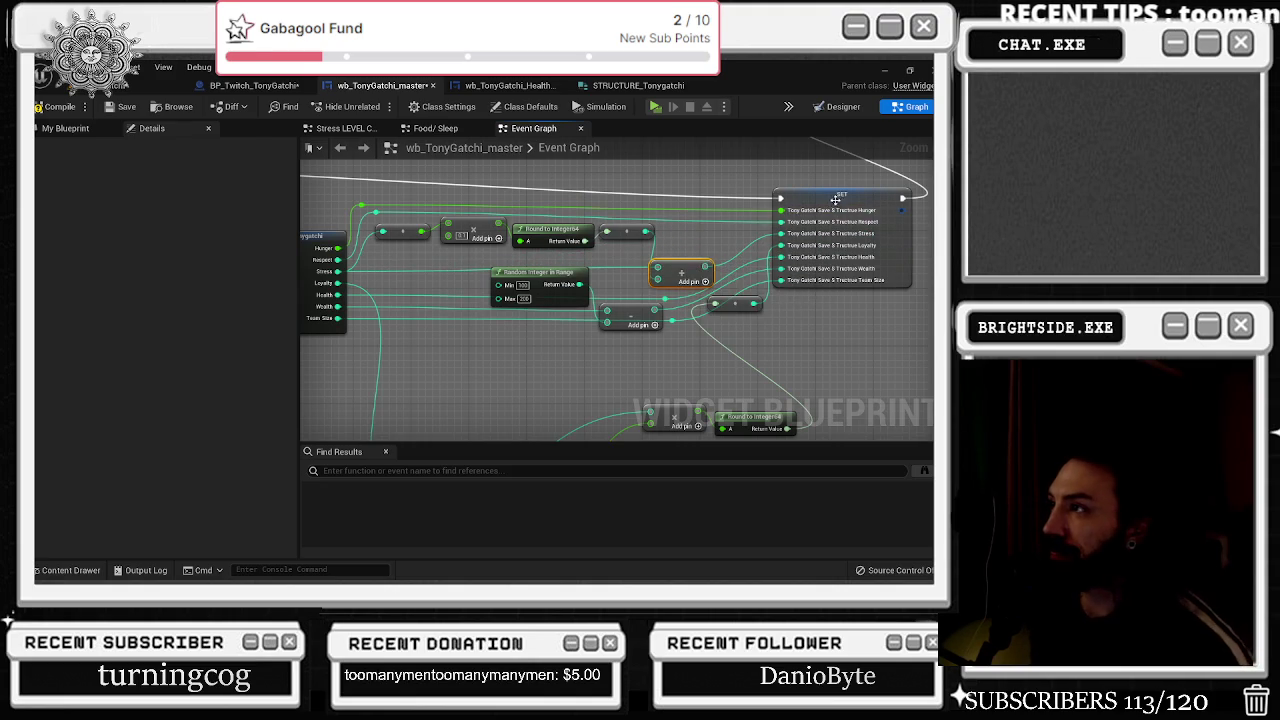
left_click_drag(836, 201, 851, 201)
mouse_move(730, 310)
left_mouse_down()
mouse_move(821, 374)
mouse_move(752, 315)
left_mouse_up()
mouse_move(582, 345)
left_mouse_down()
mouse_move(735, 372)
mouse_move(623, 354)
mouse_move(631, 321)
left_mouse_up()
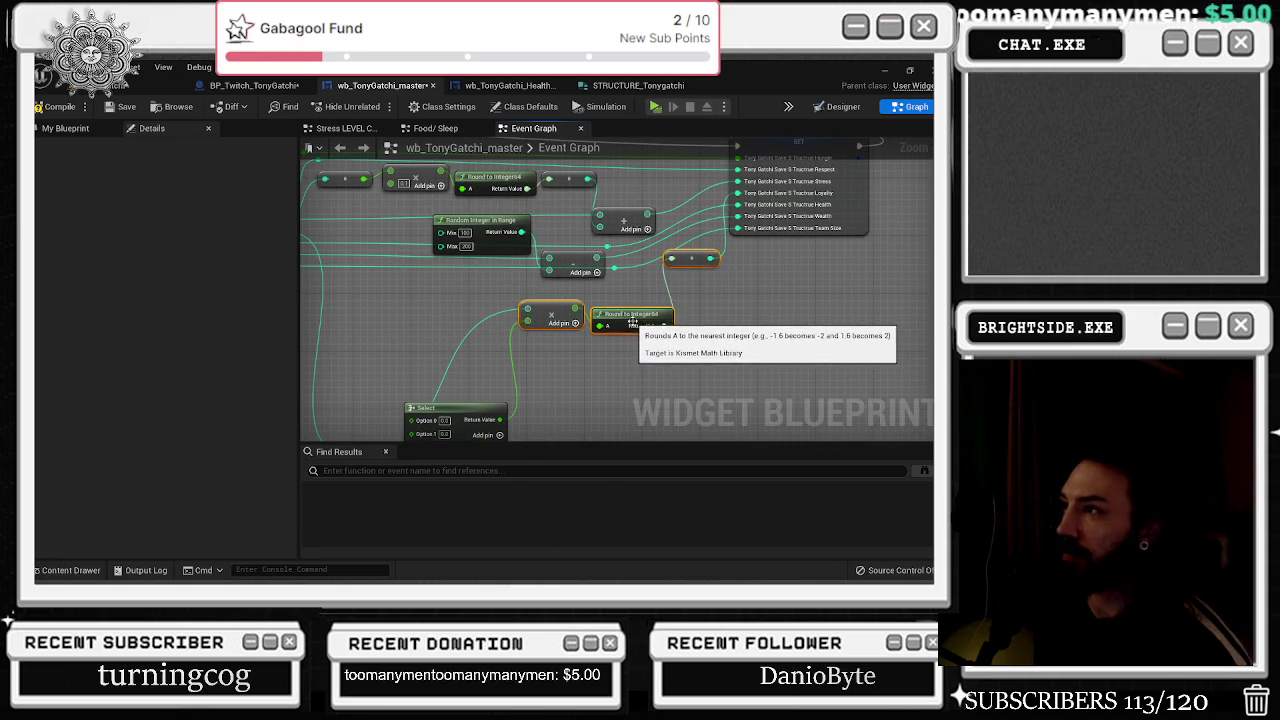
Move the reroute point up and place the Select node beside multiply, with Options 0–10 visible.
mouse_move(545, 300)
left_mouse_down()
mouse_move(575, 290)
mouse_move(599, 359)
left_mouse_up()
left_click(581, 367)
mouse_move(446, 394)
left_mouse_down()
mouse_move(440, 255)
mouse_move(396, 254)
left_mouse_up()
mouse_move(543, 359)
left_mouse_down()
mouse_move(507, 269)
mouse_move(520, 258)
left_mouse_up()
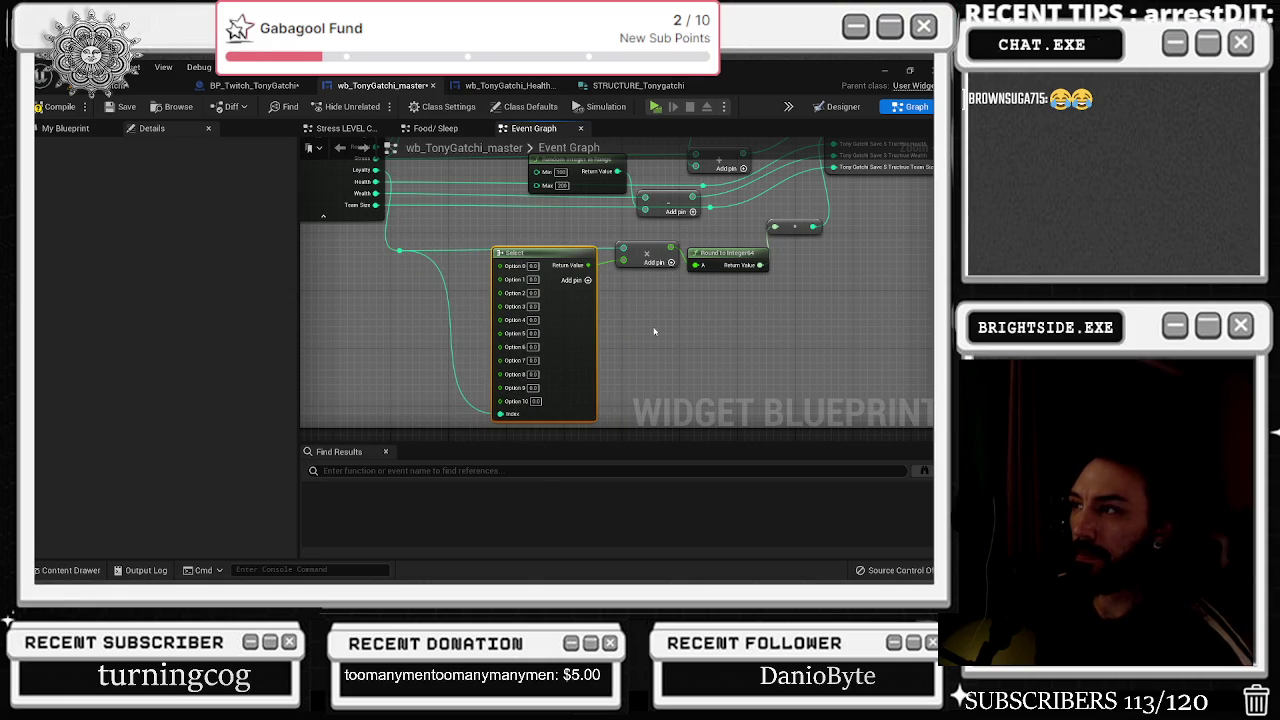
left_click(52, 106)
left_click(120, 106)
mouse_move(506, 226)
left_mouse_down()
mouse_move(393, 261)
mouse_move(467, 220)
left_mouse_up()
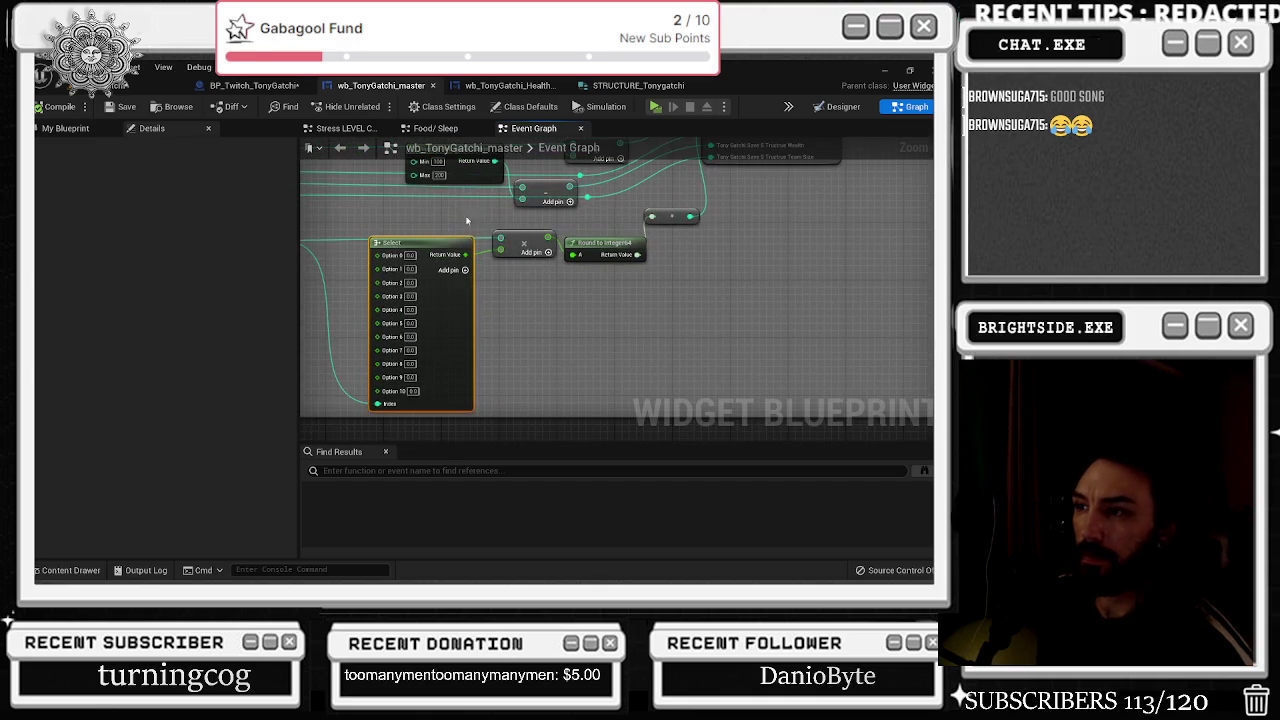
mouse_move(537, 266)
left_mouse_down()
mouse_move(541, 366)
mouse_move(671, 290)
mouse_move(692, 320)
mouse_move(630, 258)
left_mouse_up()
left_click(507, 379)
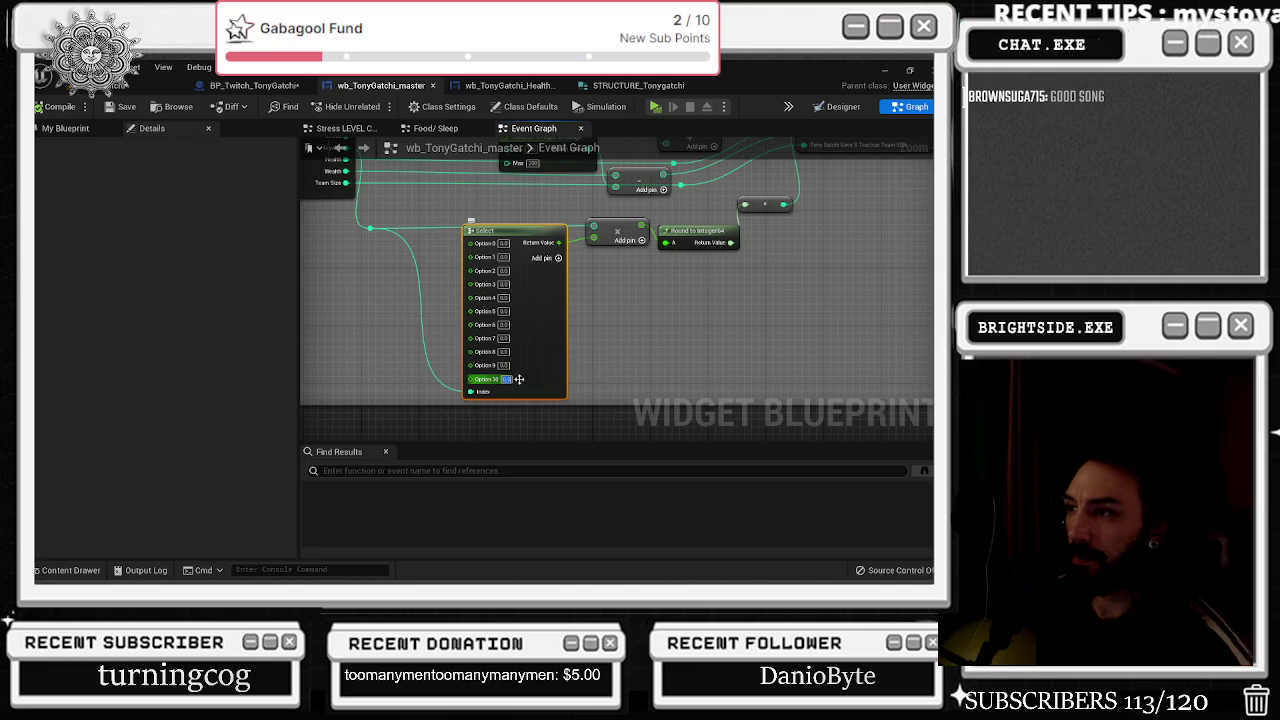
Fill the Select options with descending floats: 1.0 at Option 0, 0.9 at Option 1, down to 0.01 at Option 10.
type("0.1")
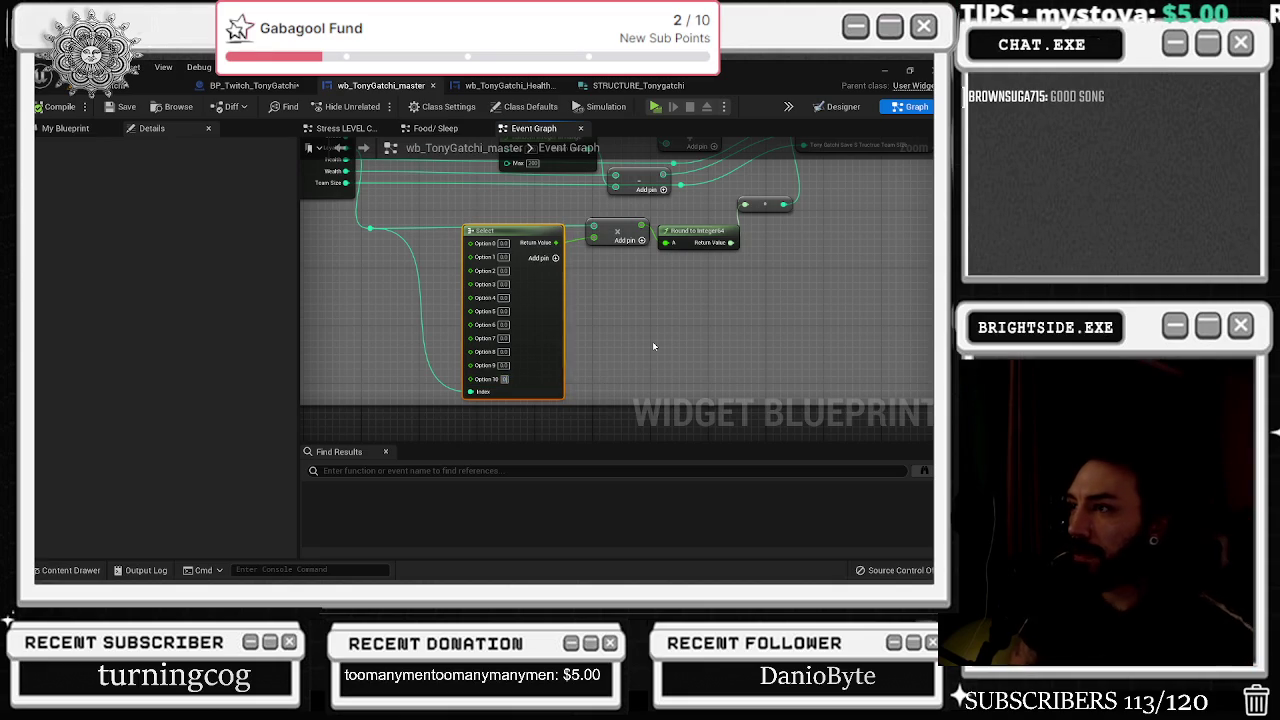
left_click(503, 365)
left_click(504, 245)
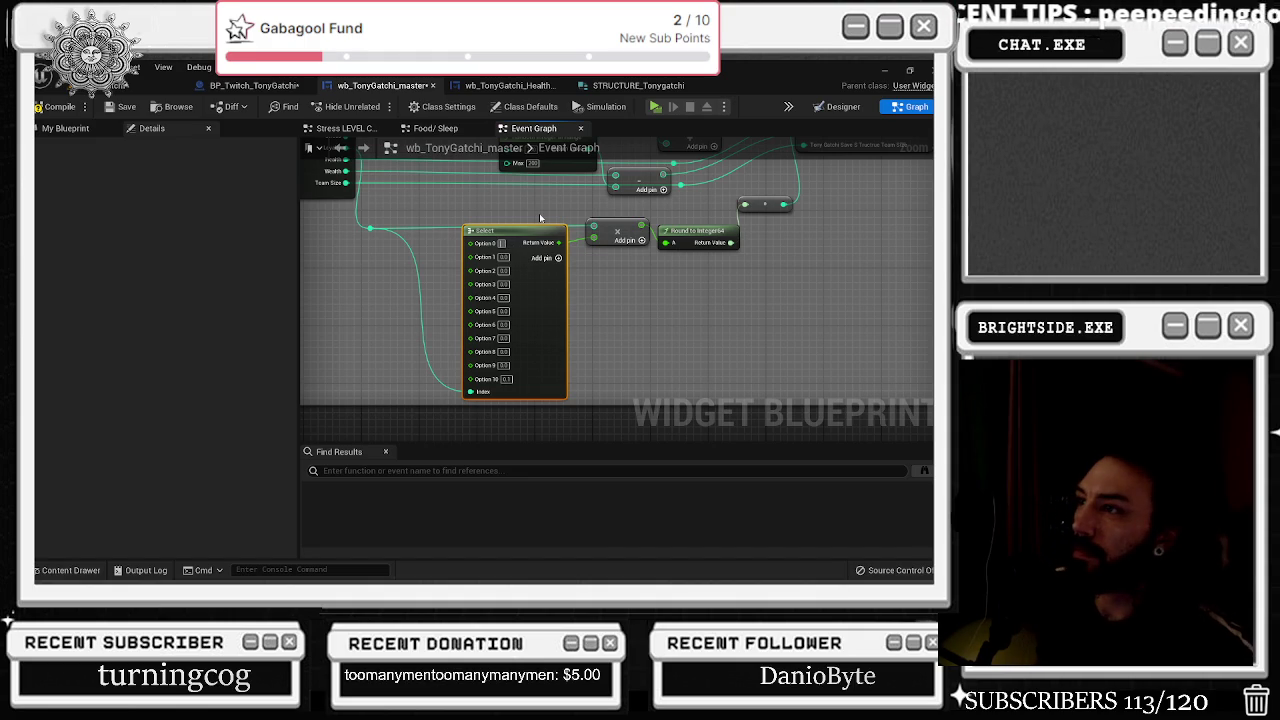
type("1")
left_click(520, 189)
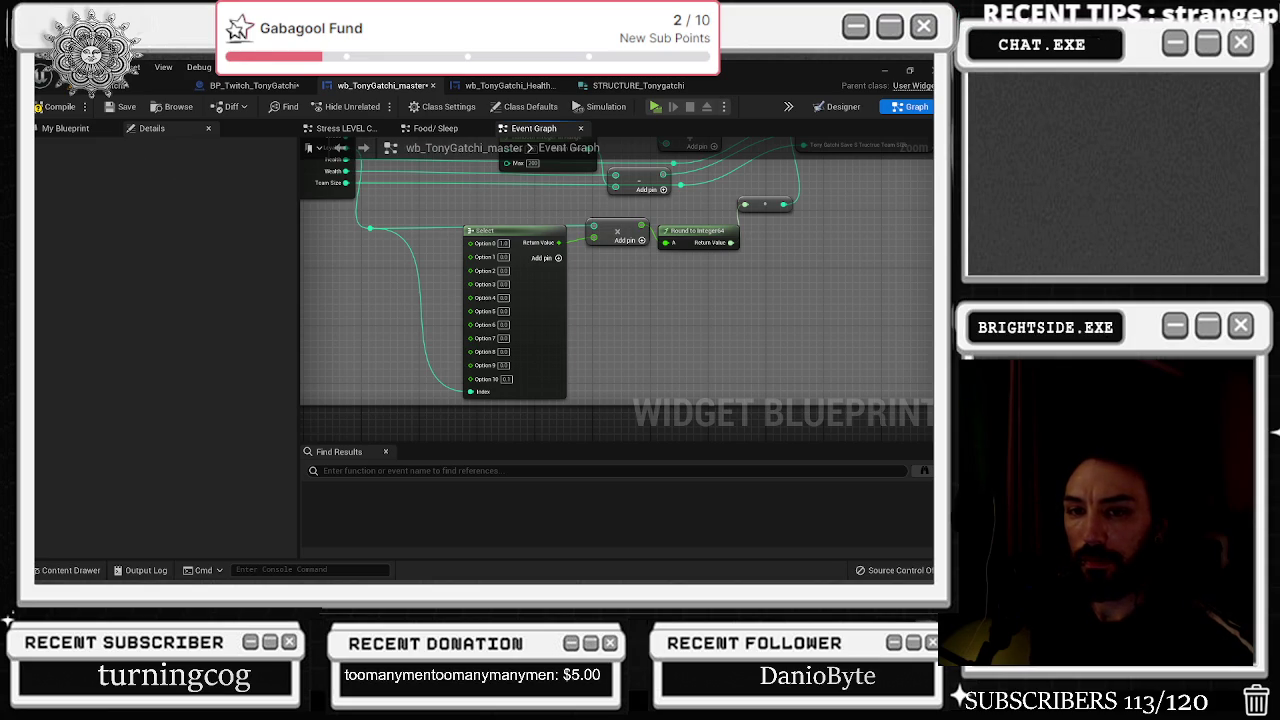
left_click(541, 251)
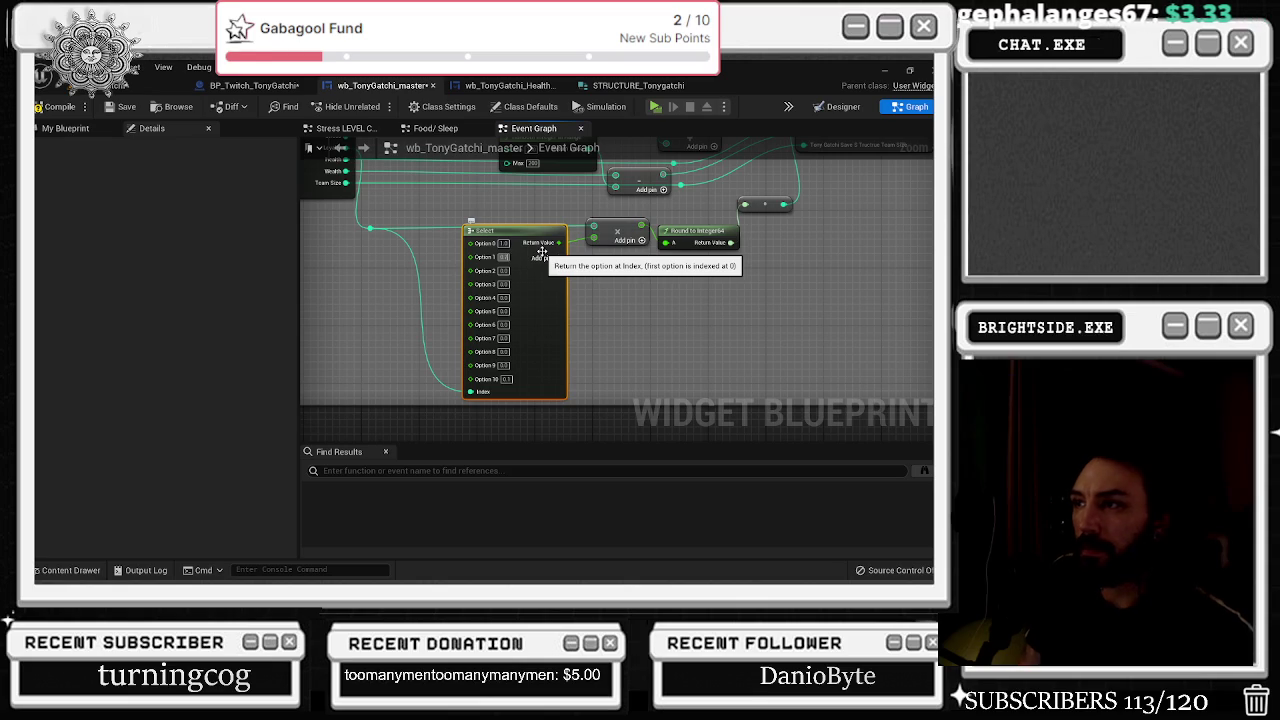
type("0.9")
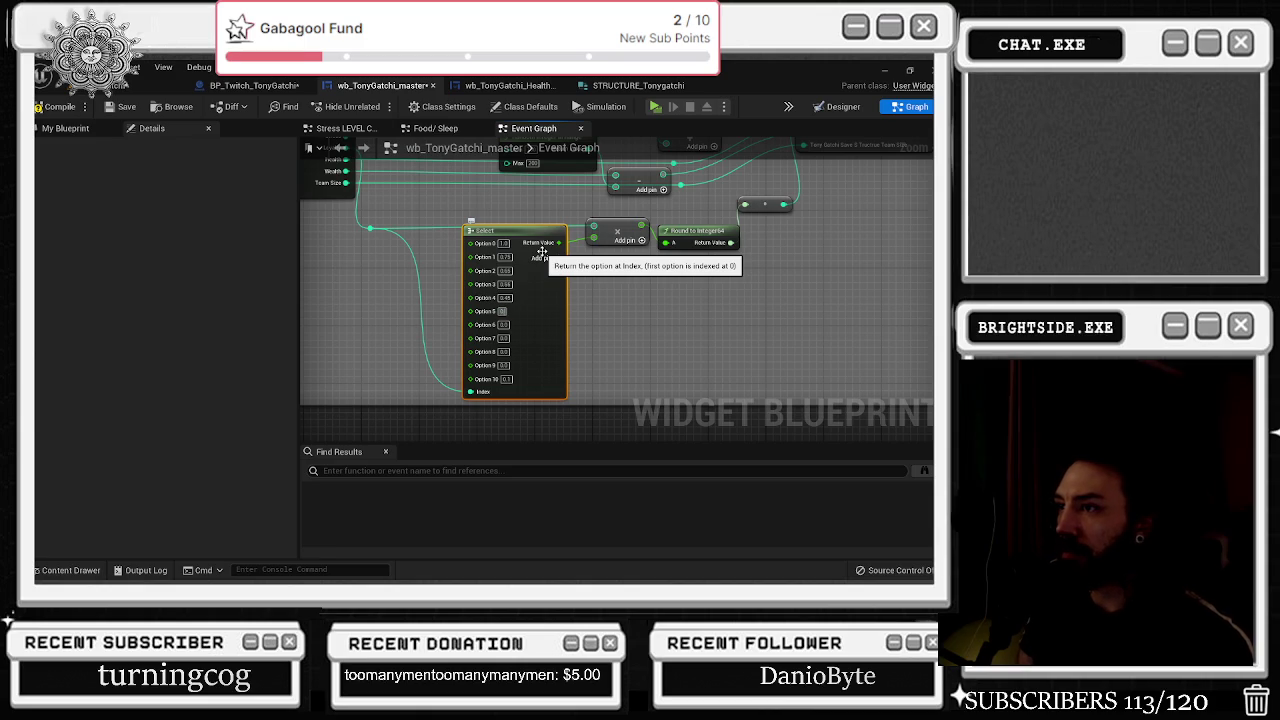
key("Tab")
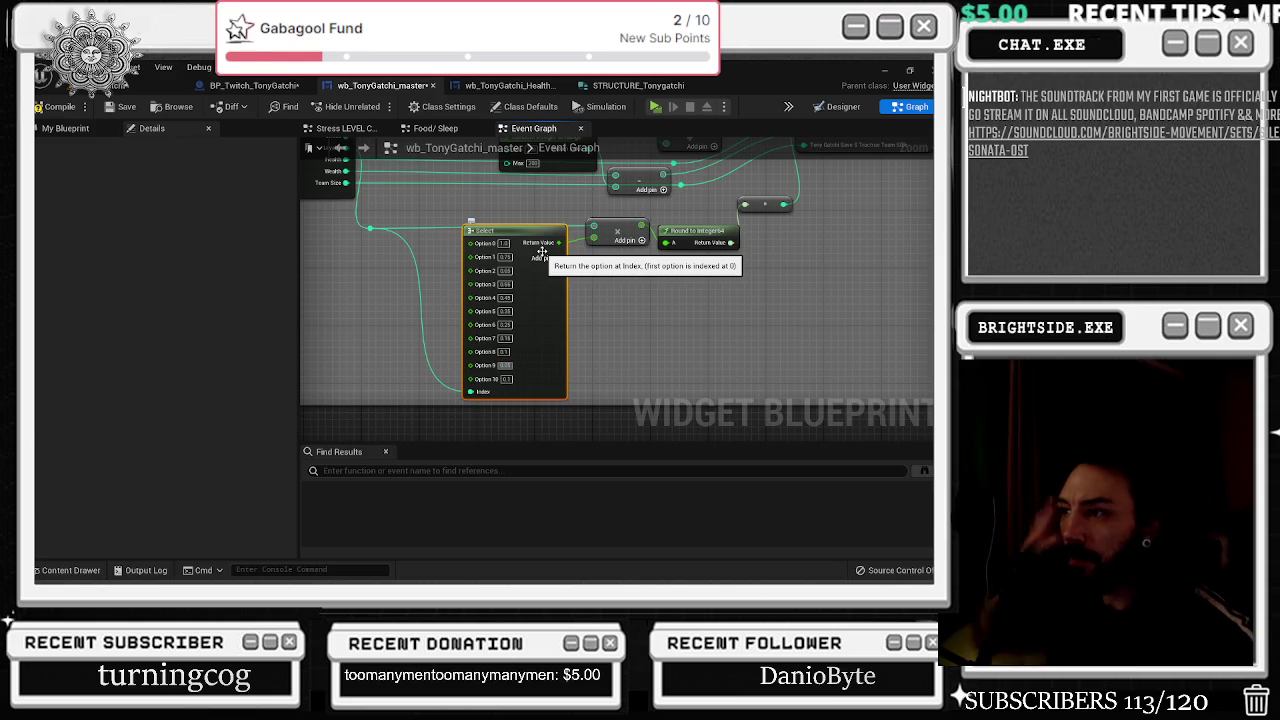
left_click(506, 379)
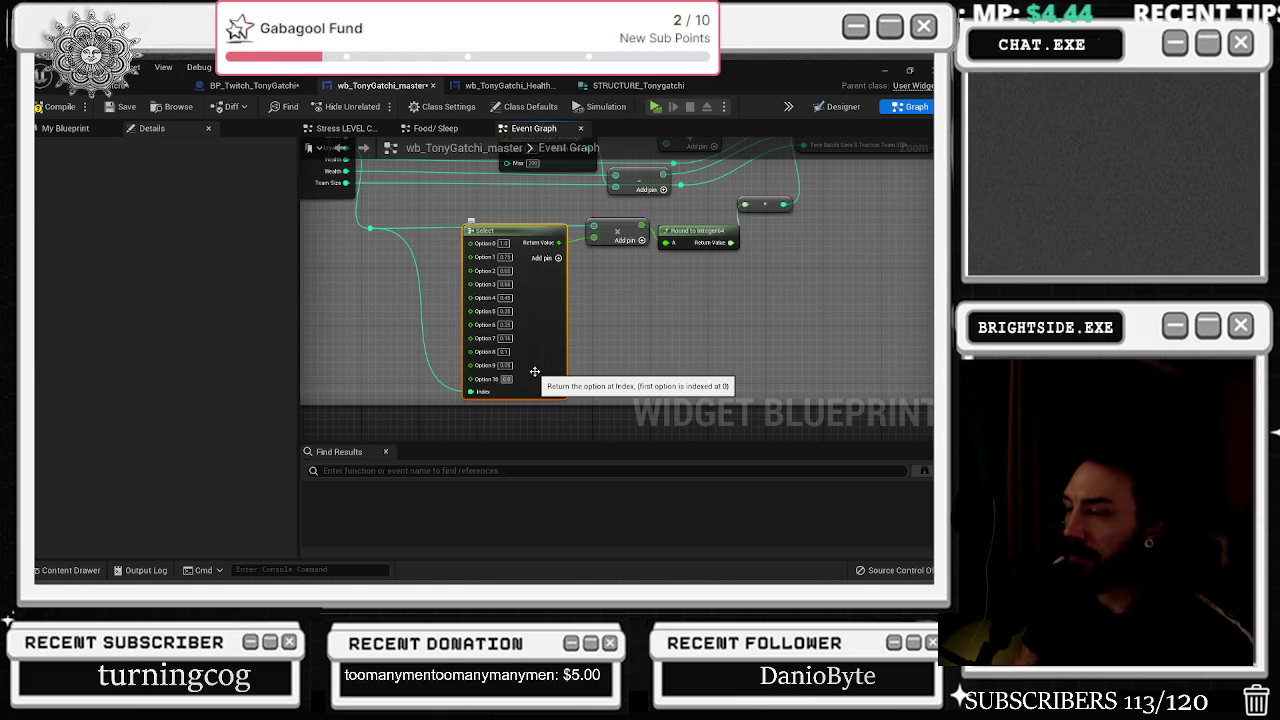
type("0.01")
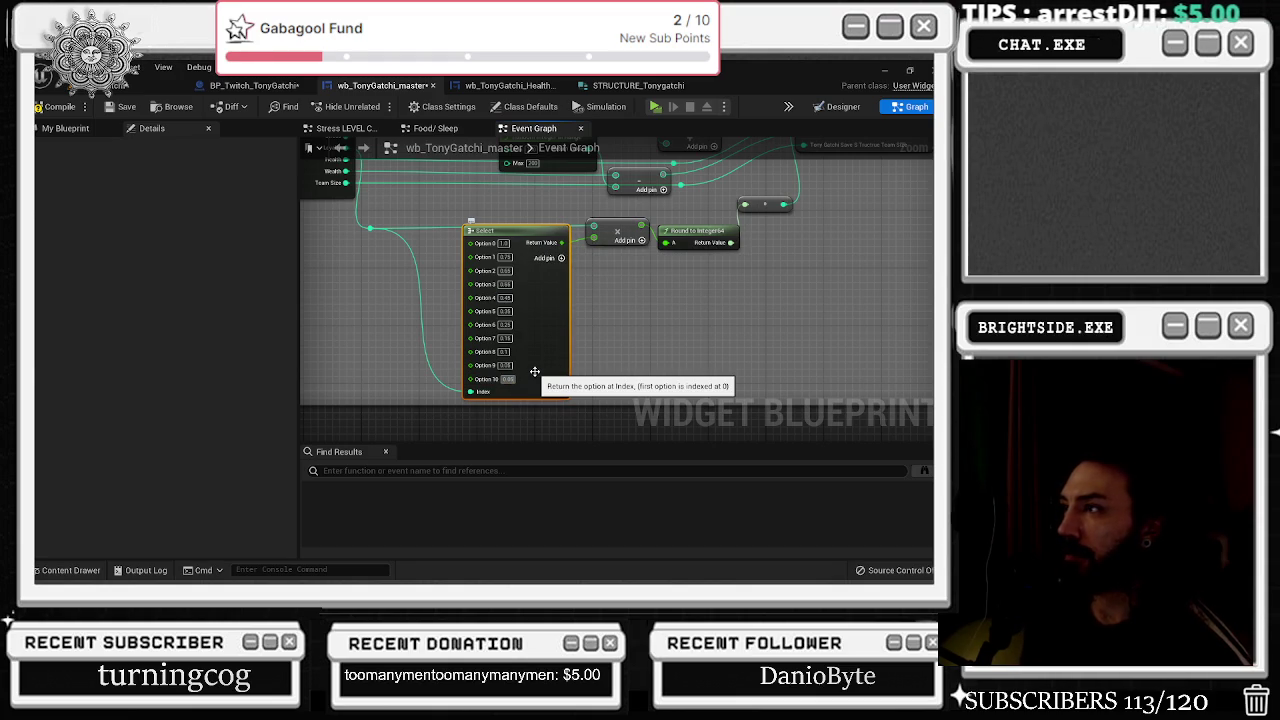
Shift the Select and multiply nodes left together.
left_click_drag(450, 212, 350, 266)
left_click_drag(508, 291, 611, 334)
mouse_move(630, 238)
left_mouse_down()
mouse_move(523, 245)
mouse_move(537, 332)
left_mouse_up()
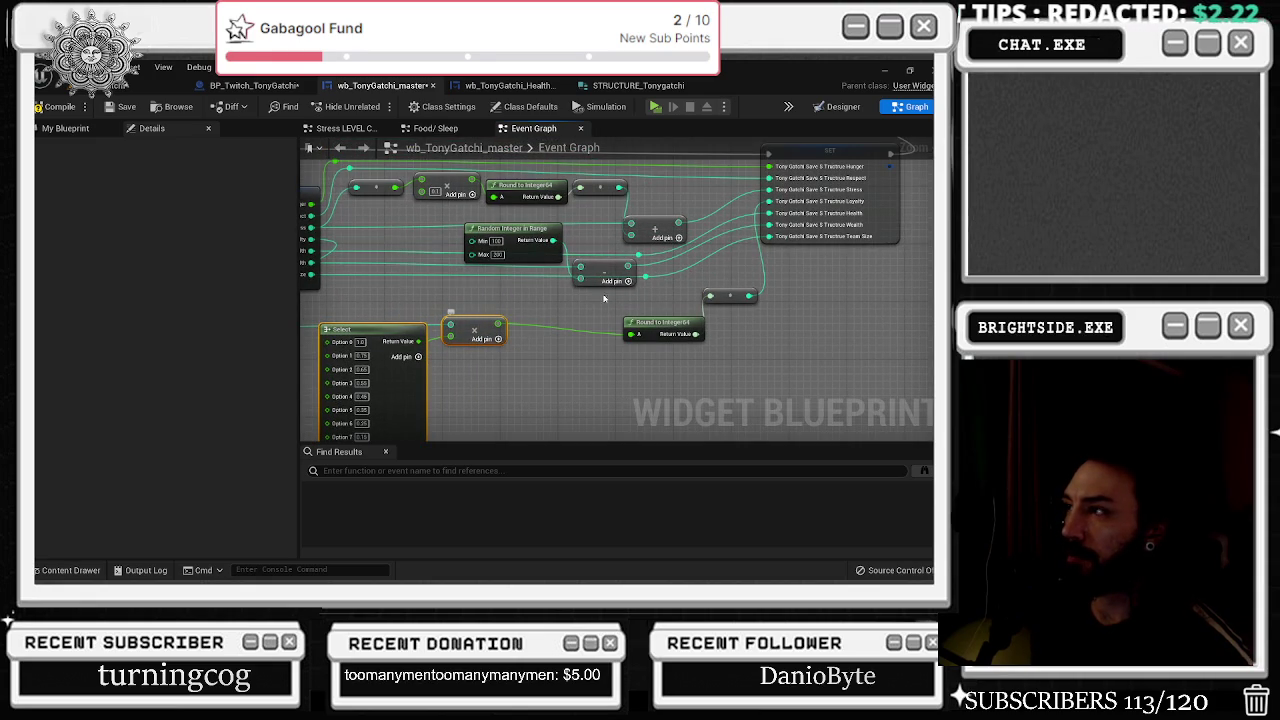
Add the rounded result to Loyalty with a new Add node and feed the sum into SET Loyalty.
mouse_move(655, 322)
left_mouse_down()
mouse_move(551, 314)
mouse_move(622, 350)
mouse_move(581, 313)
mouse_move(505, 283)
left_mouse_up()
type("+")
key("Return")
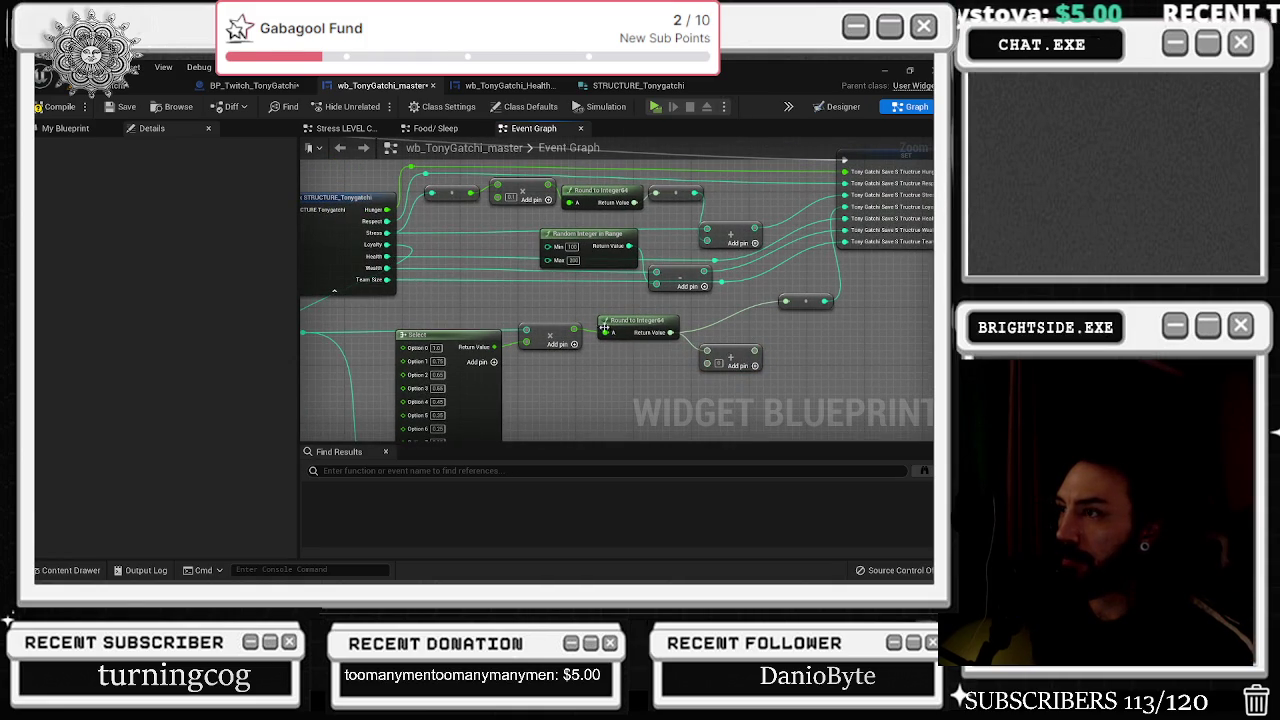
left_click_drag(453, 331, 525, 333)
mouse_move(458, 244)
left_mouse_down()
mouse_move(777, 346)
mouse_move(788, 362)
left_mouse_up()
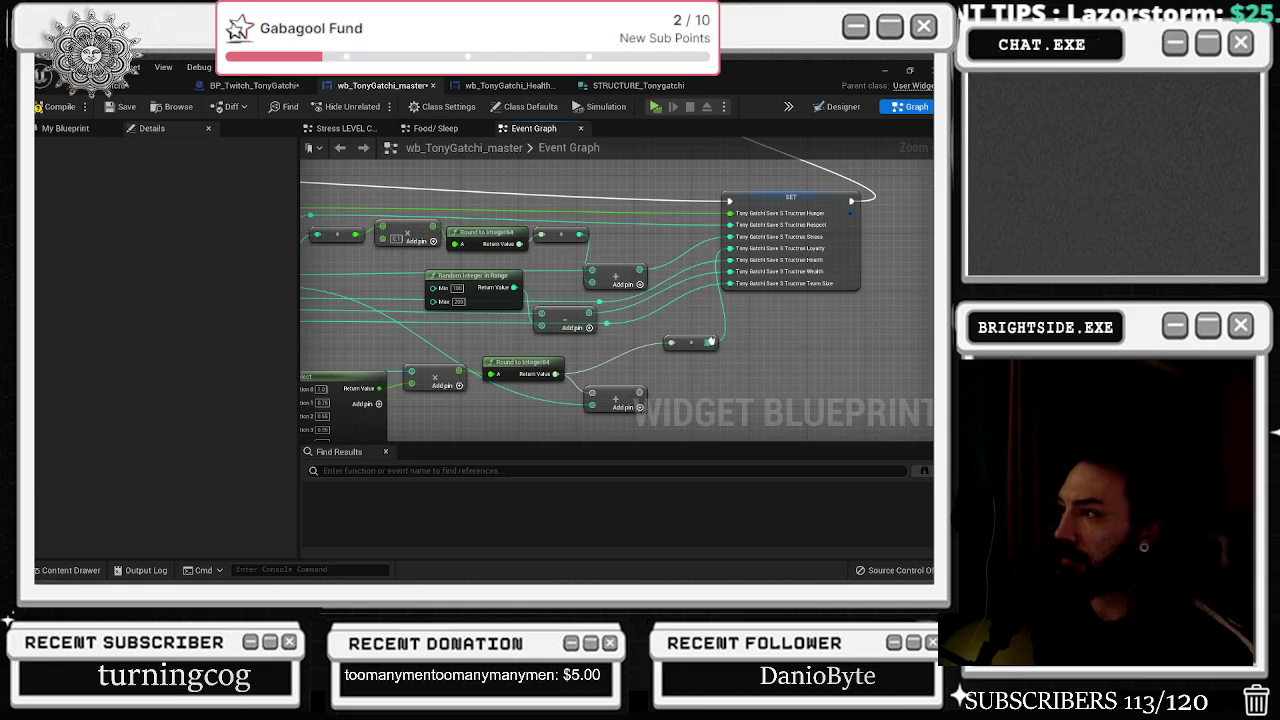
left_click_drag(710, 342, 642, 393)
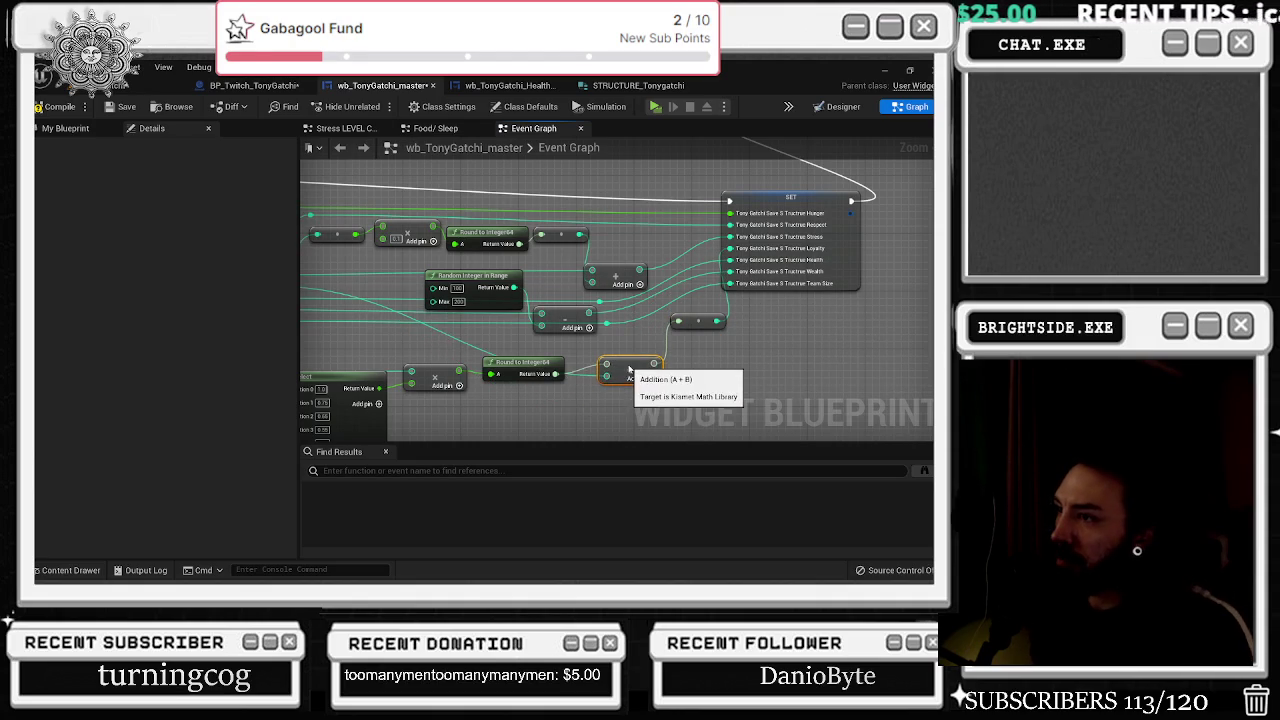
left_click_drag(627, 369, 621, 352)
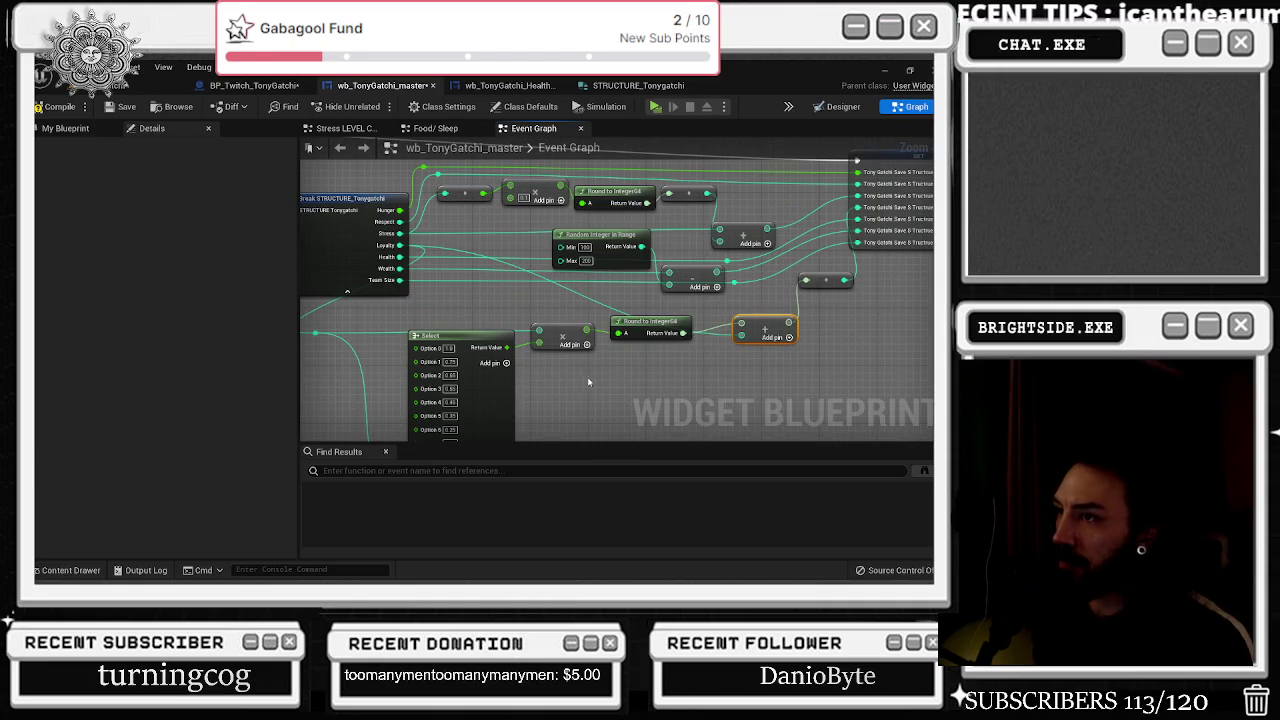
scroll(590, 380, "down", 1)
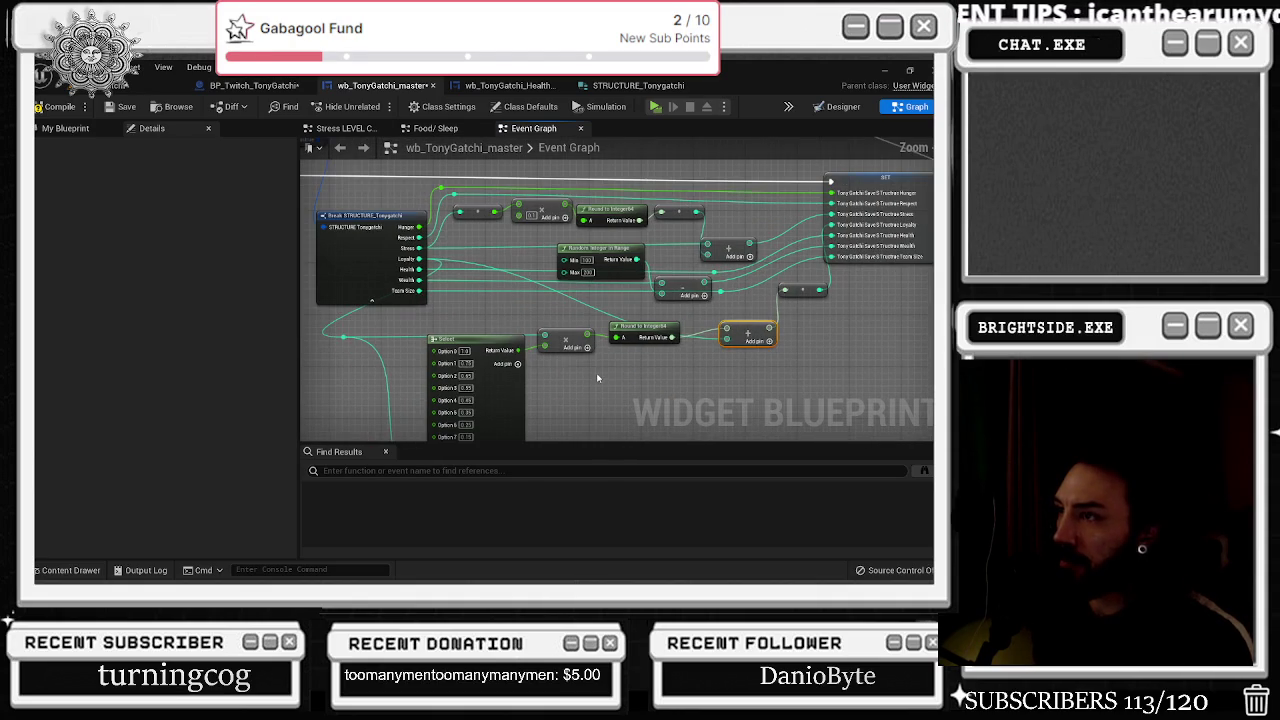
Save the wb_TonyGatchi_master widget blueprint.
left_click(126, 108)
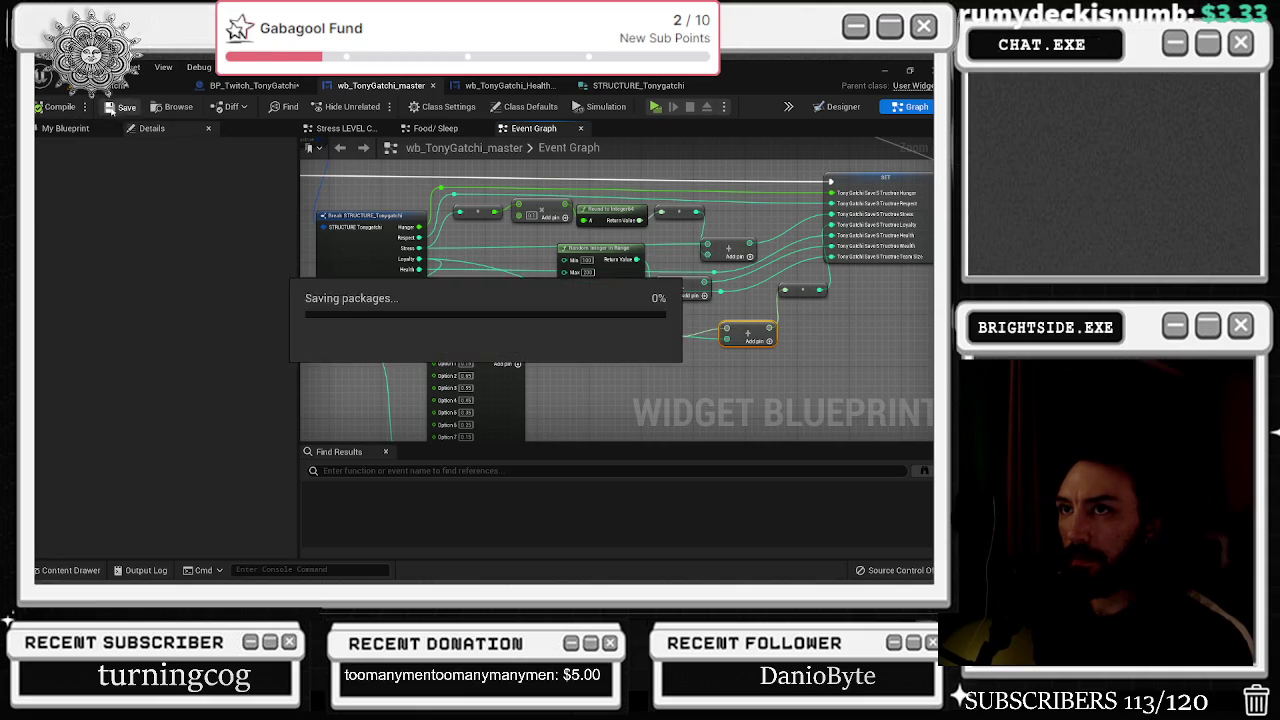
left_click(118, 110)
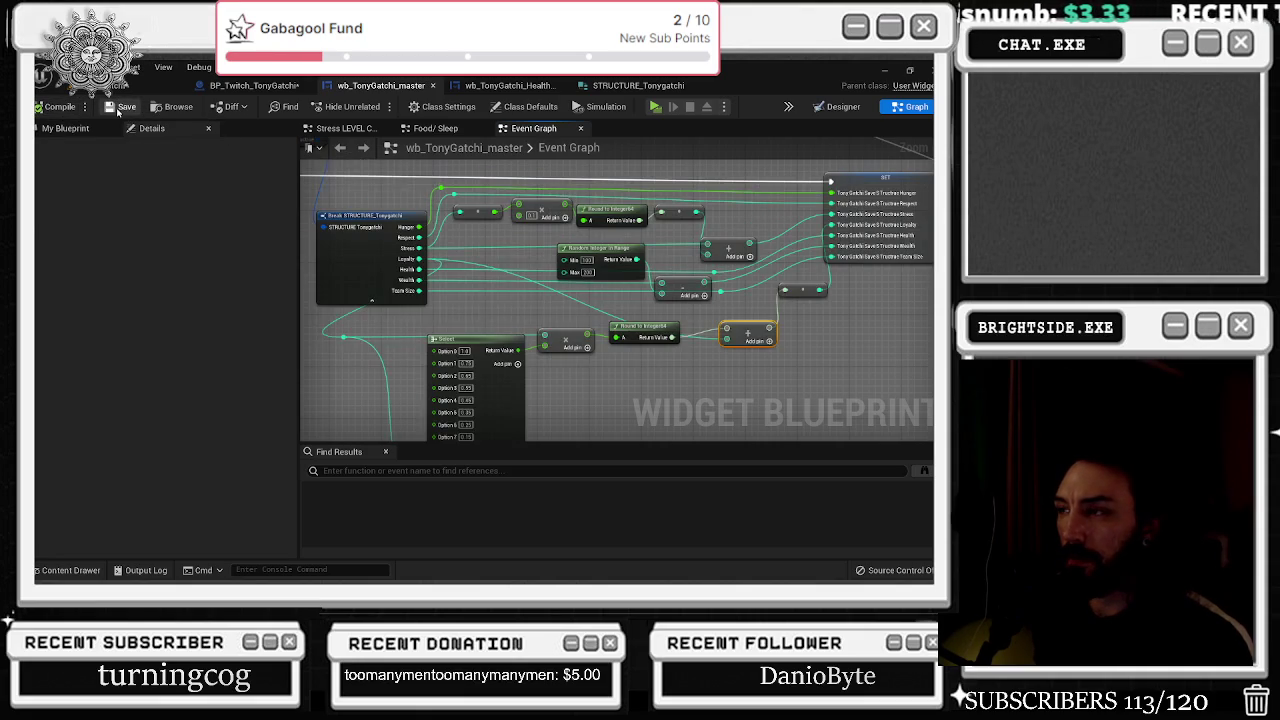
scroll(369, 336, "down", 5)
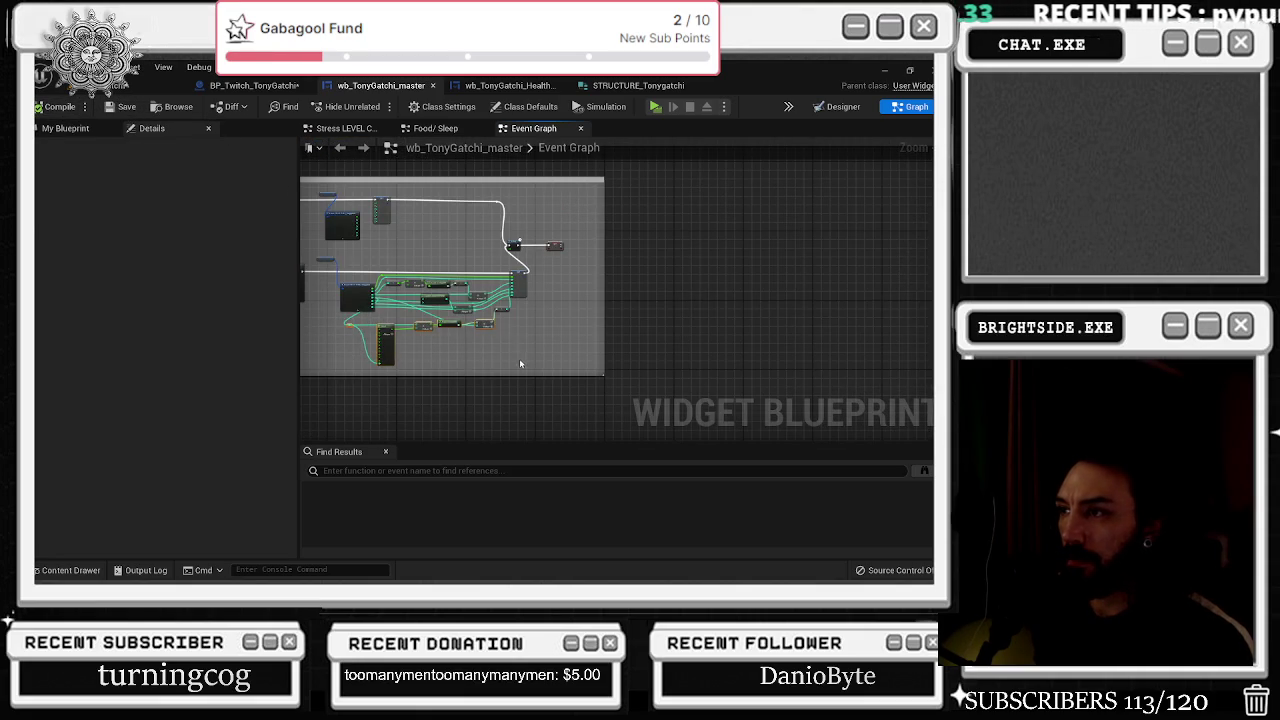
scroll(522, 322, "up", 5)
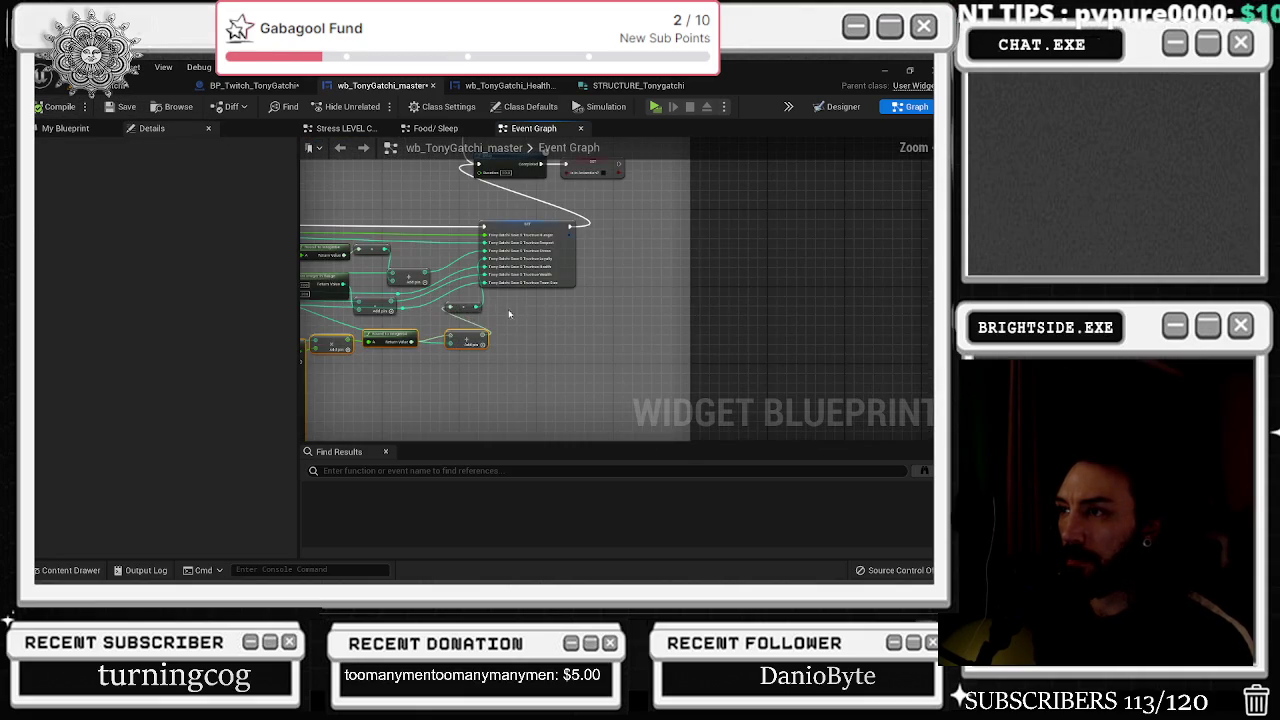
Nudge the SET node right and select the Delay node with its neighbour.
left_click_drag(537, 258, 671, 283)
mouse_move(390, 355)
left_mouse_down()
mouse_move(372, 383)
mouse_move(414, 427)
left_mouse_up()
mouse_move(666, 246)
left_mouse_down()
mouse_move(596, 321)
mouse_move(707, 370)
left_mouse_up()
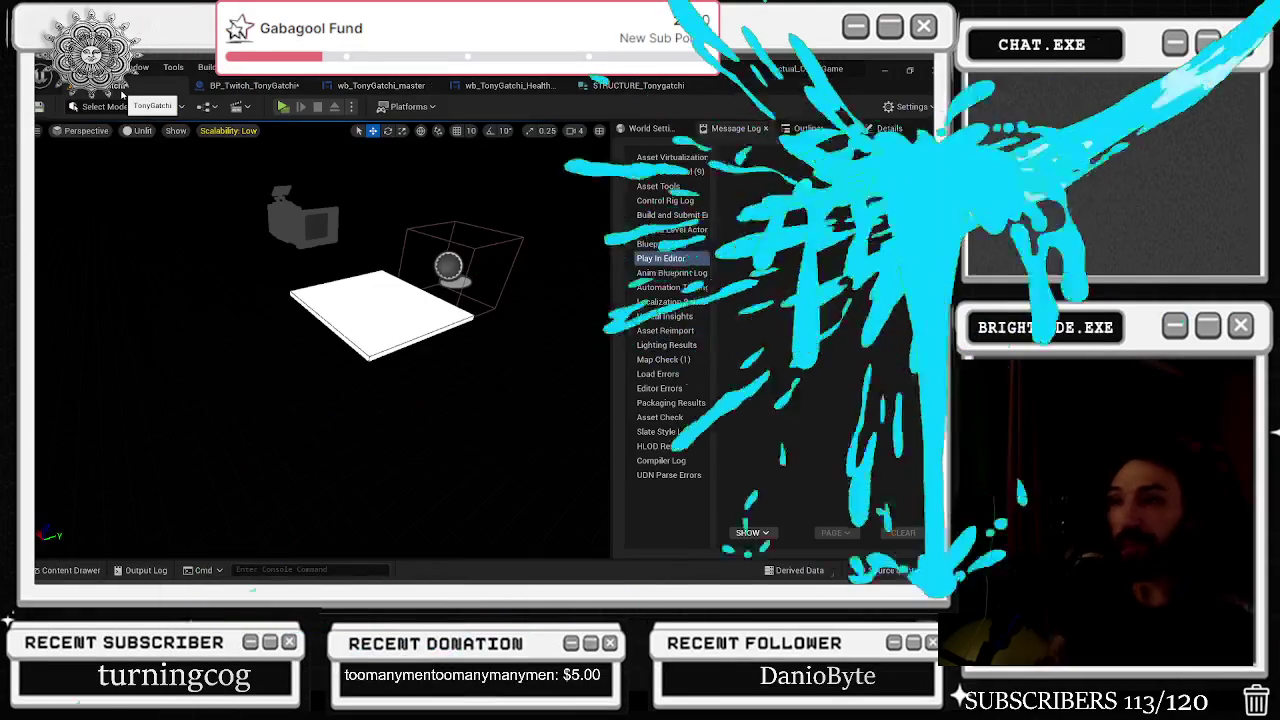
left_click(240, 89)
scroll(422, 231, "down", 3)
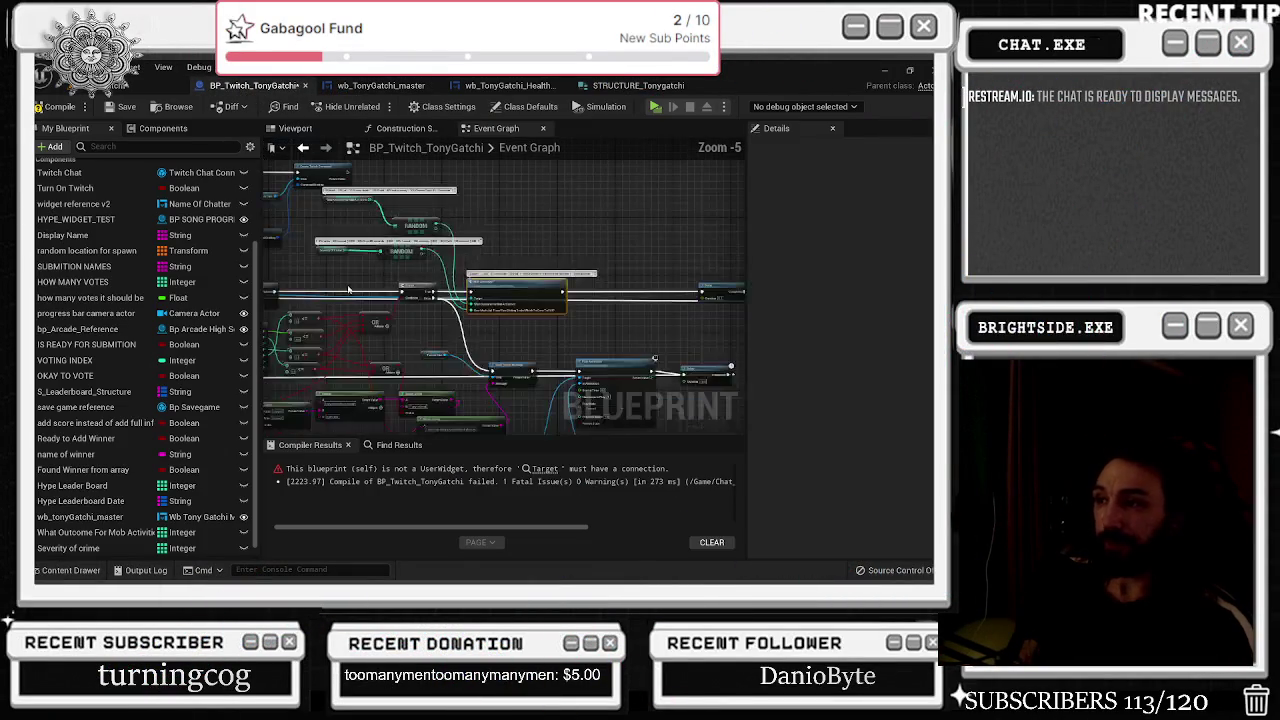
scroll(480, 290, "up", 2)
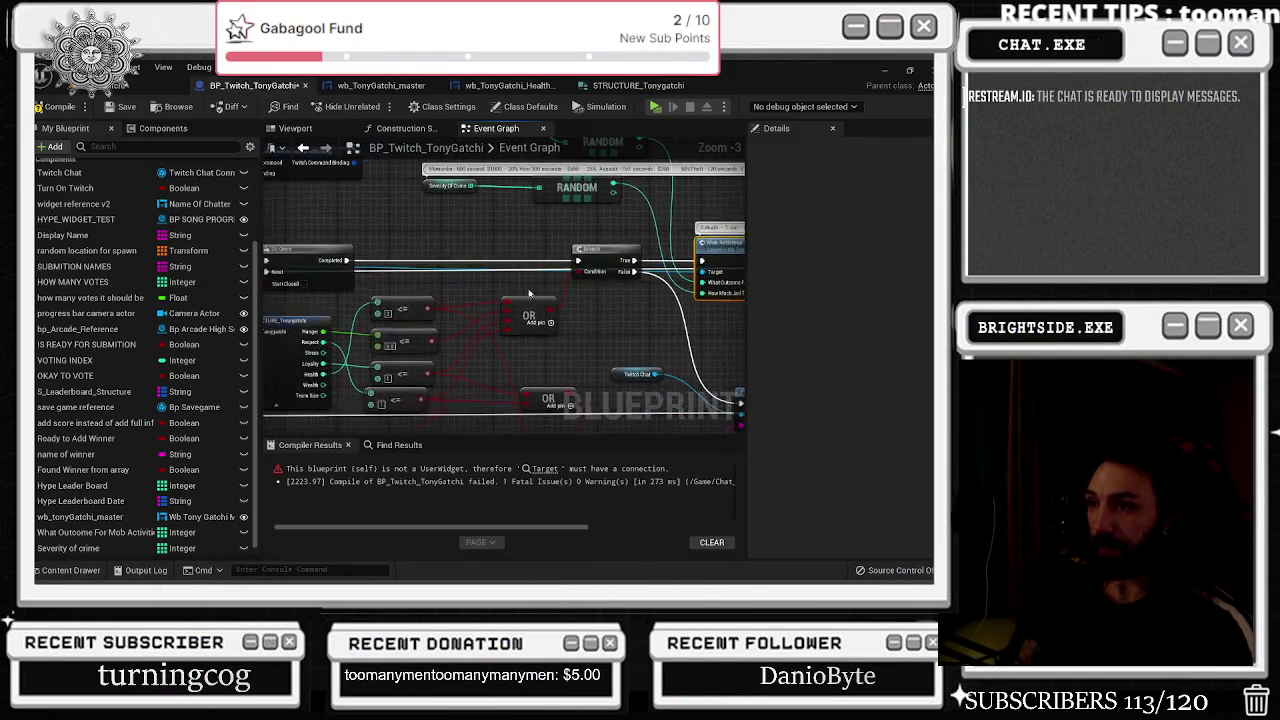
left_click_drag(545, 270, 393, 268)
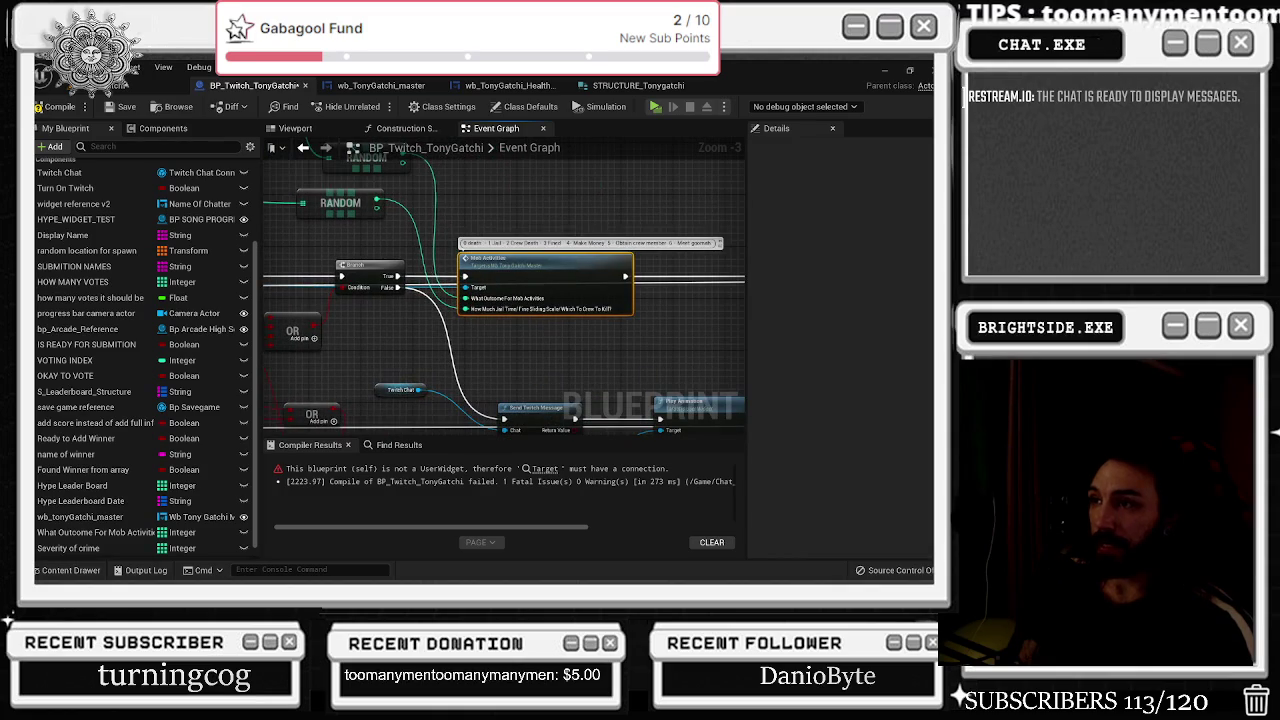
left_click(614, 87)
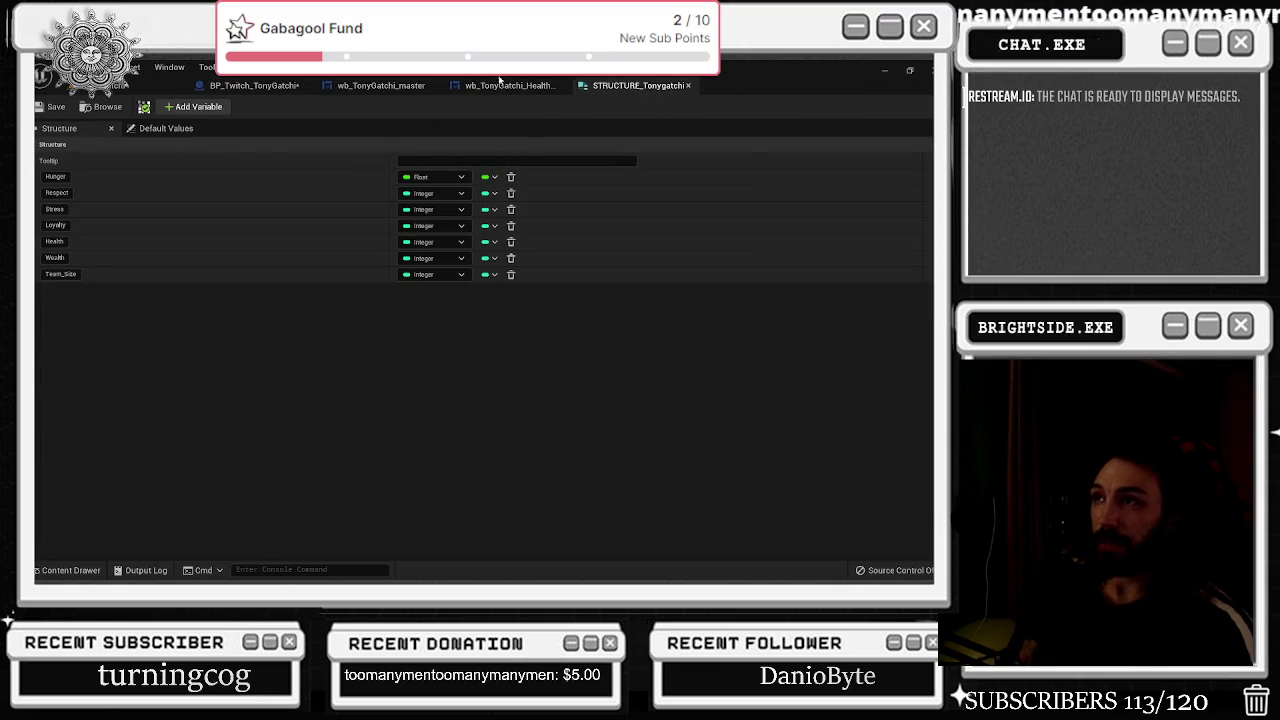
left_click(500, 86)
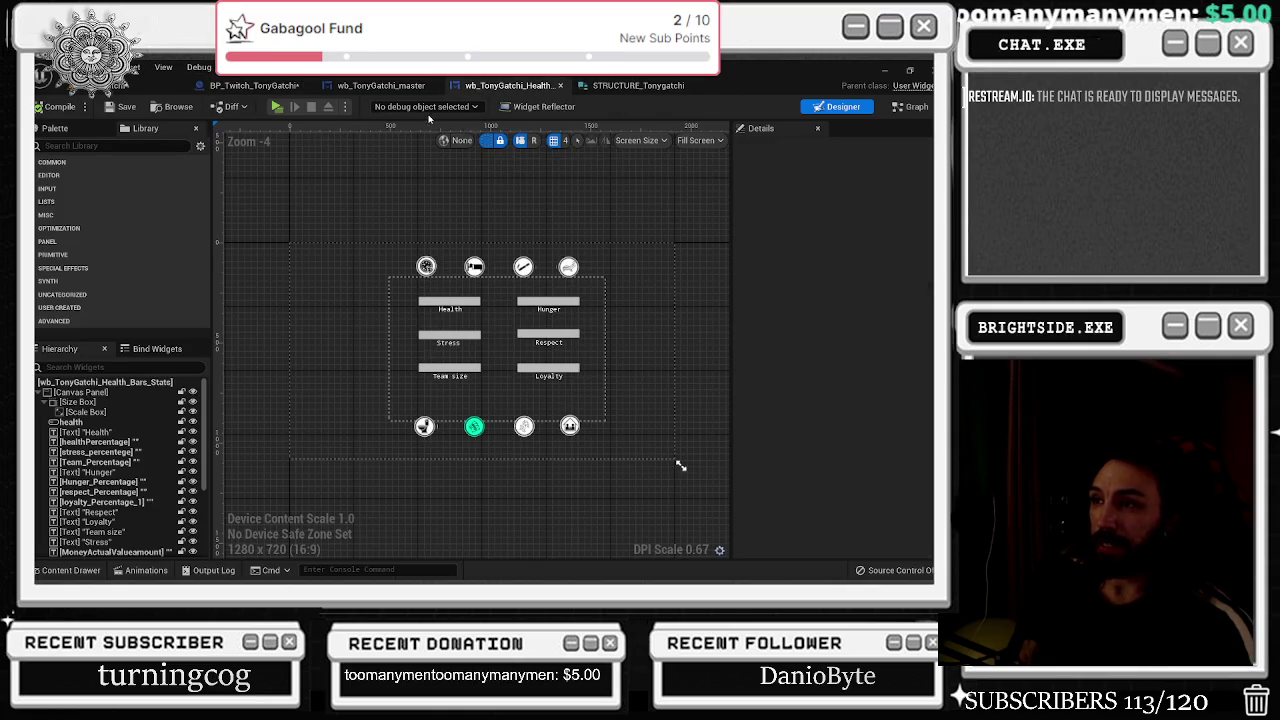
left_click(397, 88)
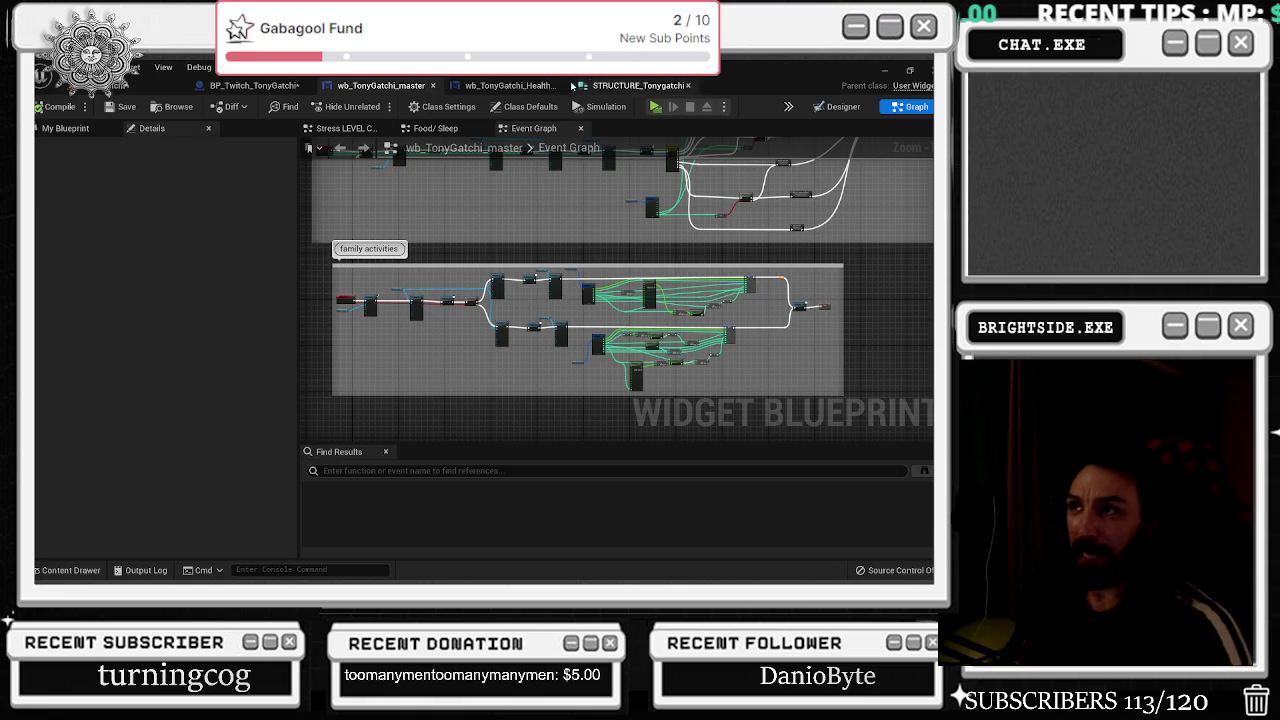
left_click(295, 85)
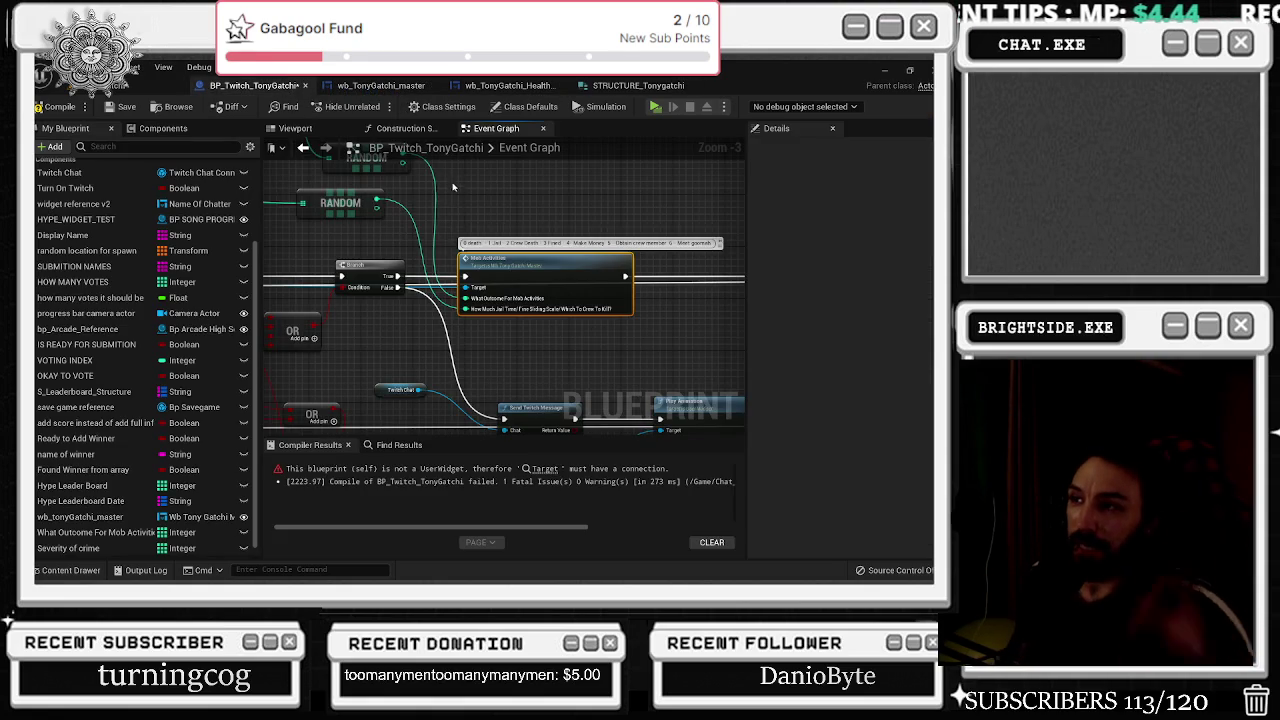
Box-select the mob activities command nodes, including Break TwitchCommand.
scroll(452, 186, "down", 2)
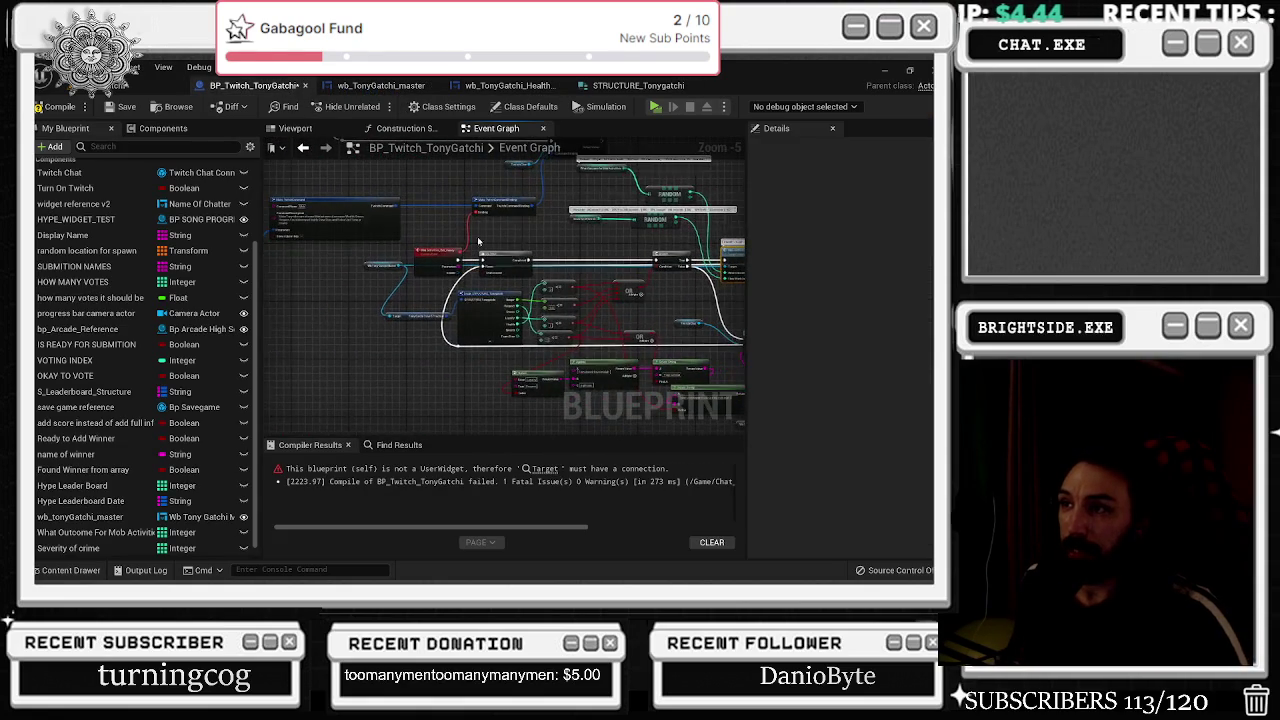
scroll(450, 240, "down", 6)
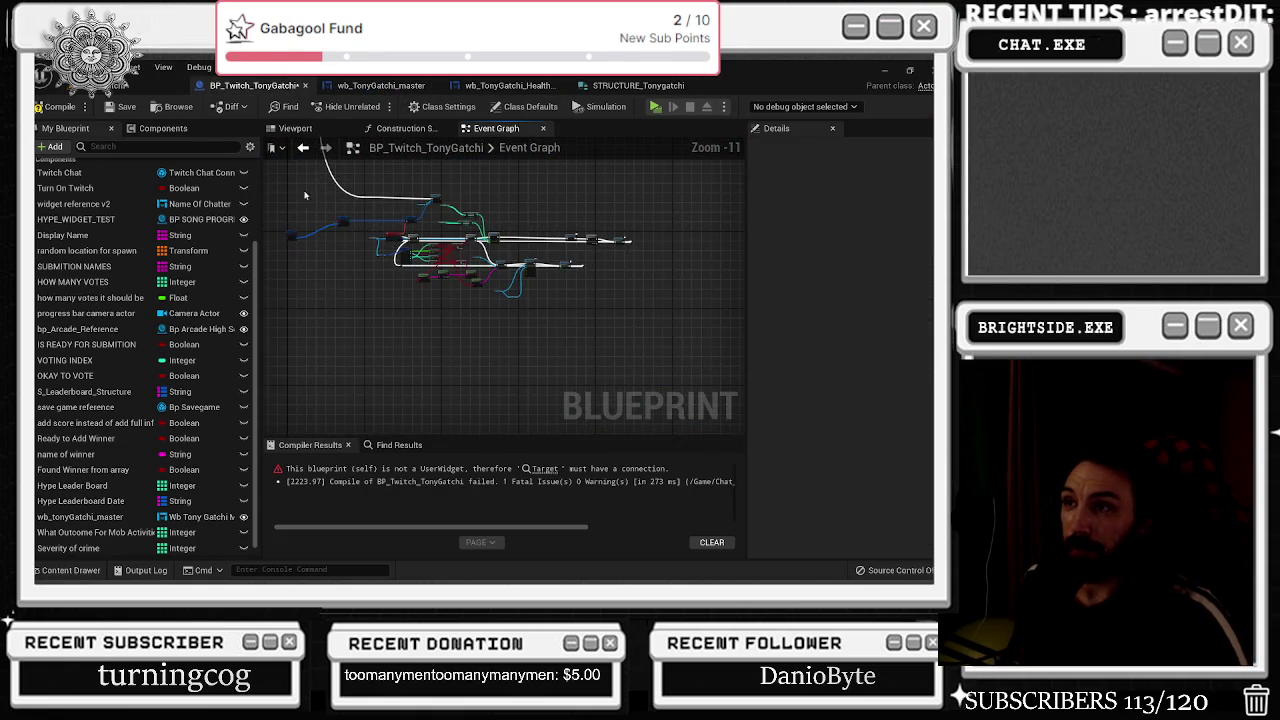
left_click_drag(298, 201, 353, 220)
key("c")
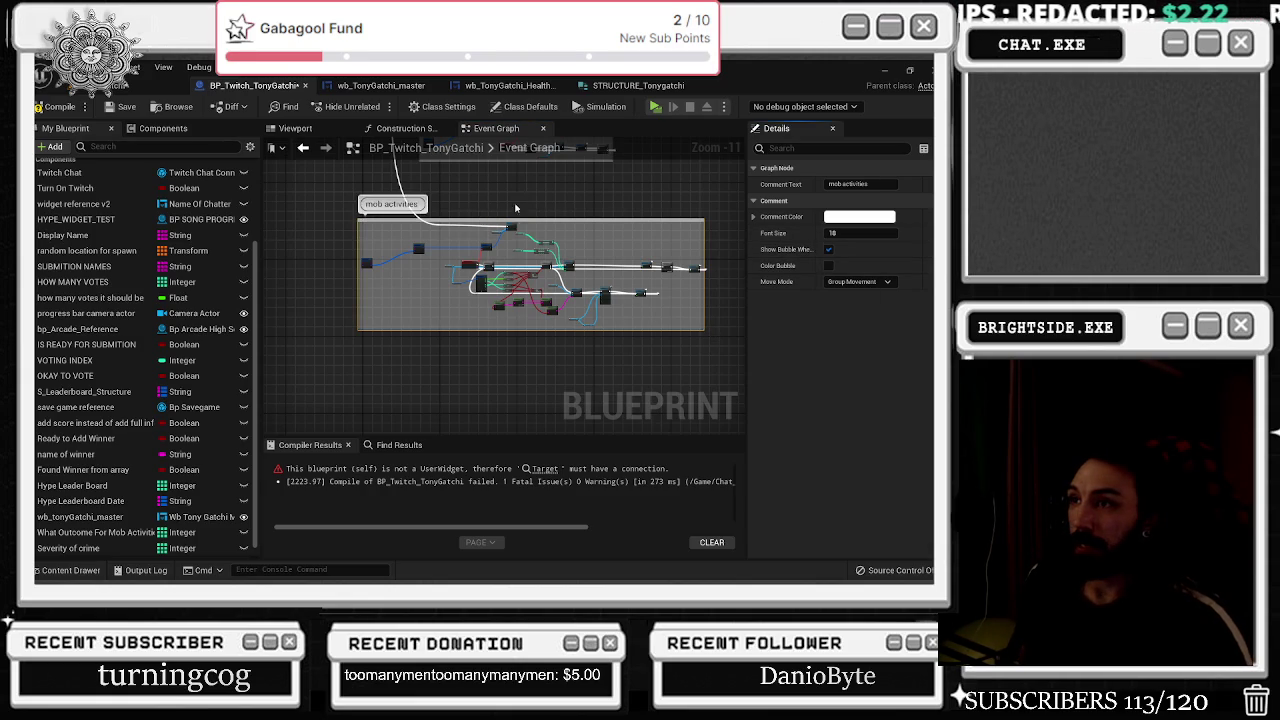
scroll(498, 213, "up", 4)
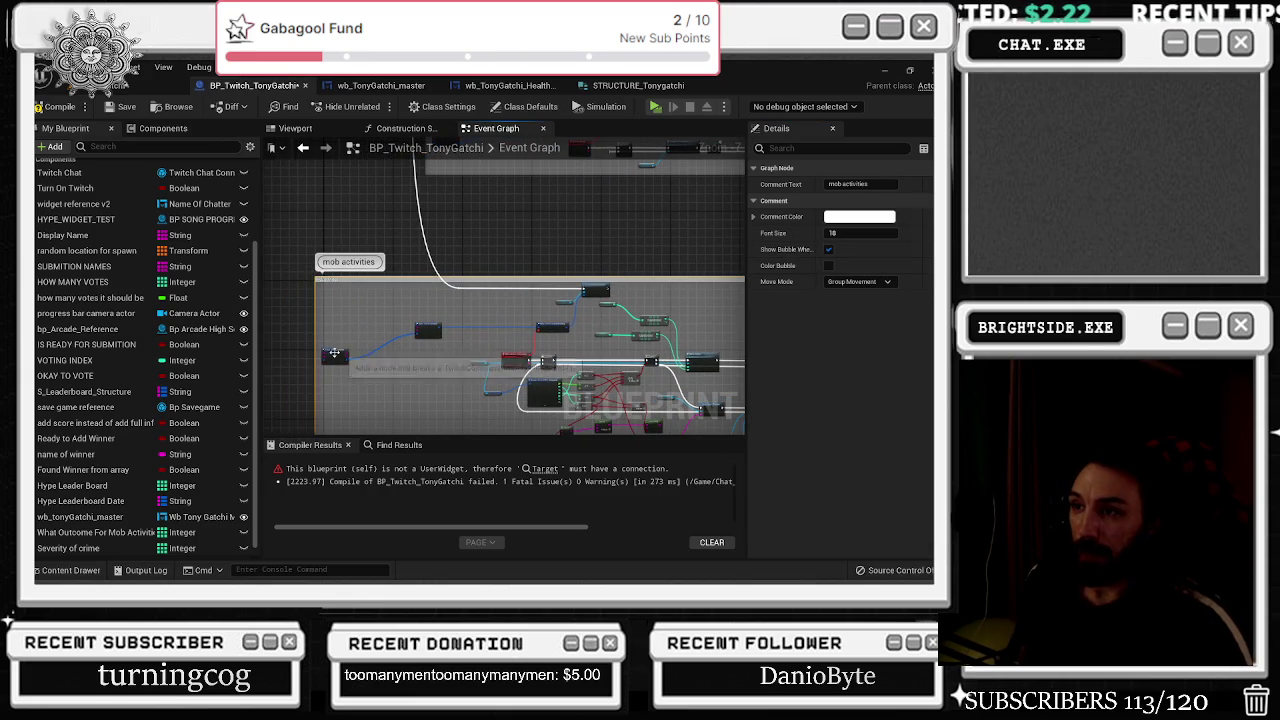
left_click(334, 353)
scroll(340, 343, "up", 2)
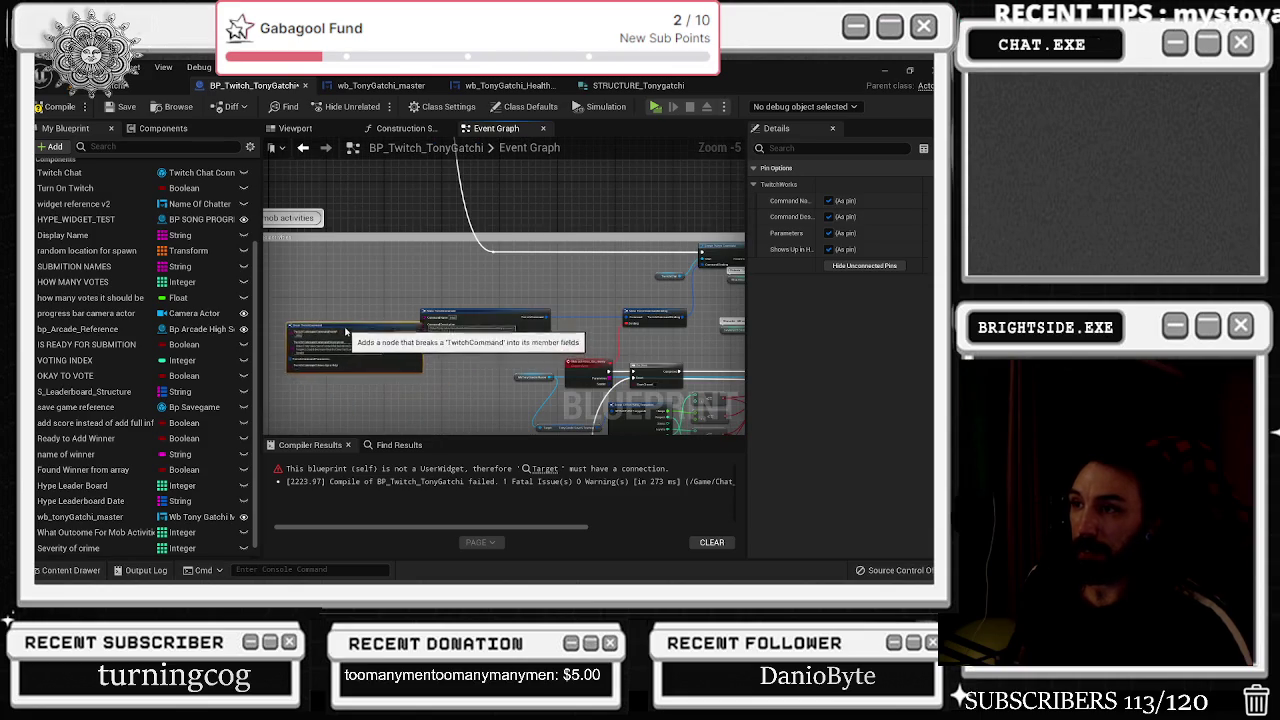
left_click_drag(346, 332, 321, 322)
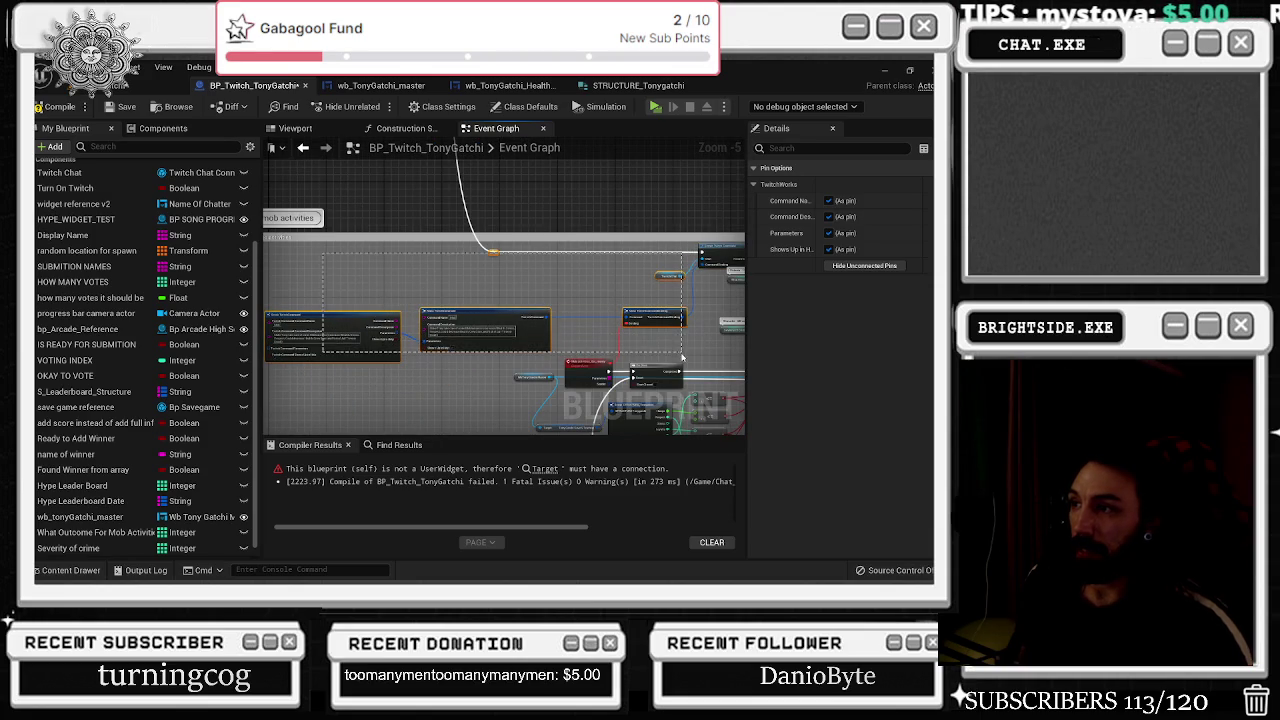
left_click_drag(705, 347, 700, 343)
scroll(547, 287, "down", 5)
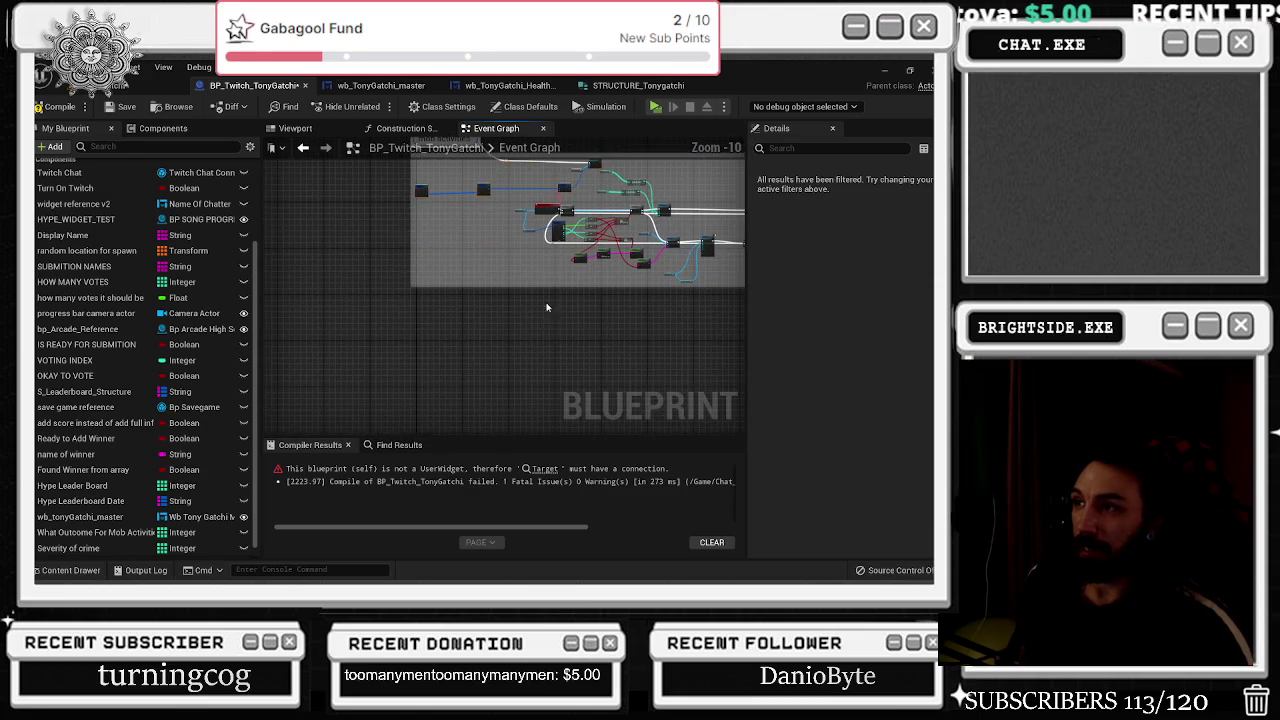
Wire the Sequence's Then 9 output to the pasted command chain below the mob activities comment.
left_click_drag(536, 333, 507, 329)
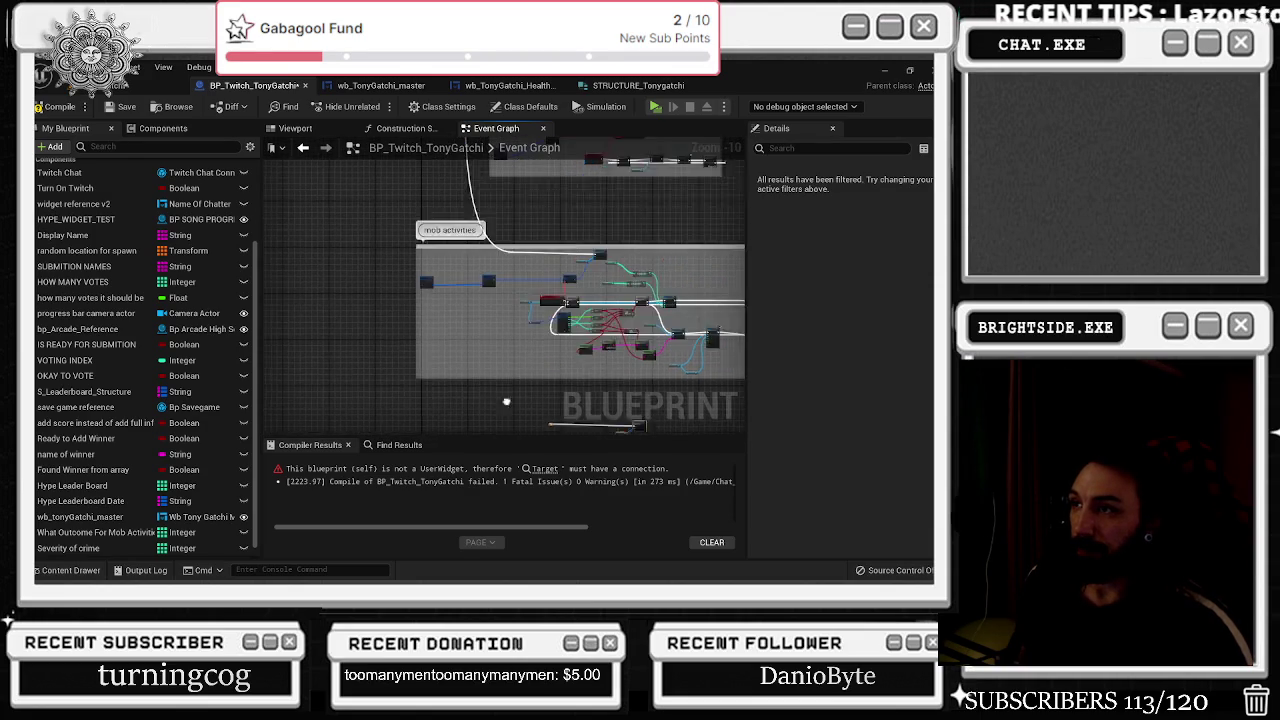
scroll(507, 329, "up", 10)
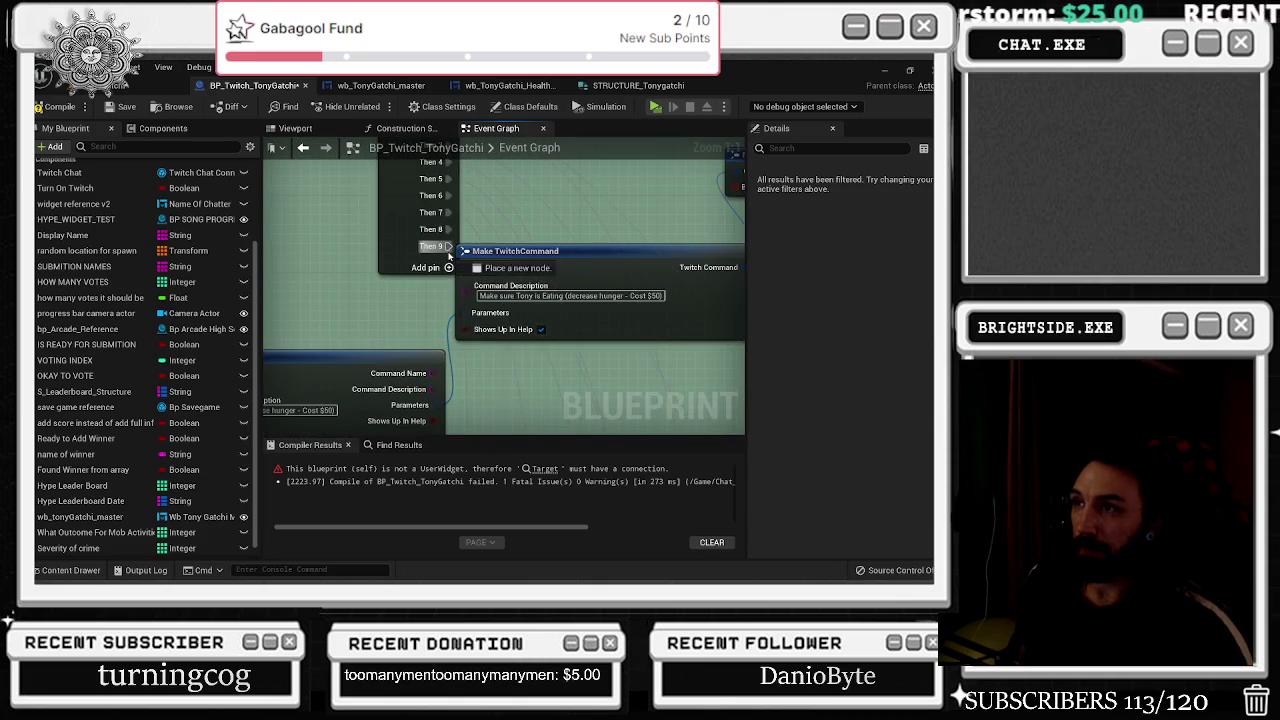
scroll(446, 247, "down", 12)
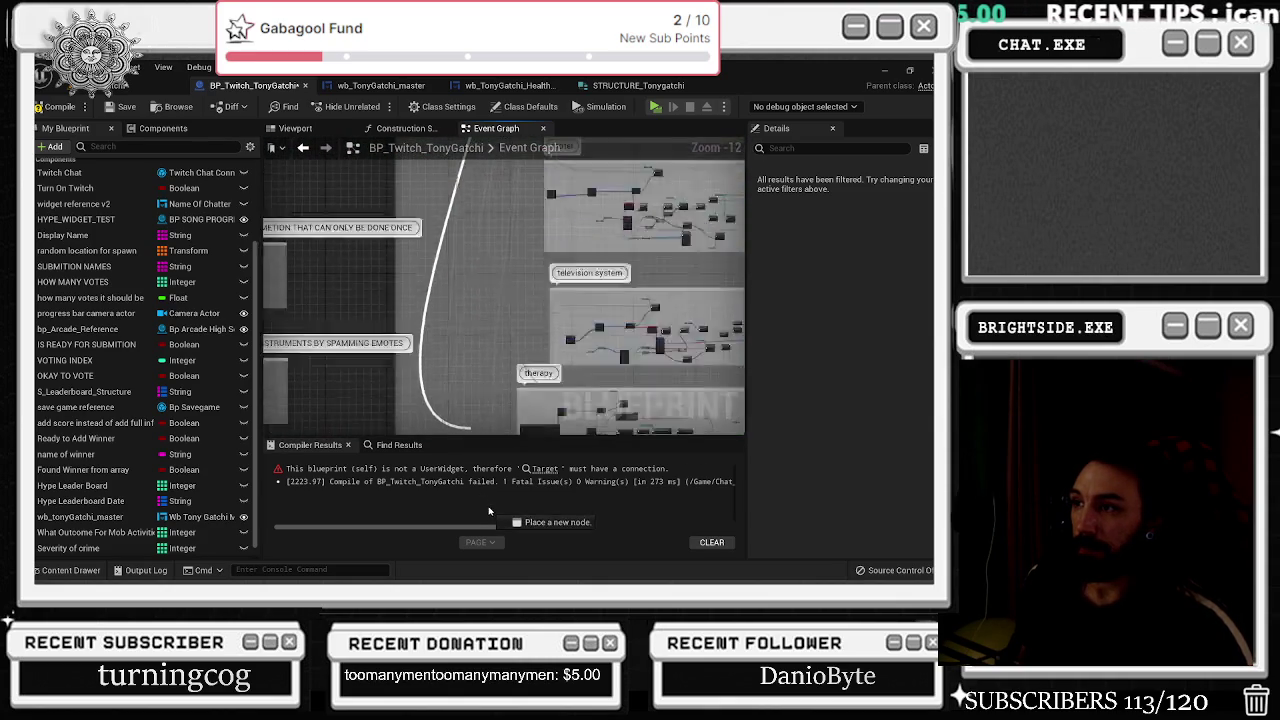
scroll(530, 392, "up", 6)
mouse_move(489, 512)
left_mouse_down()
mouse_move(530, 392)
mouse_move(440, 305)
mouse_move(435, 385)
mouse_move(521, 347)
left_mouse_up()
scroll(523, 350, "up", 3)
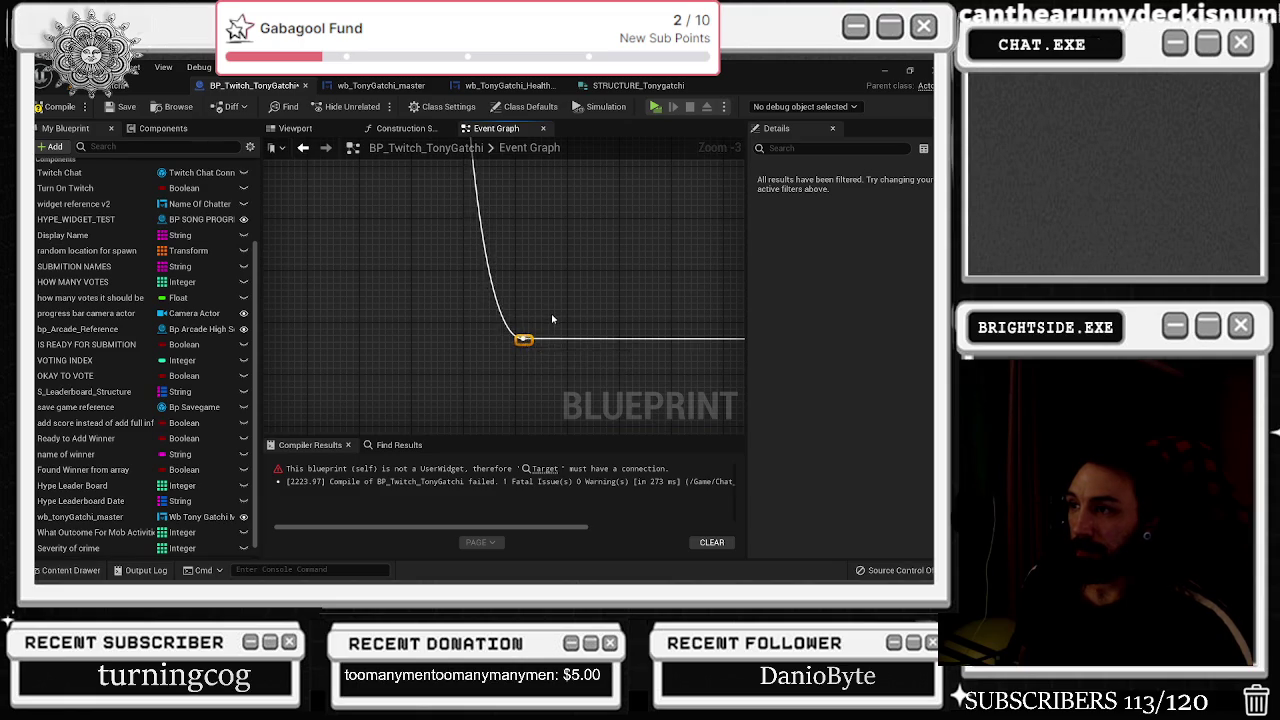
scroll(551, 321, "down", 4)
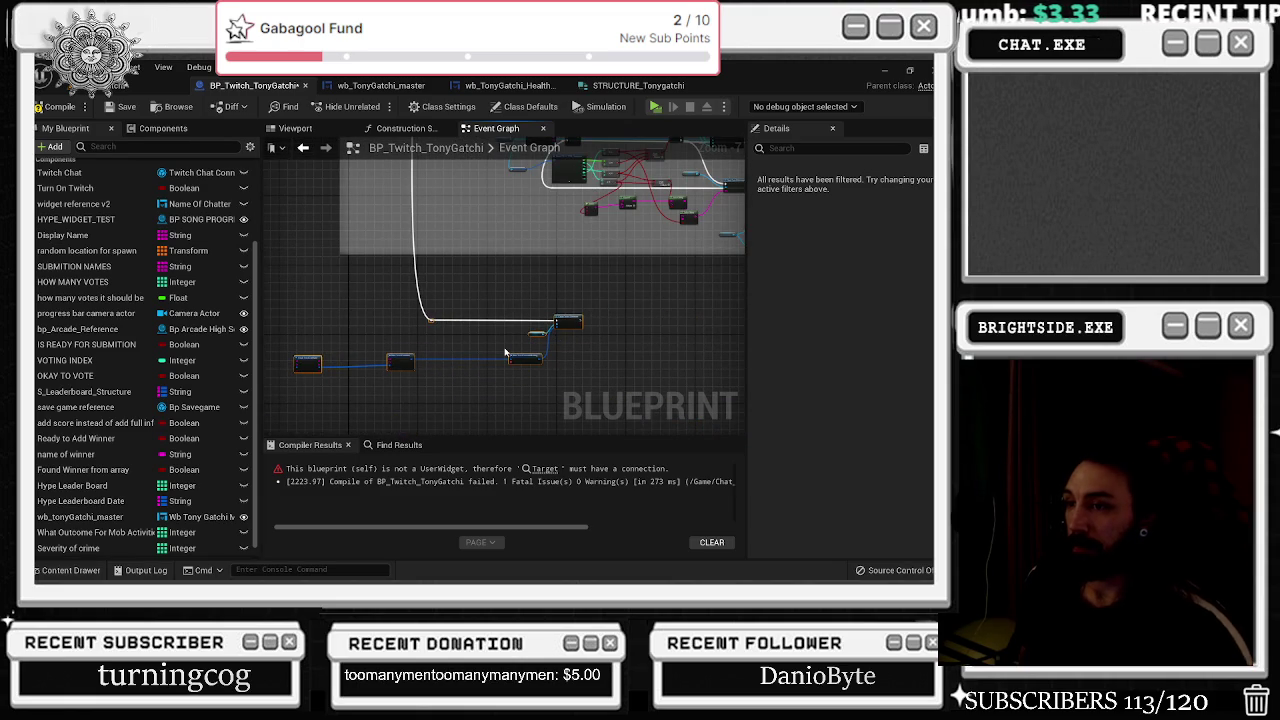
scroll(537, 352, "up", 4)
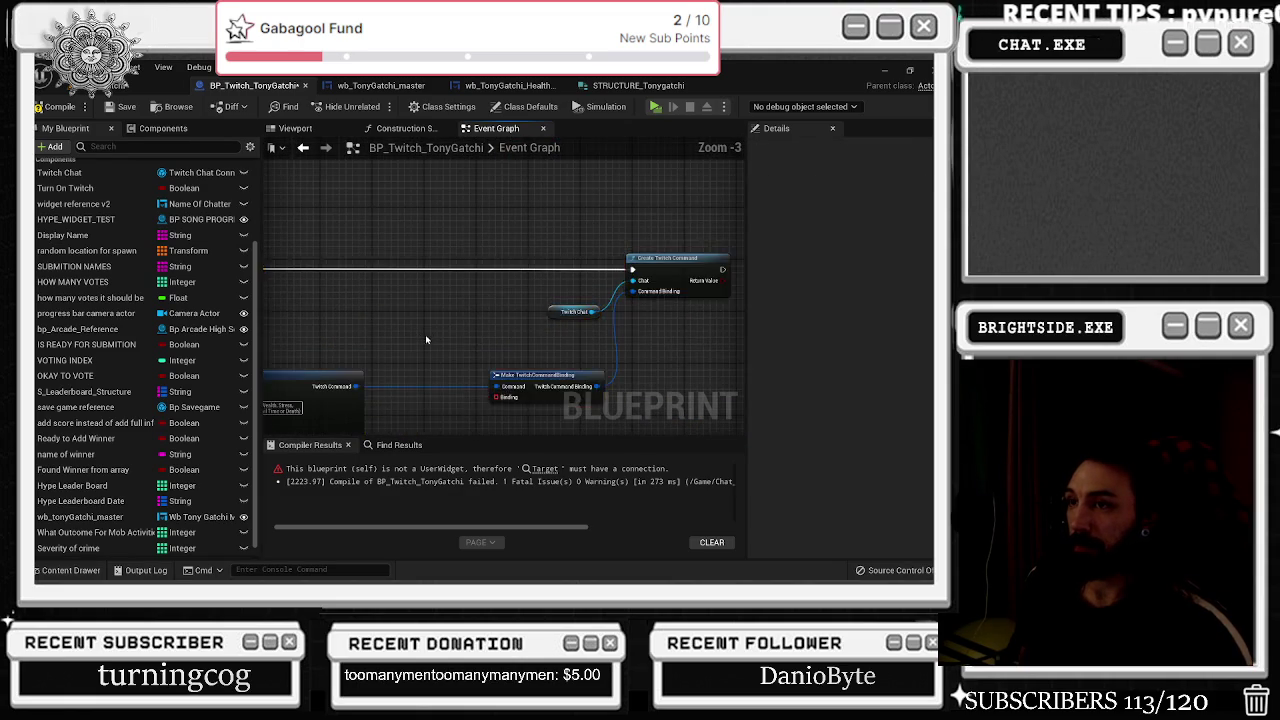
left_click_drag(462, 305, 562, 326)
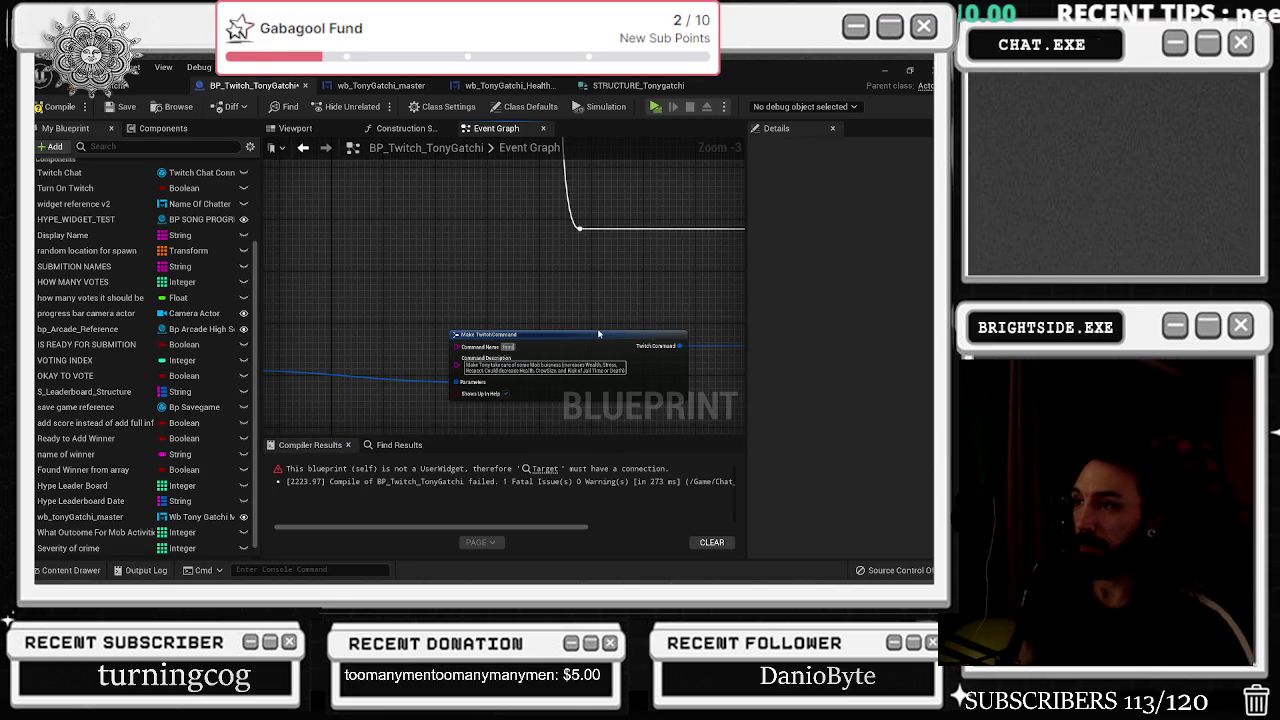
left_click_drag(598, 334, 600, 300)
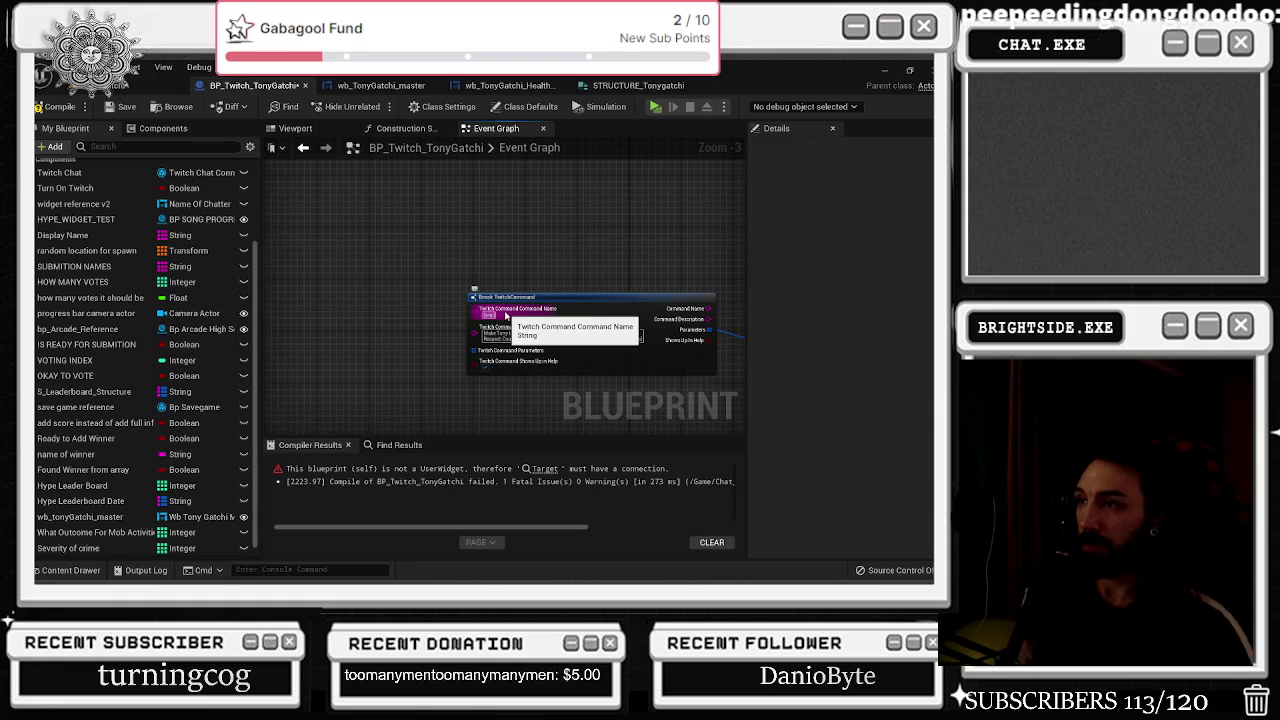
Rewrite the command description: Tony hangs out with his family to heal and earn loyalty rewards, up to $200.
scroll(506, 316, "up", 2)
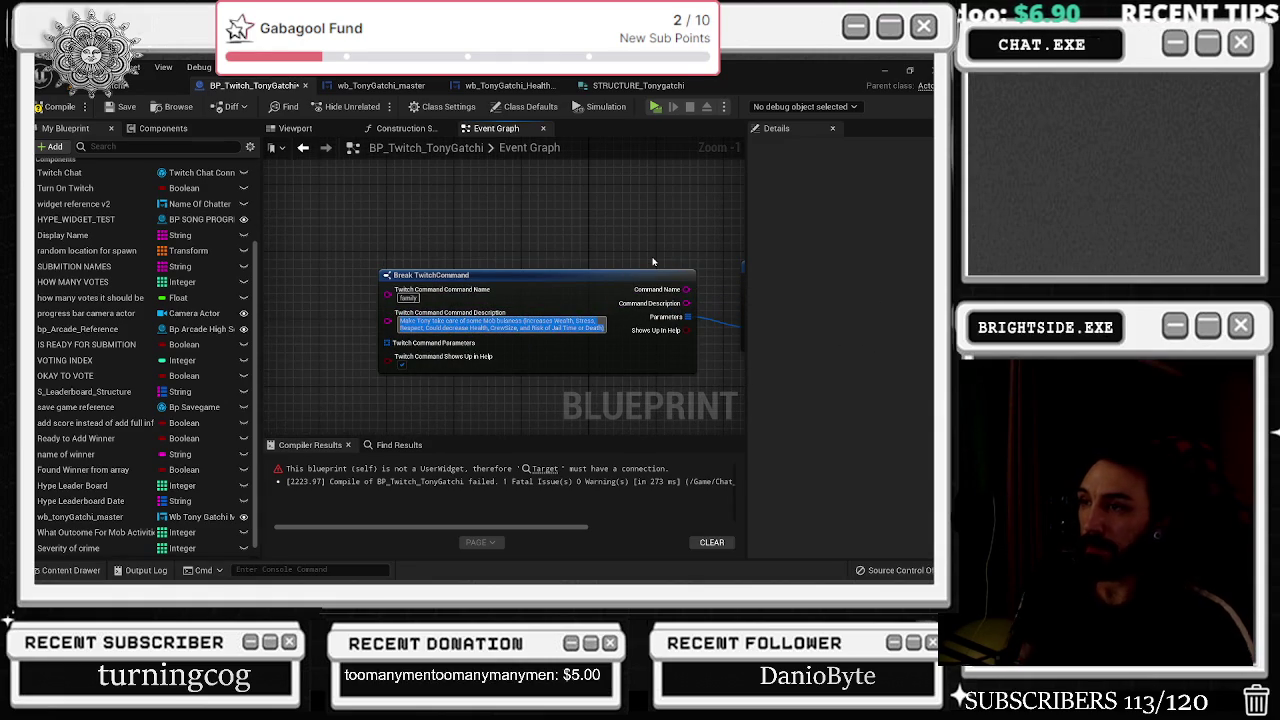
key("BackSpace")
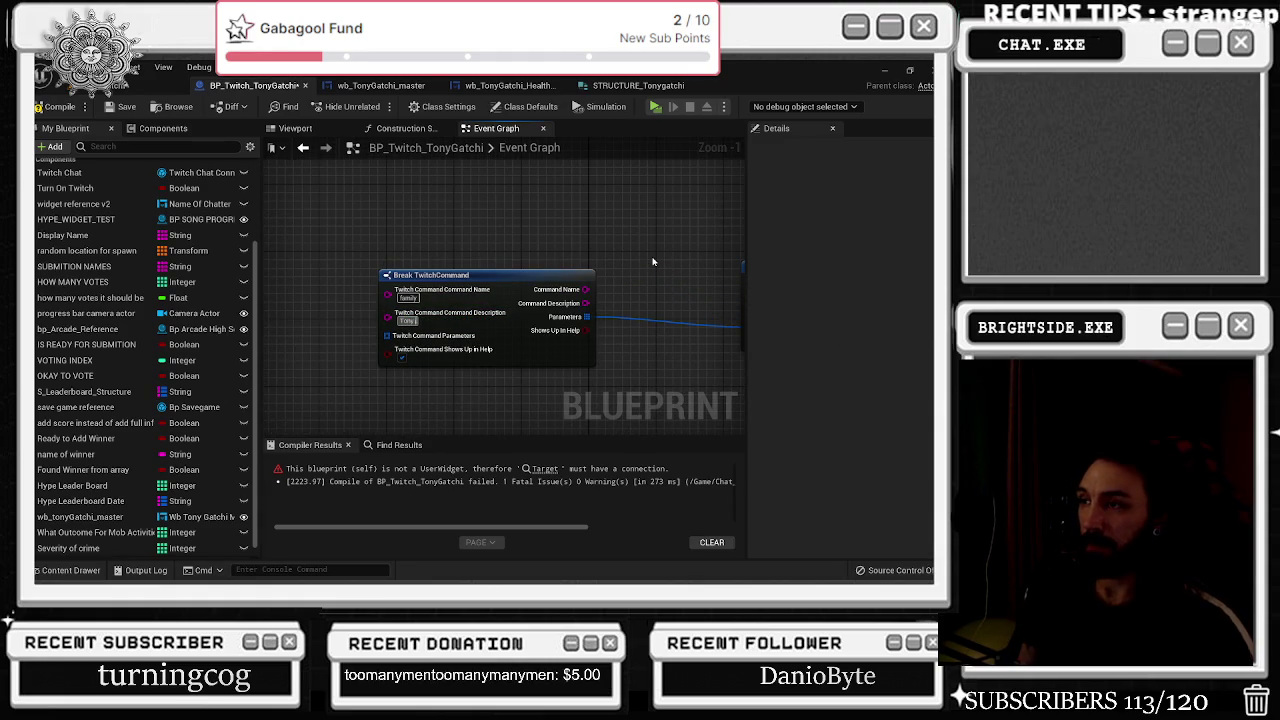
type(" Needs to hang out with")
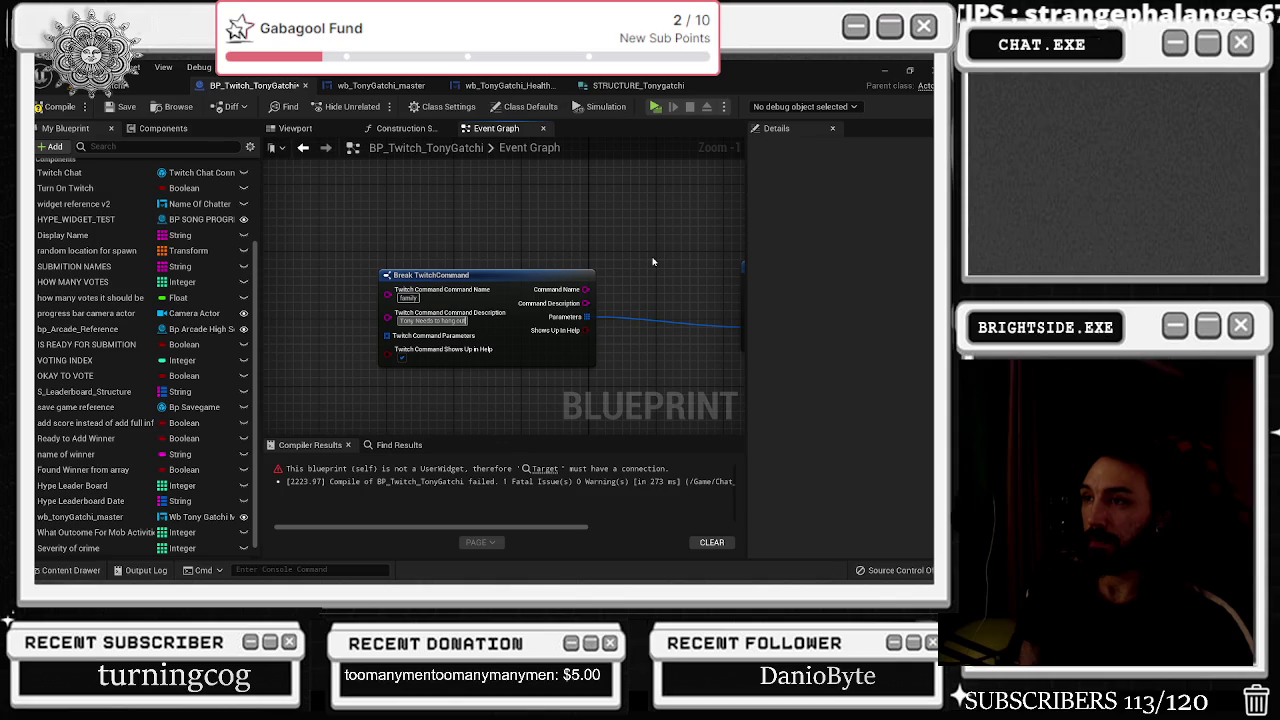
type(" his family for")
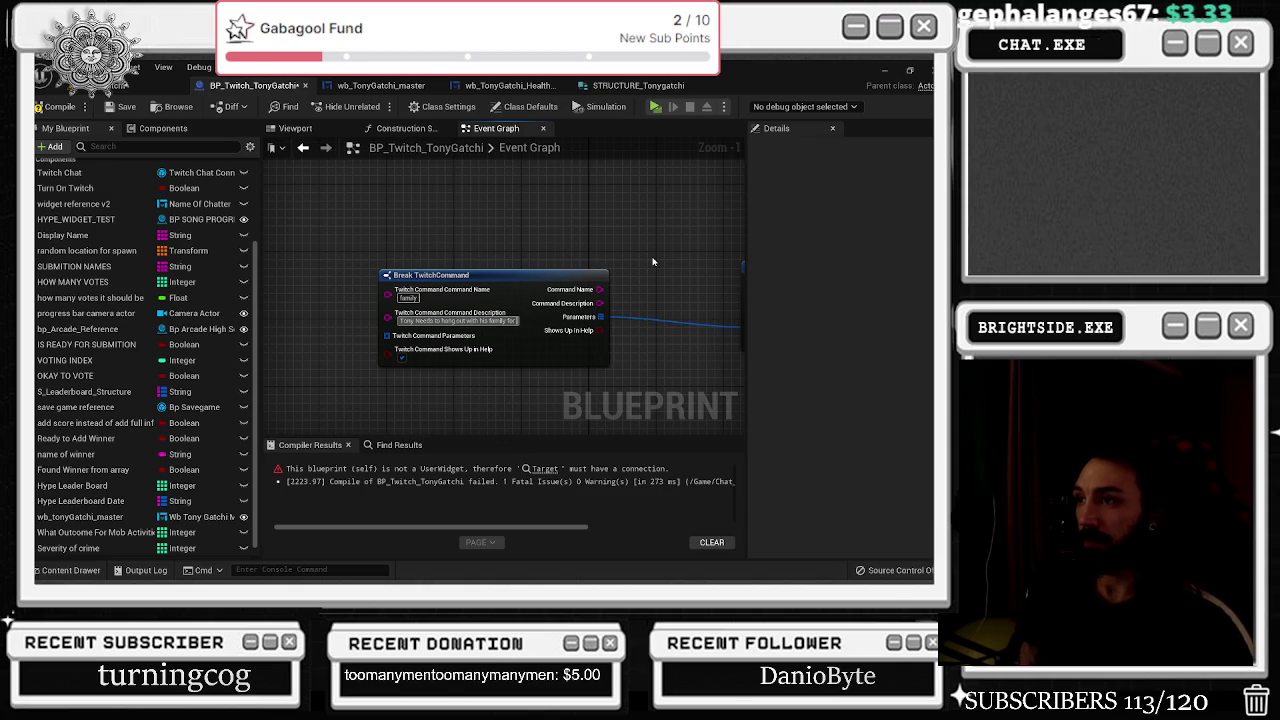
type(" him to heal")
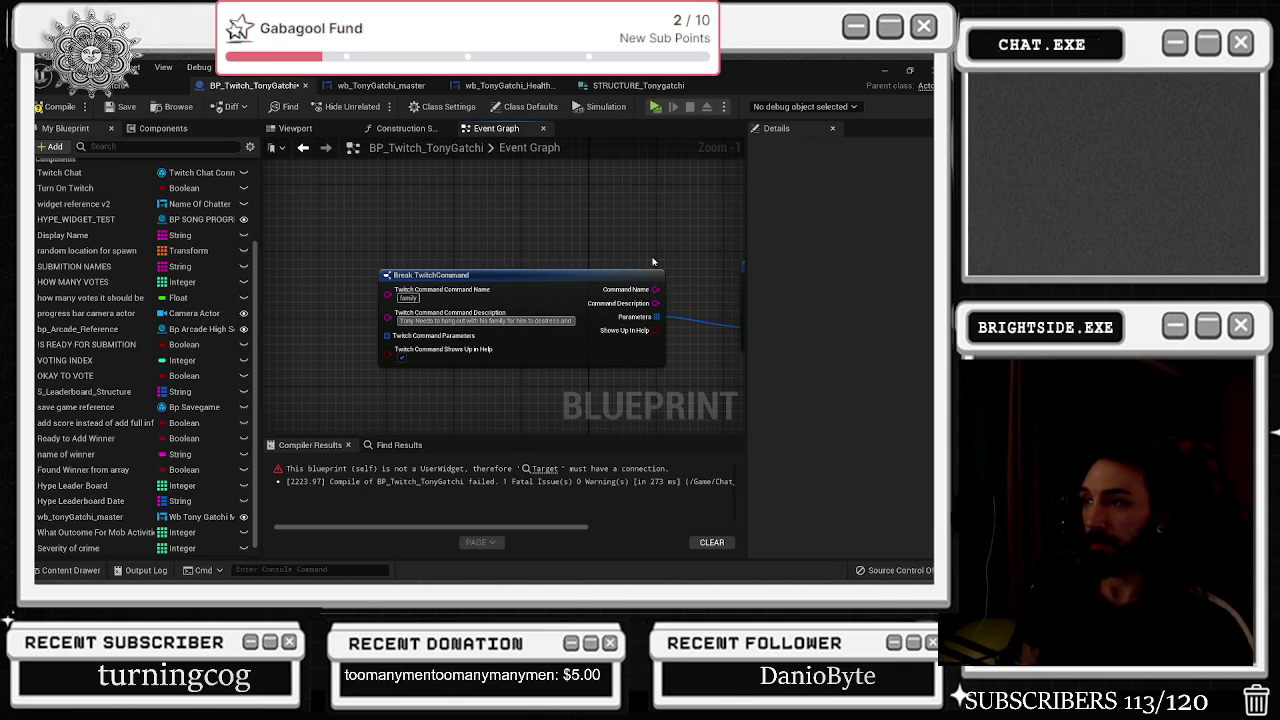
type(" and get his")
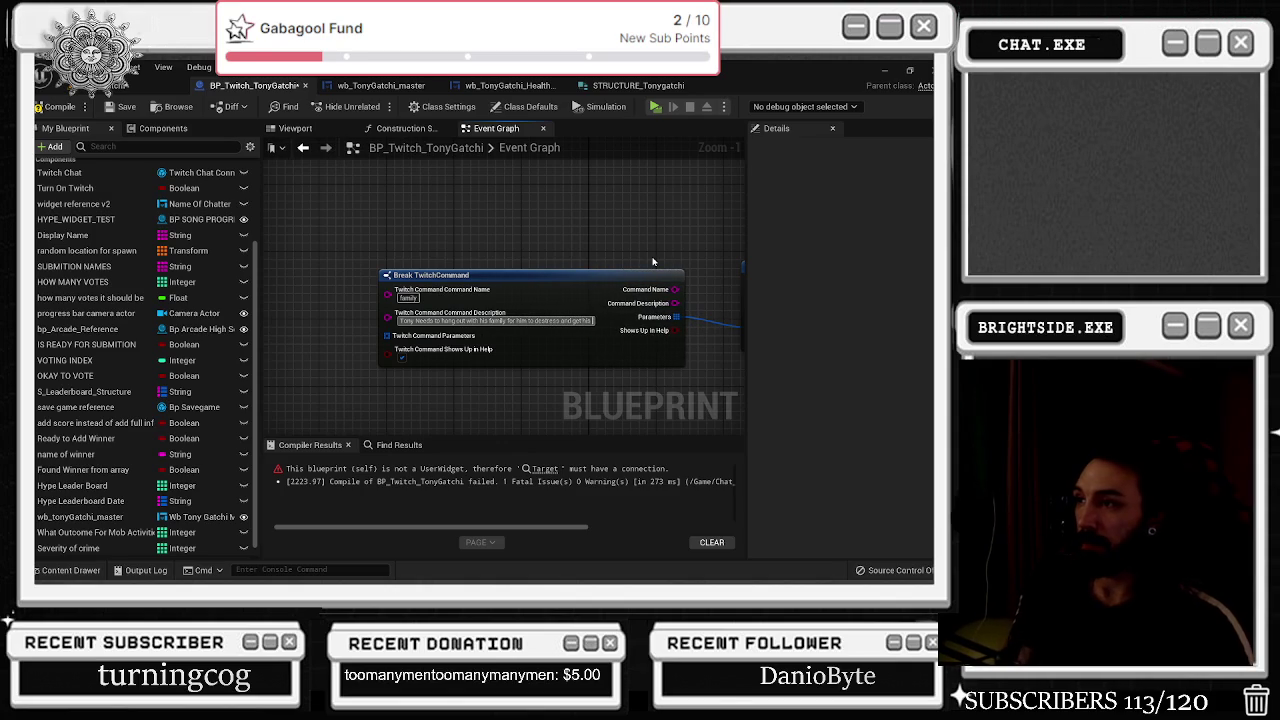
type(" loyalty up")
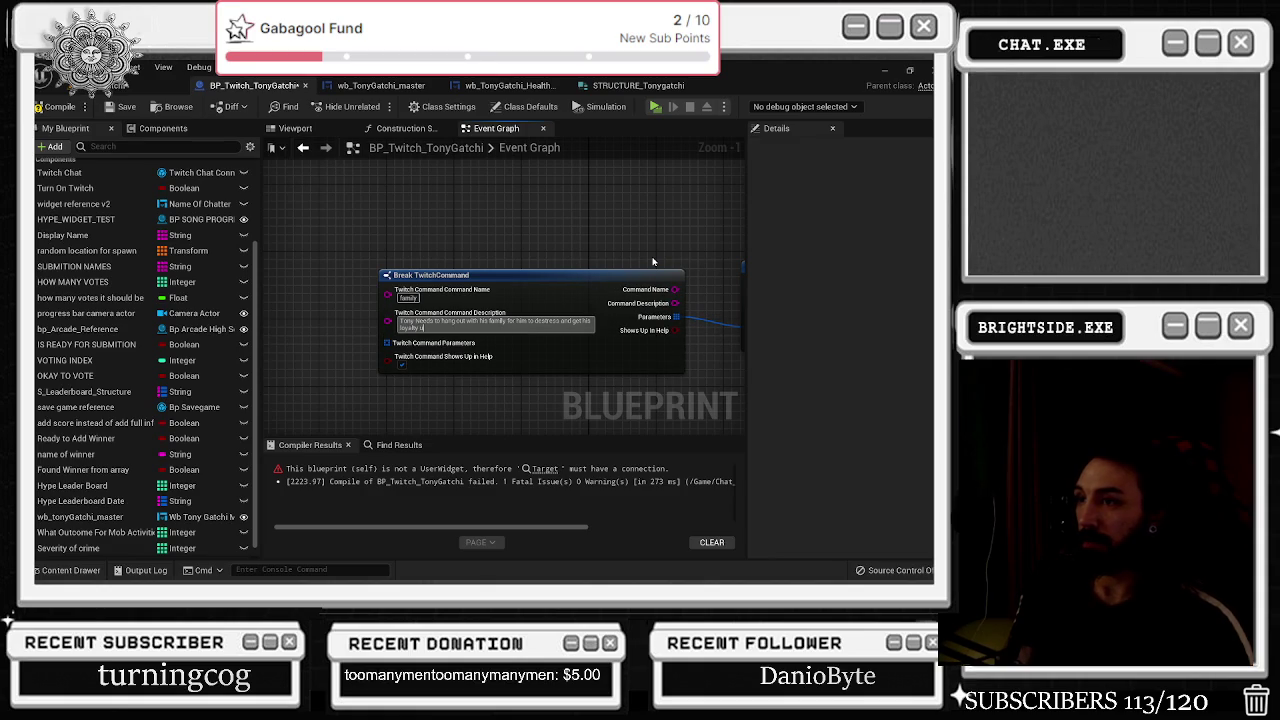
left_click_drag(545, 278, 520, 287)
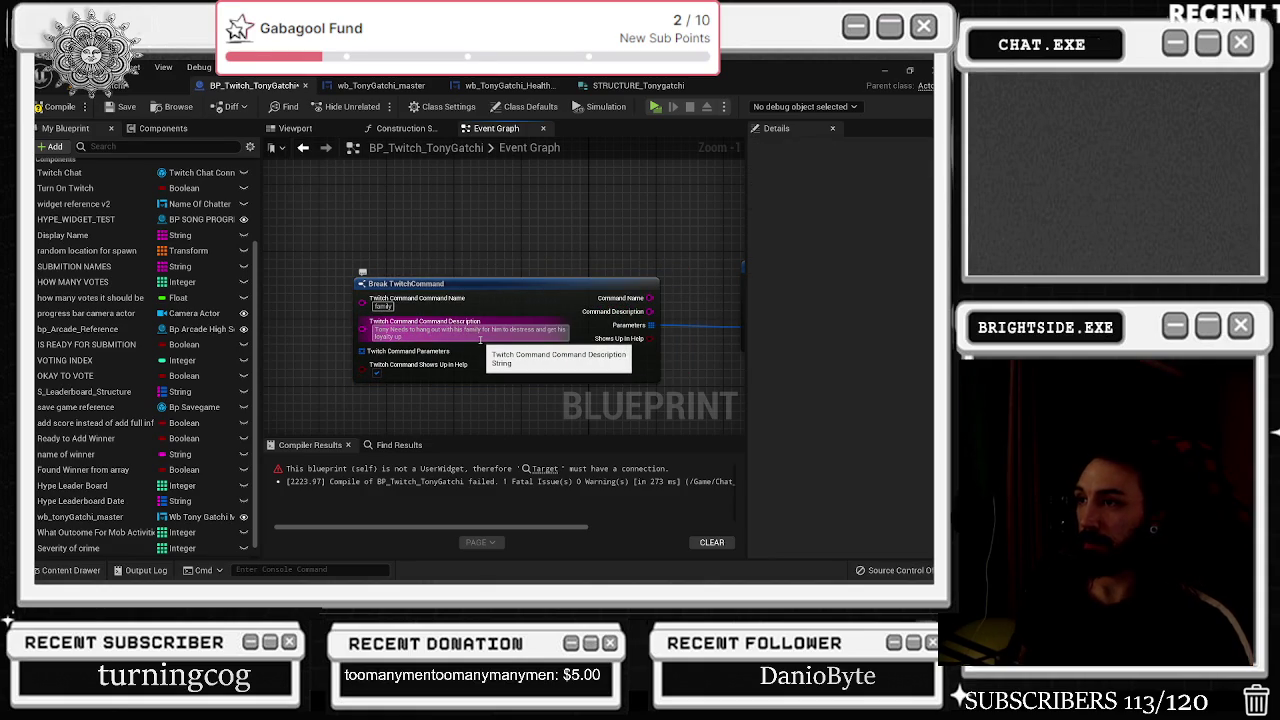
left_click(470, 332)
left_click(586, 266)
type("(could cost up to")
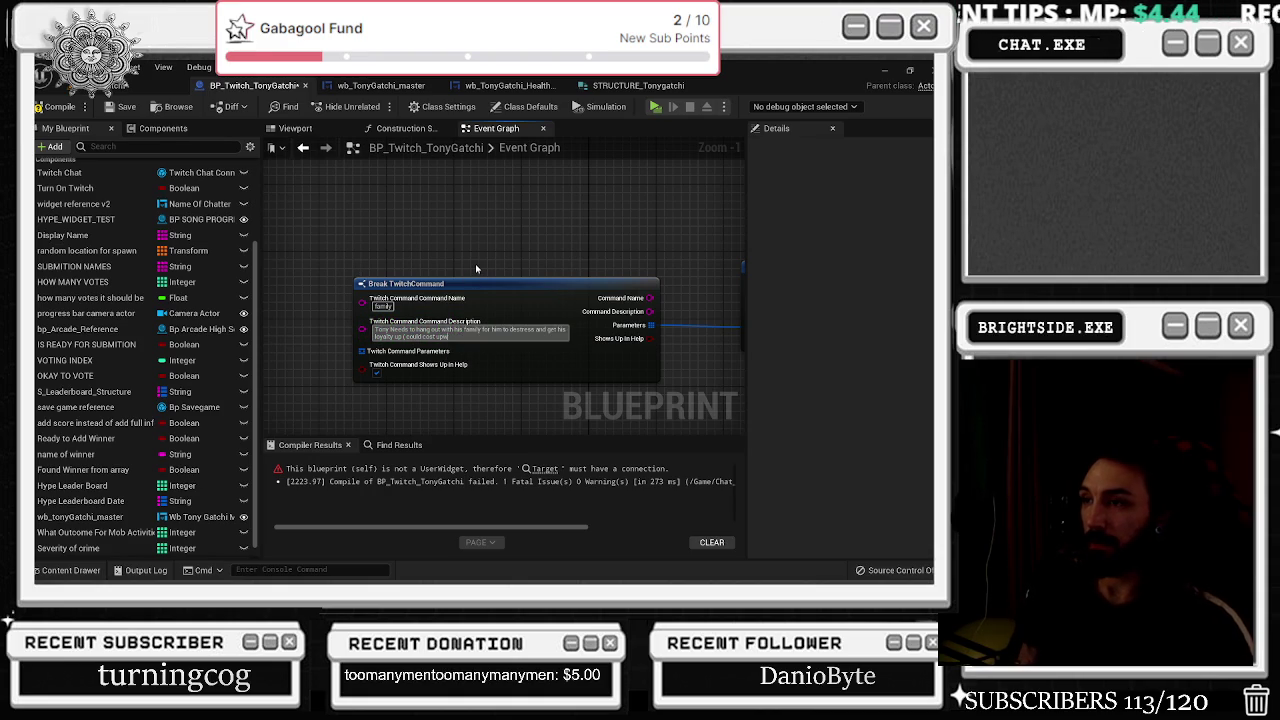
type("wards to")
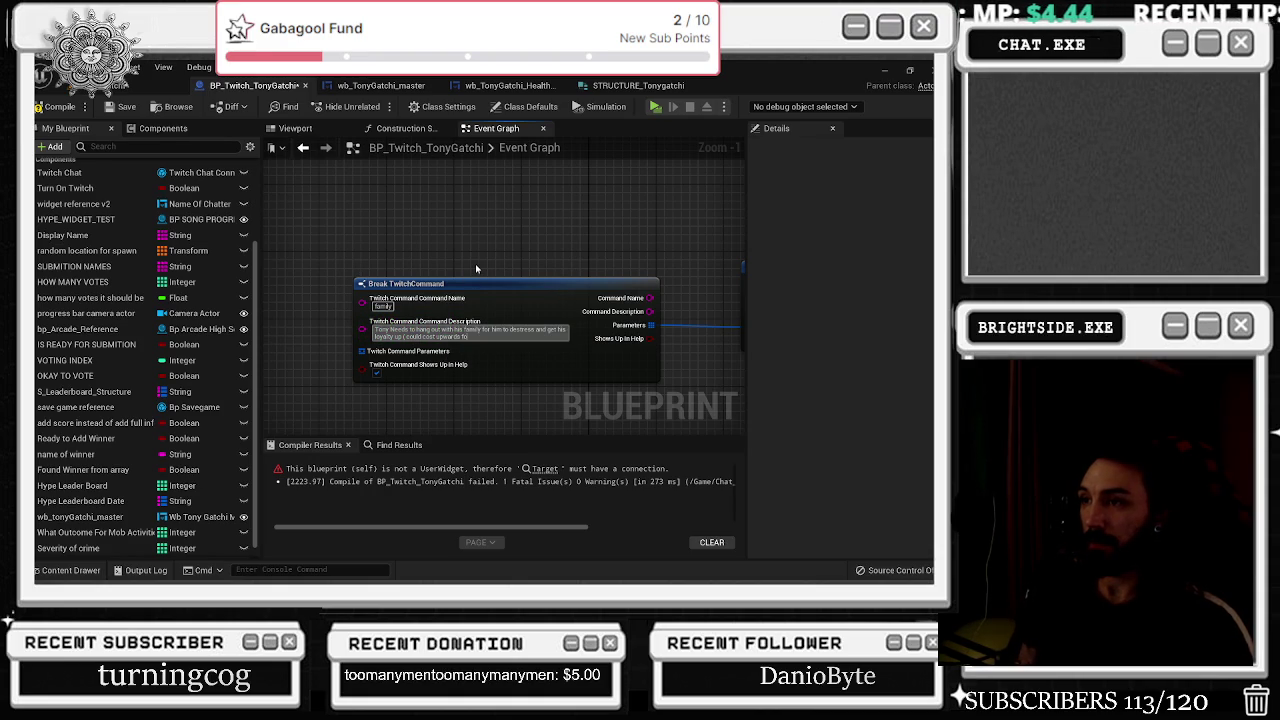
type("$")
type("$20)")
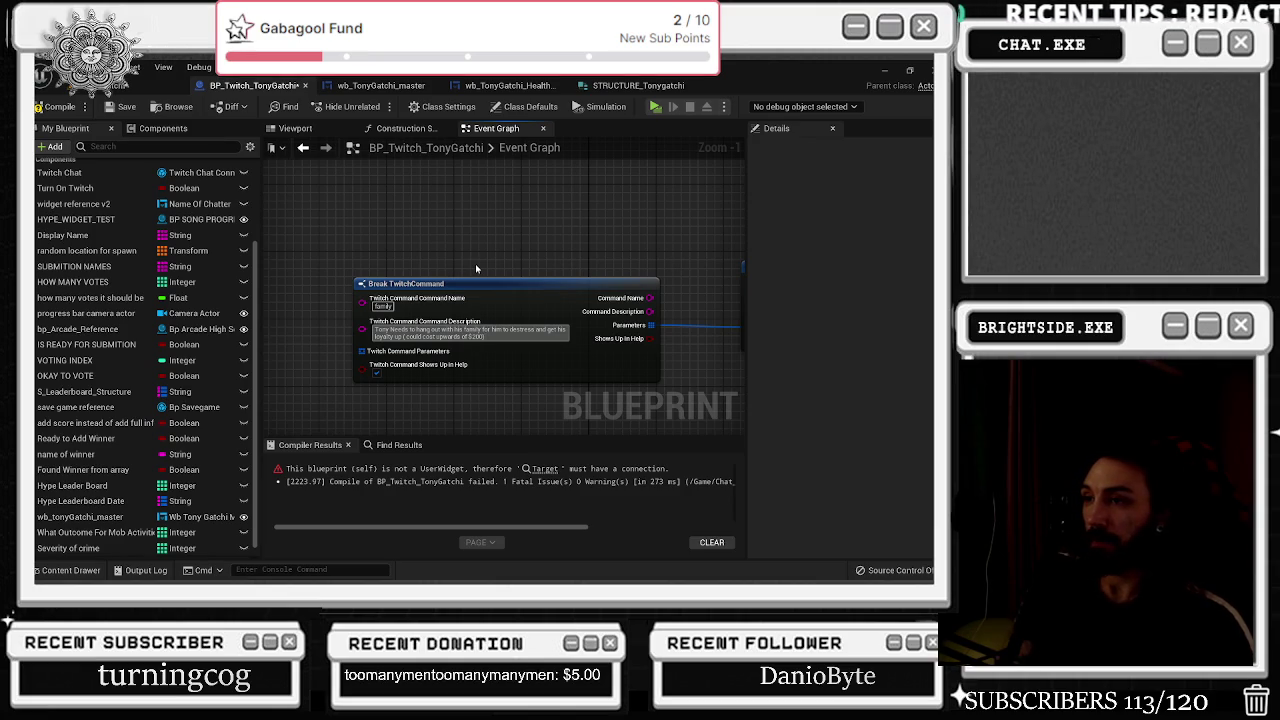
key("ctrl+a")
Return to the Make TwitchCommand node and drag a new wire from the Binding pin.
left_click_drag(587, 236, 347, 266)
left_click(620, 340)
scroll(631, 266, "down", 2)
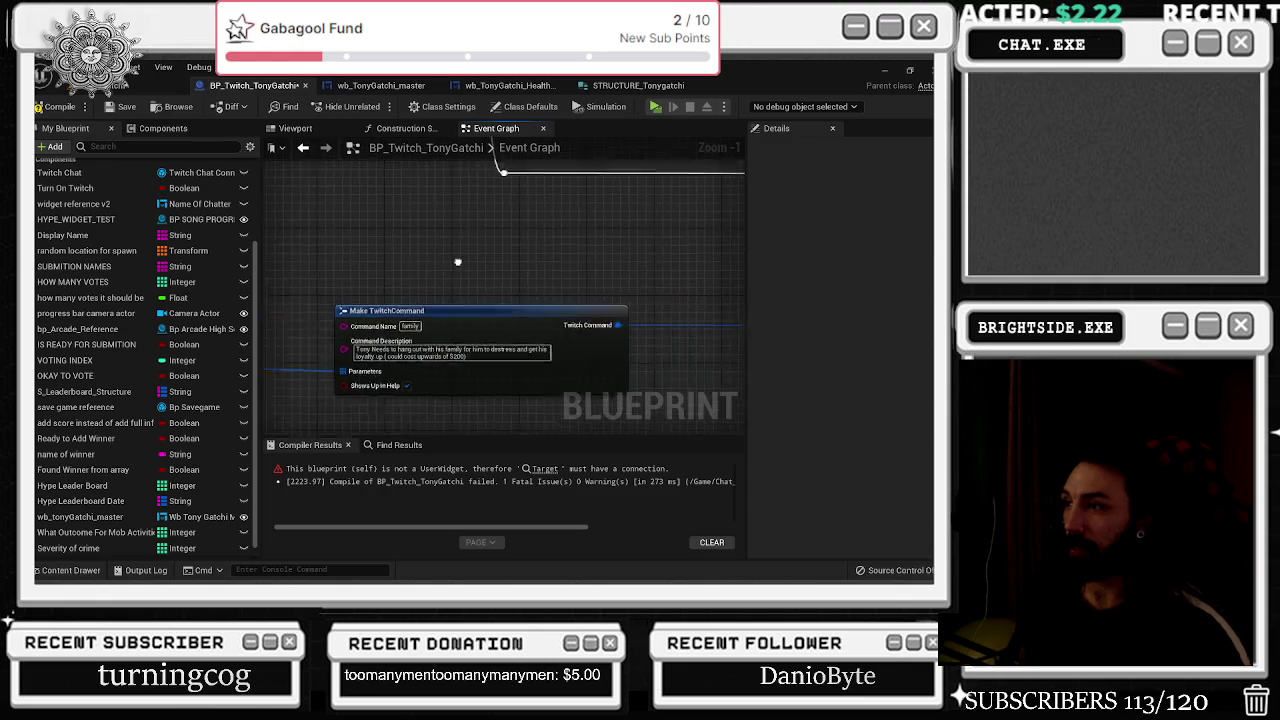
left_click_drag(449, 342, 432, 380)
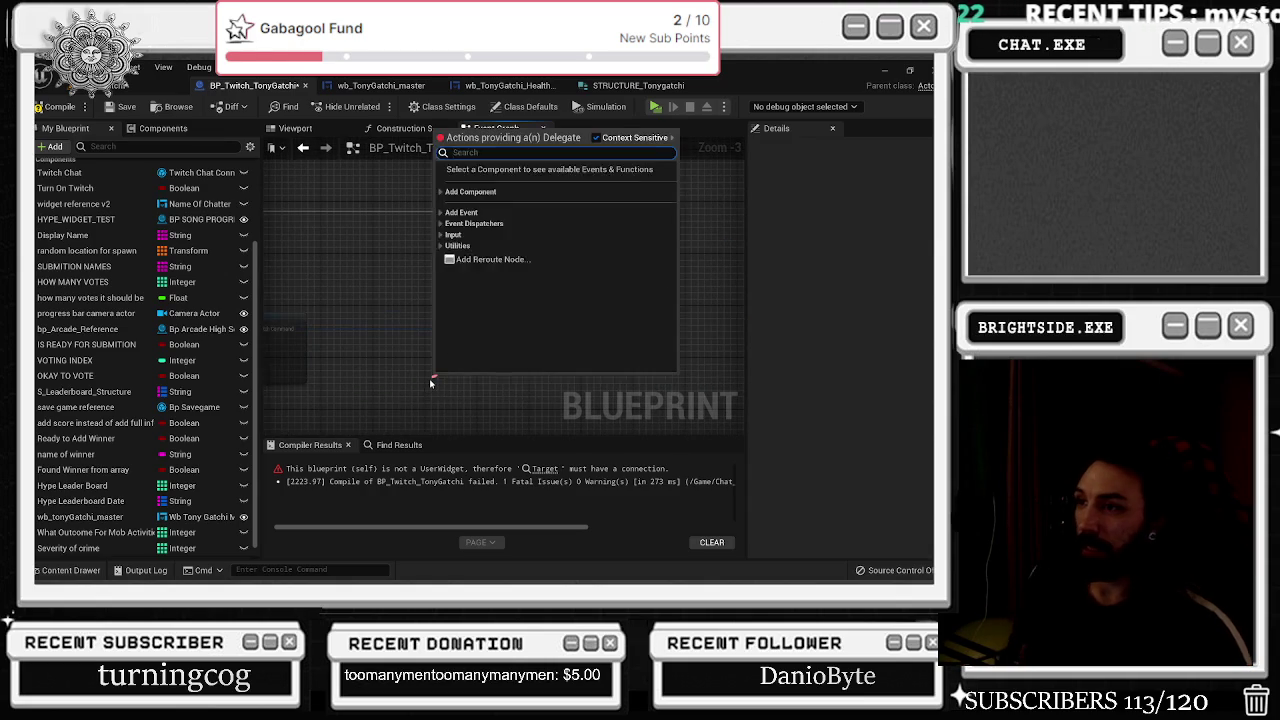
Create a custom event named 'family' on the Binding pin via the 'custom' search, then select Do Once and Branch.
type("custom")
key("Return")
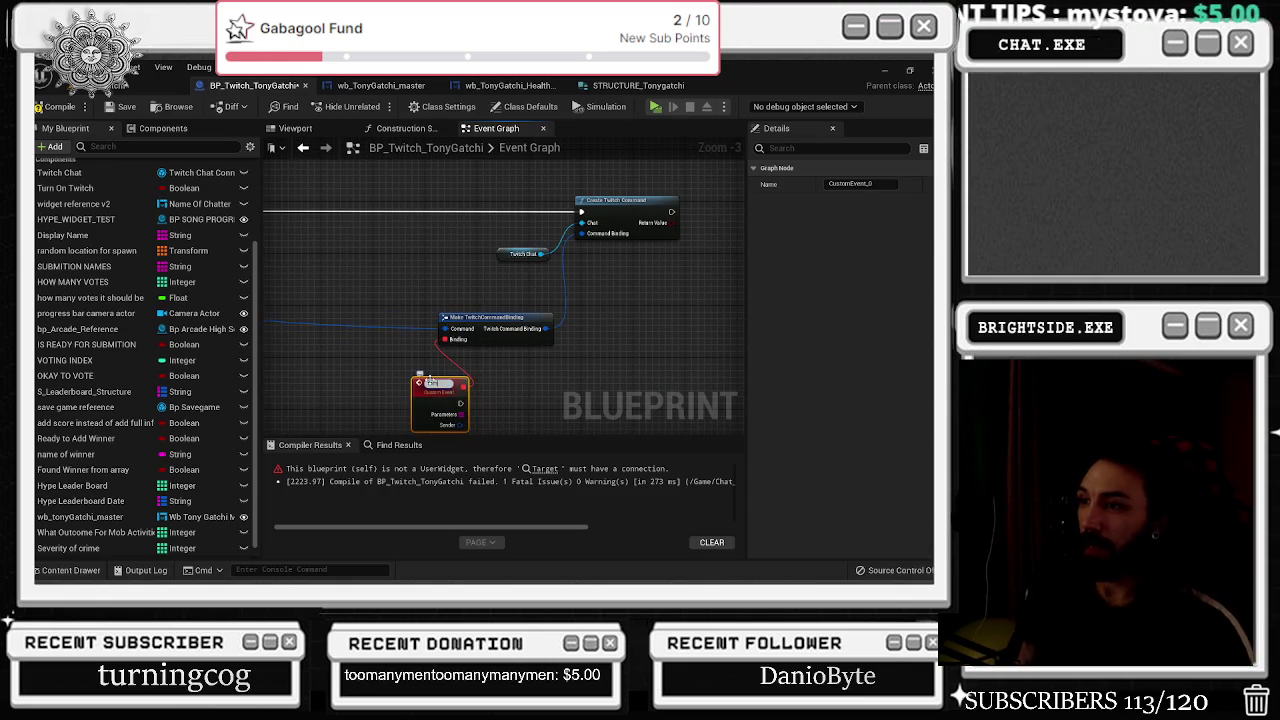
key("Return")
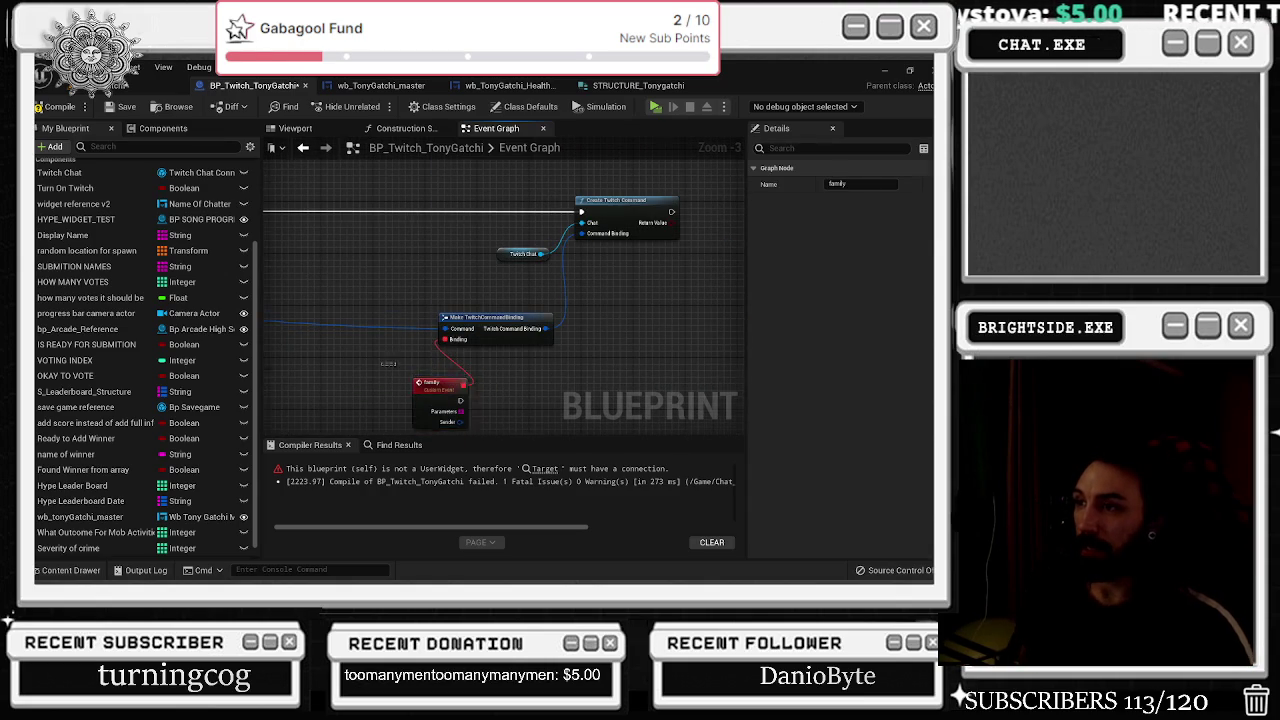
left_click(385, 369)
scroll(422, 337, "down", 2)
scroll(385, 279, "up", 2)
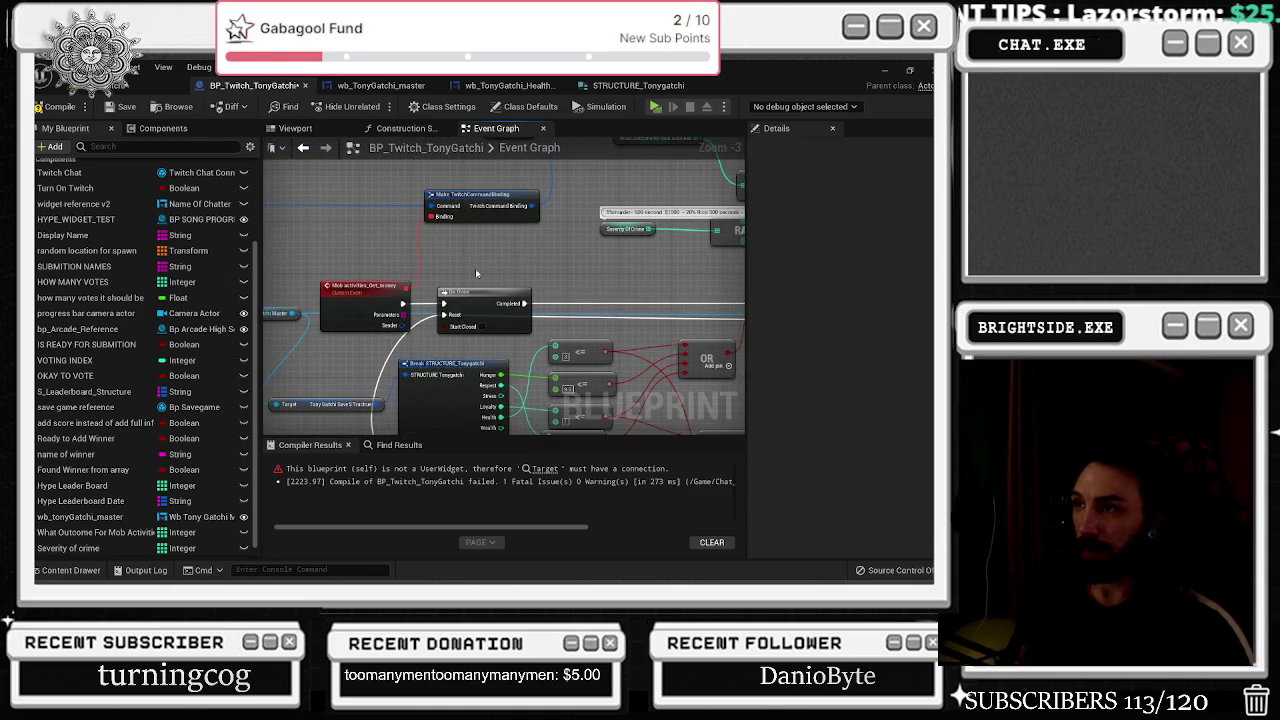
left_click_drag(380, 342, 636, 360)
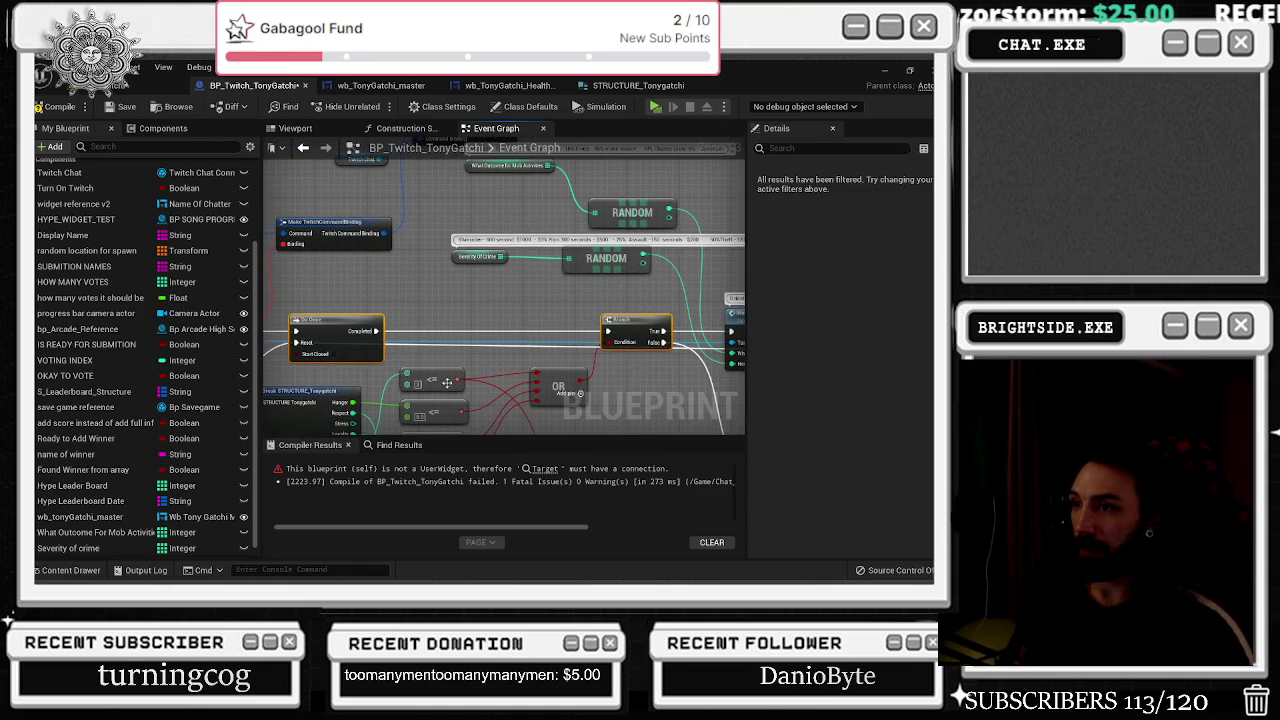
Paste copies of Do Once and Branch and wire the family event into Do Once.
left_click_drag(447, 382, 717, 256)
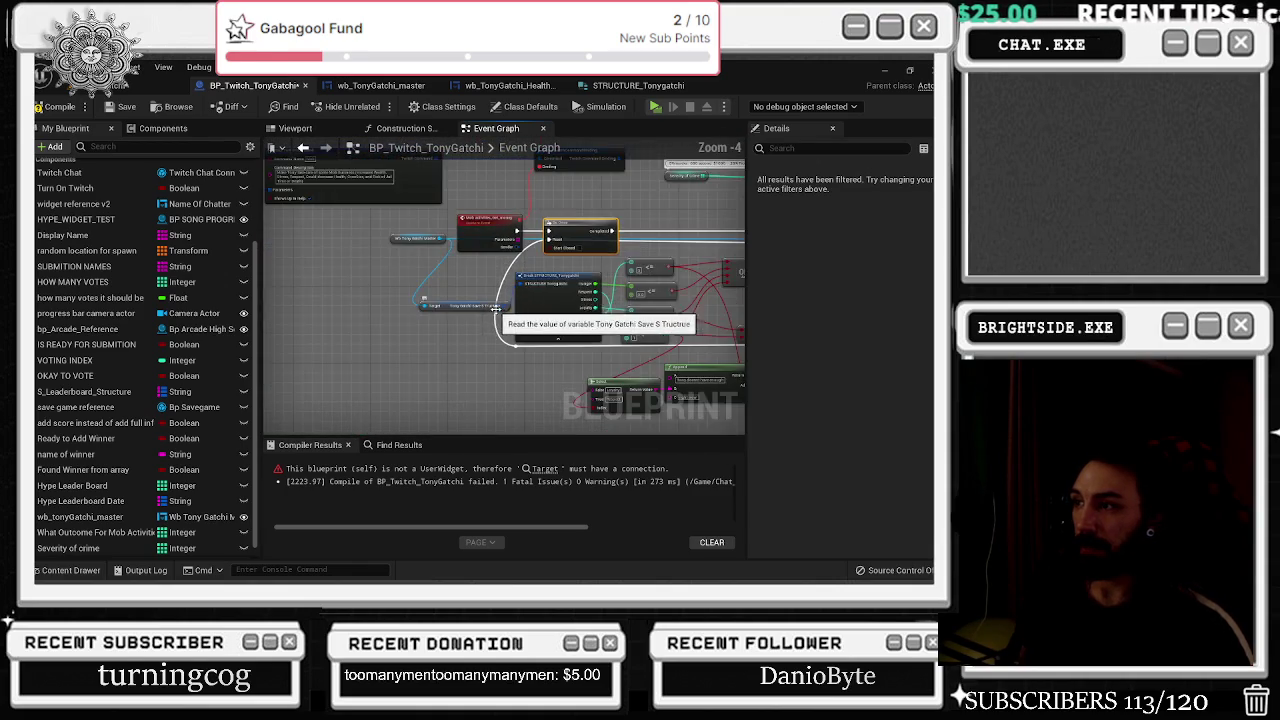
scroll(514, 320, "down", 1)
left_click_drag(483, 333, 450, 207)
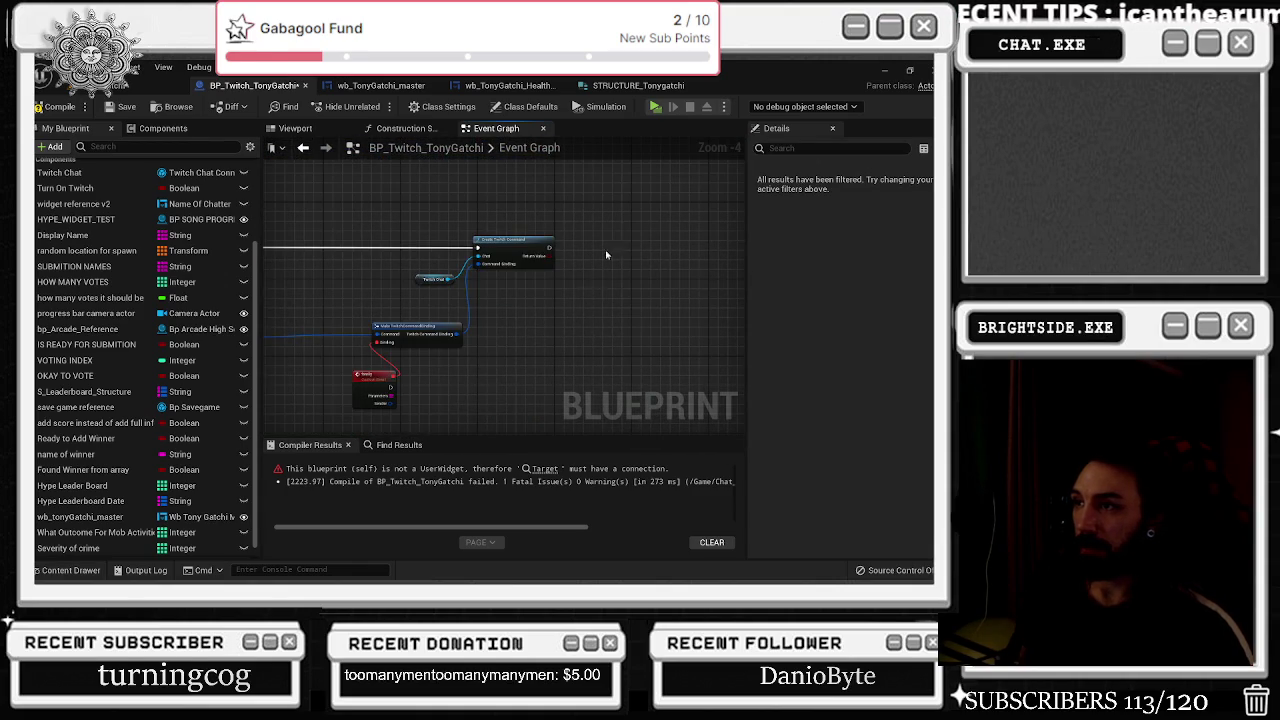
key("Home")
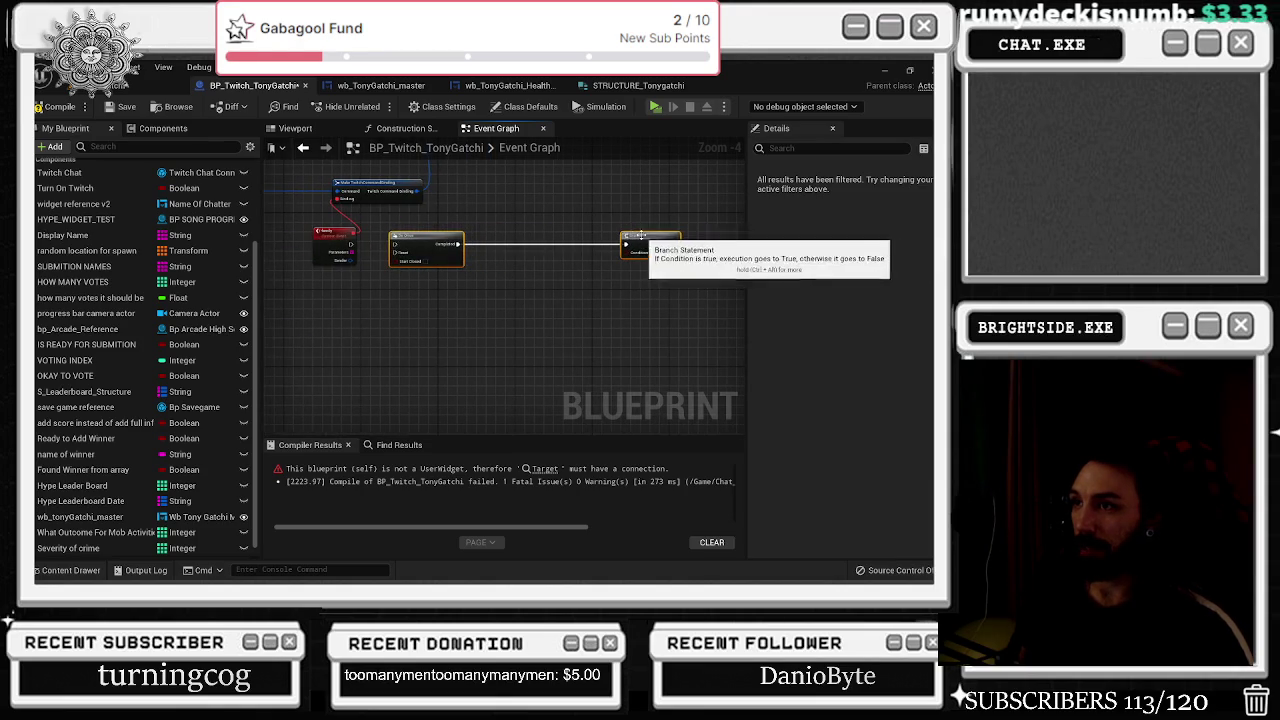
left_click_drag(351, 243, 413, 247)
scroll(509, 298, "down", 2)
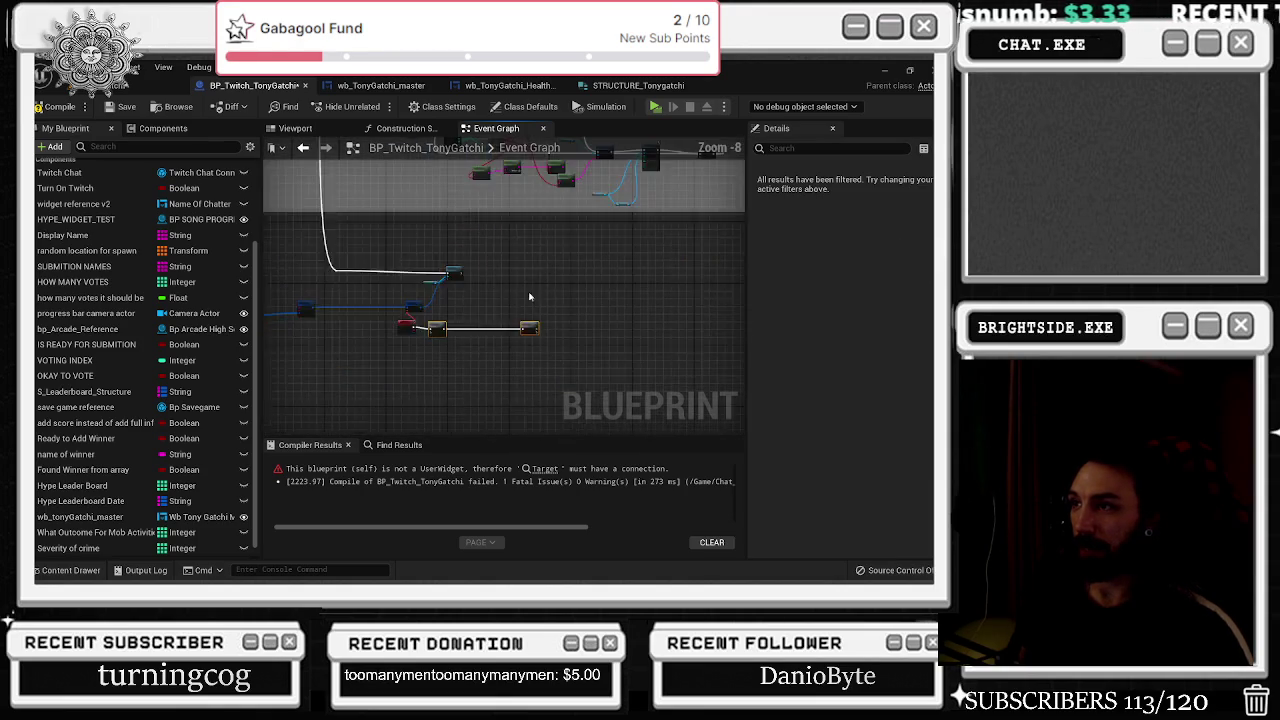
scroll(496, 307, "up", 3)
Arrange the save-structure getter, Break STRUCTURE_Tonygatchi and Branch nodes beside Do Once.
mouse_move(496, 307)
left_mouse_down()
mouse_move(475, 359)
mouse_move(439, 393)
left_mouse_up()
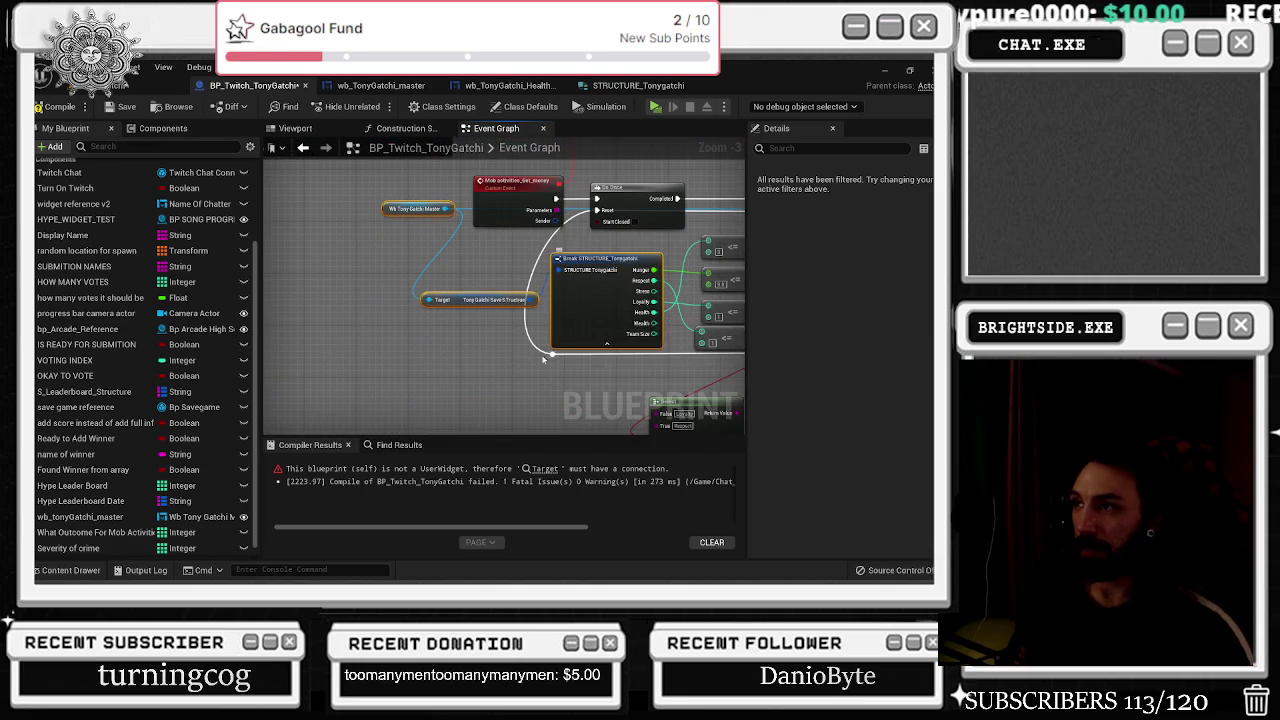
scroll(596, 320, "down", 3)
scroll(544, 333, "up", 3)
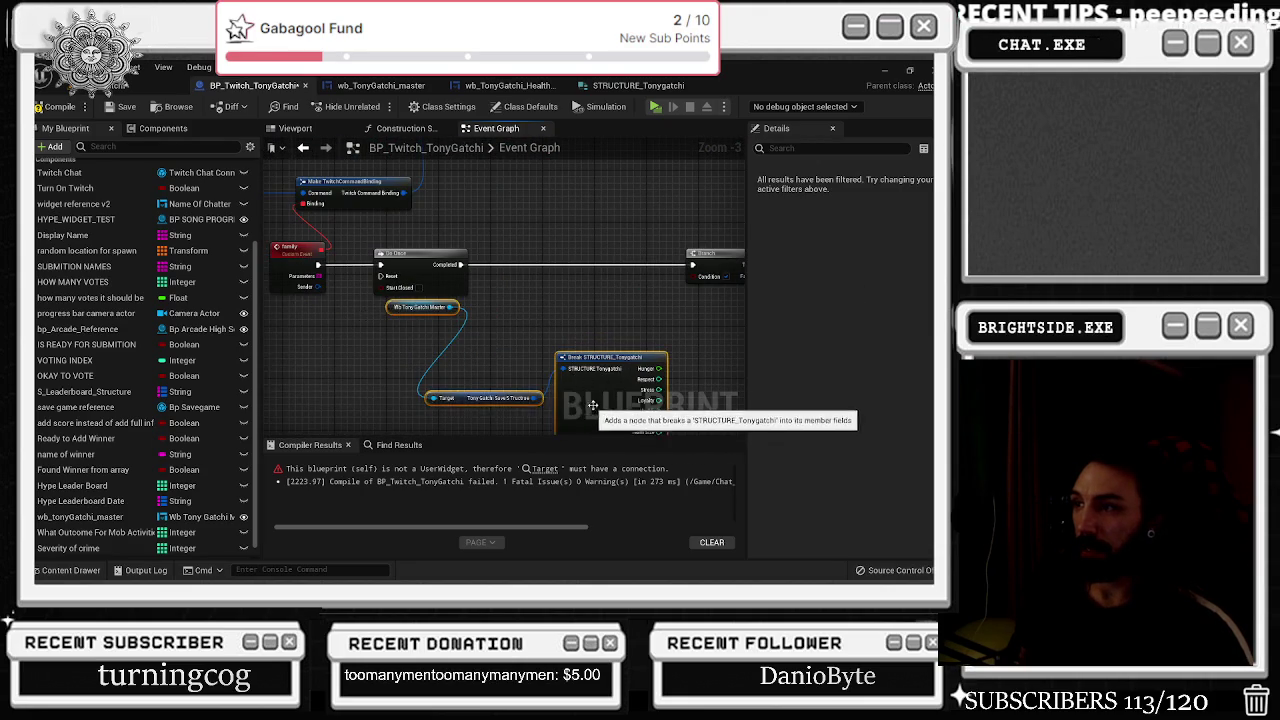
left_click_drag(597, 402, 425, 405)
mouse_move(650, 292)
left_mouse_down()
mouse_move(513, 292)
mouse_move(543, 371)
mouse_move(514, 356)
left_mouse_up()
left_click(604, 304)
type("tony")
key("Escape")
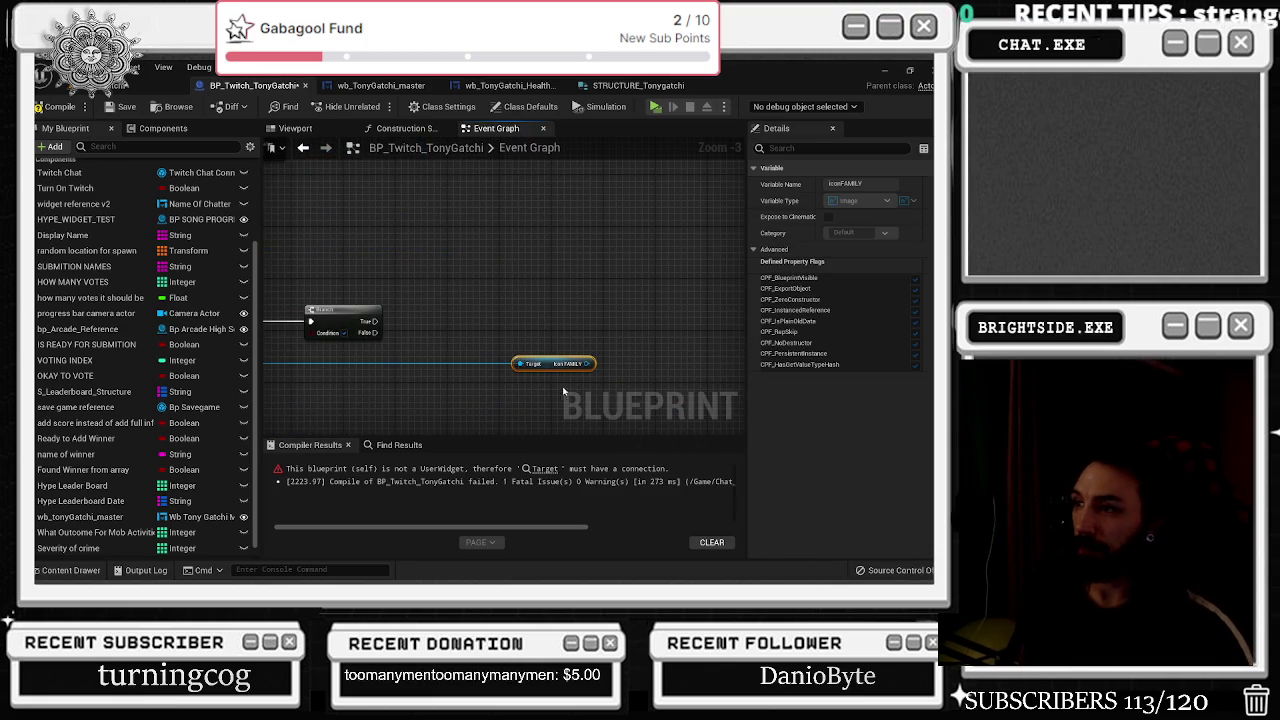
key("ctrl+z")
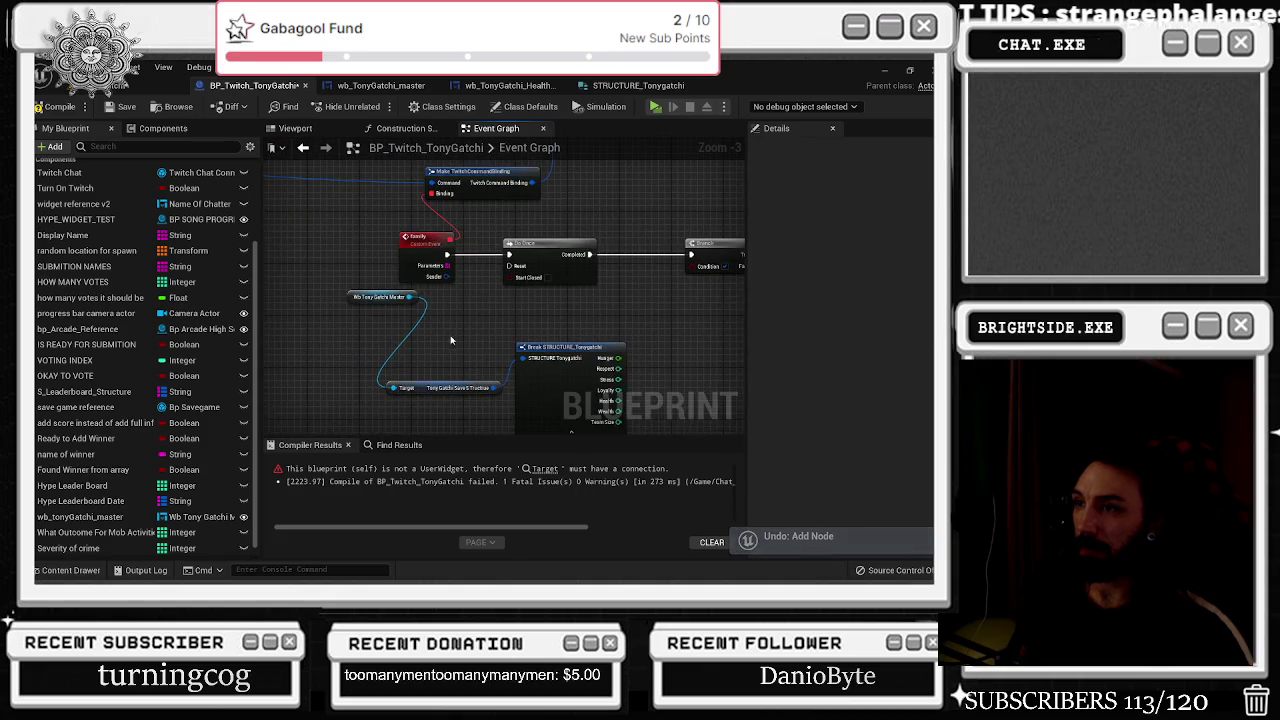
Add a Family Activities call on the master widget, trigger it from Branch True, and reroute its Target wire.
left_click_drag(420, 304, 499, 300)
type("icon")
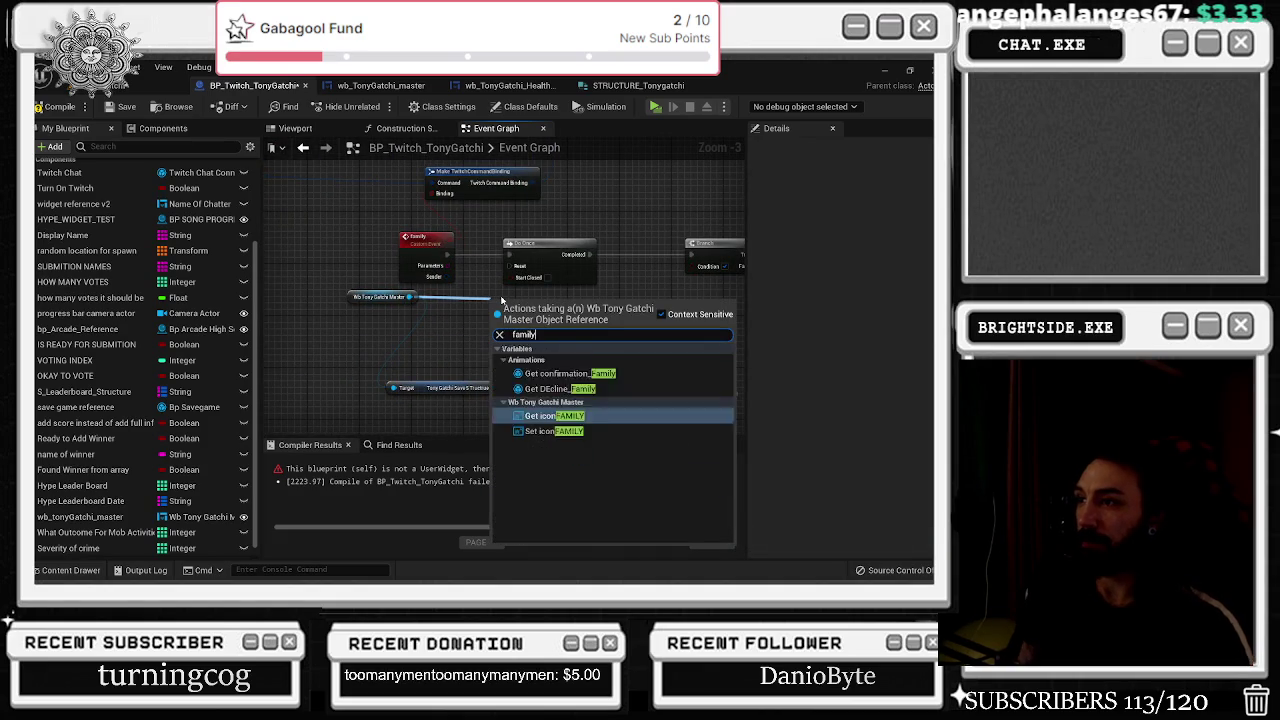
key("Return")
key("ctrl+z")
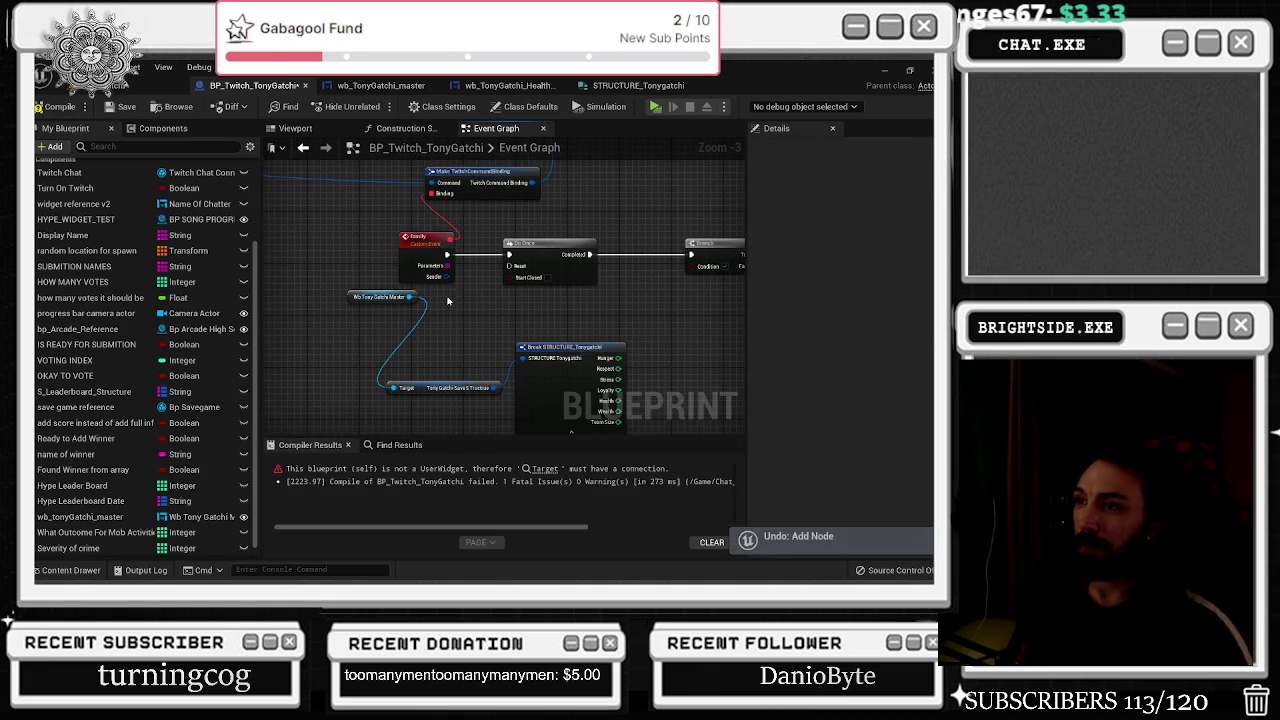
type("family")
mouse_move(410, 300)
left_mouse_down()
mouse_move(441, 305)
mouse_move(380, 362)
mouse_move(718, 288)
left_mouse_up()
key("Return")
mouse_move(624, 299)
left_mouse_down()
mouse_move(720, 306)
mouse_move(688, 299)
left_mouse_up()
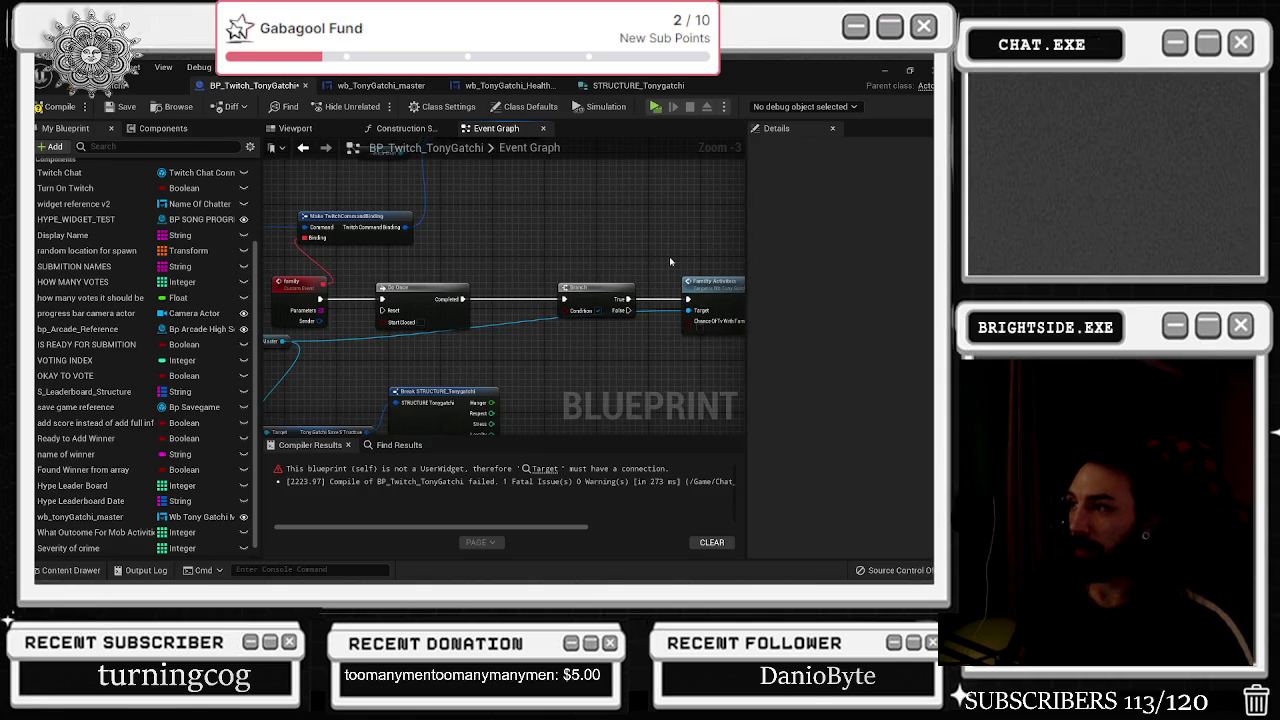
double_click(537, 317)
mouse_move(537, 317)
left_mouse_down()
mouse_move(662, 339)
mouse_move(659, 320)
mouse_move(597, 284)
left_mouse_up()
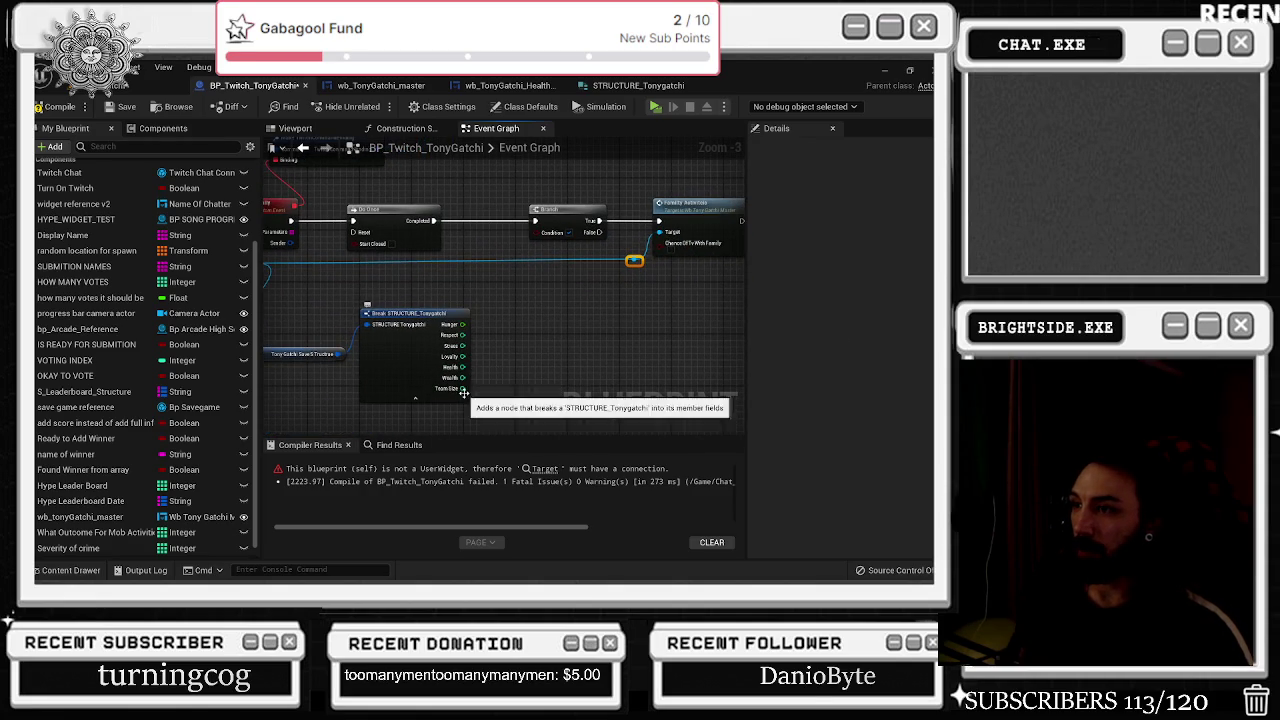
left_click_drag(462, 377, 517, 310)
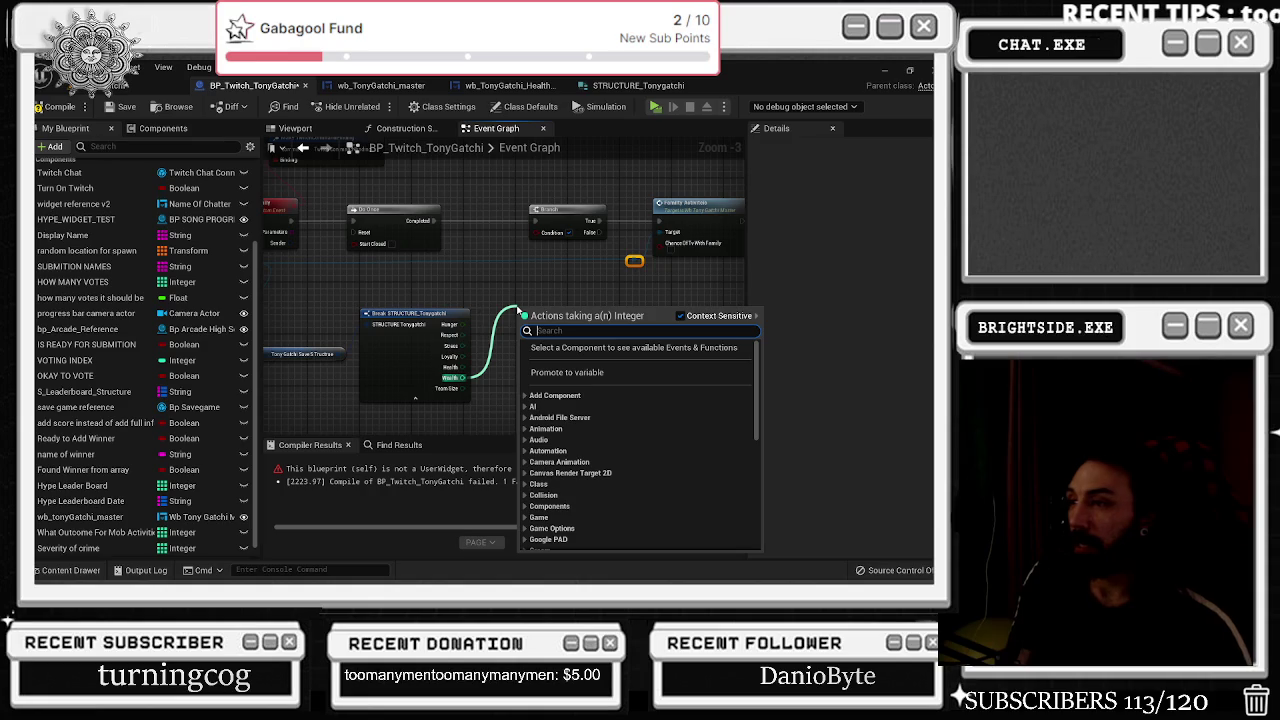
Add a Greater Equal (>=) comparison on the Break STRUCTURE's Wealth output.
type("greater")
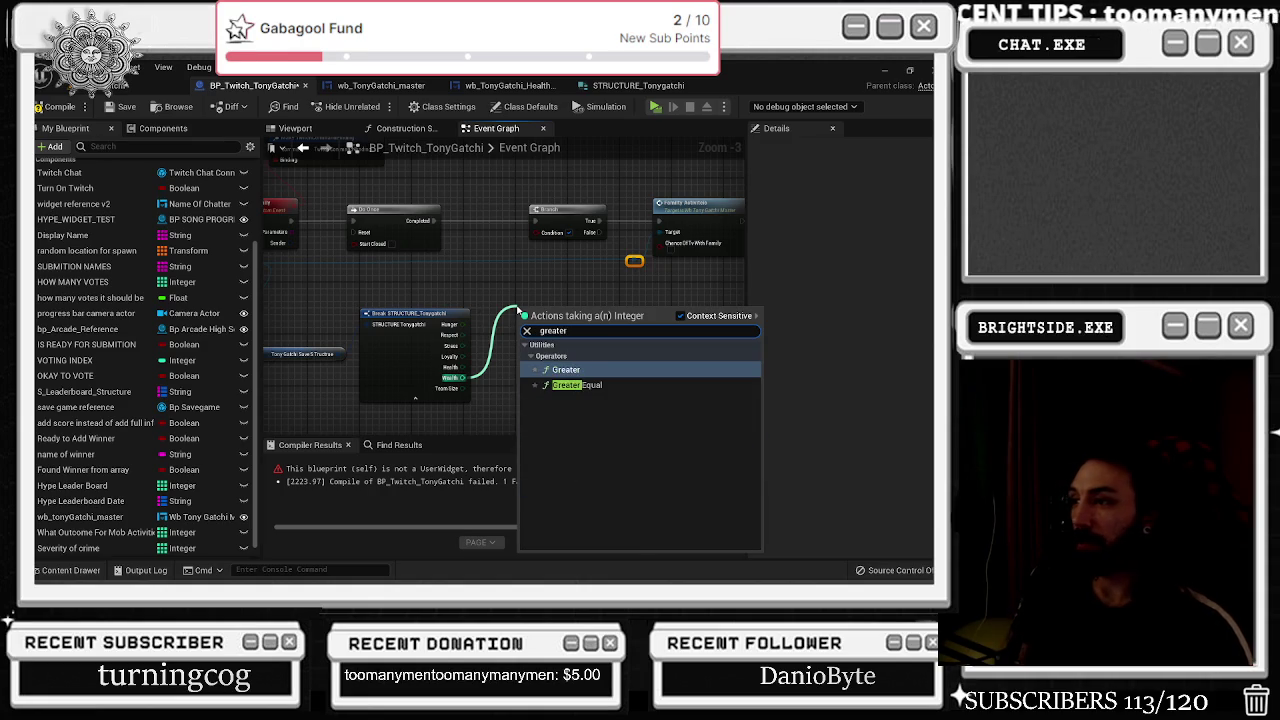
key("Return")
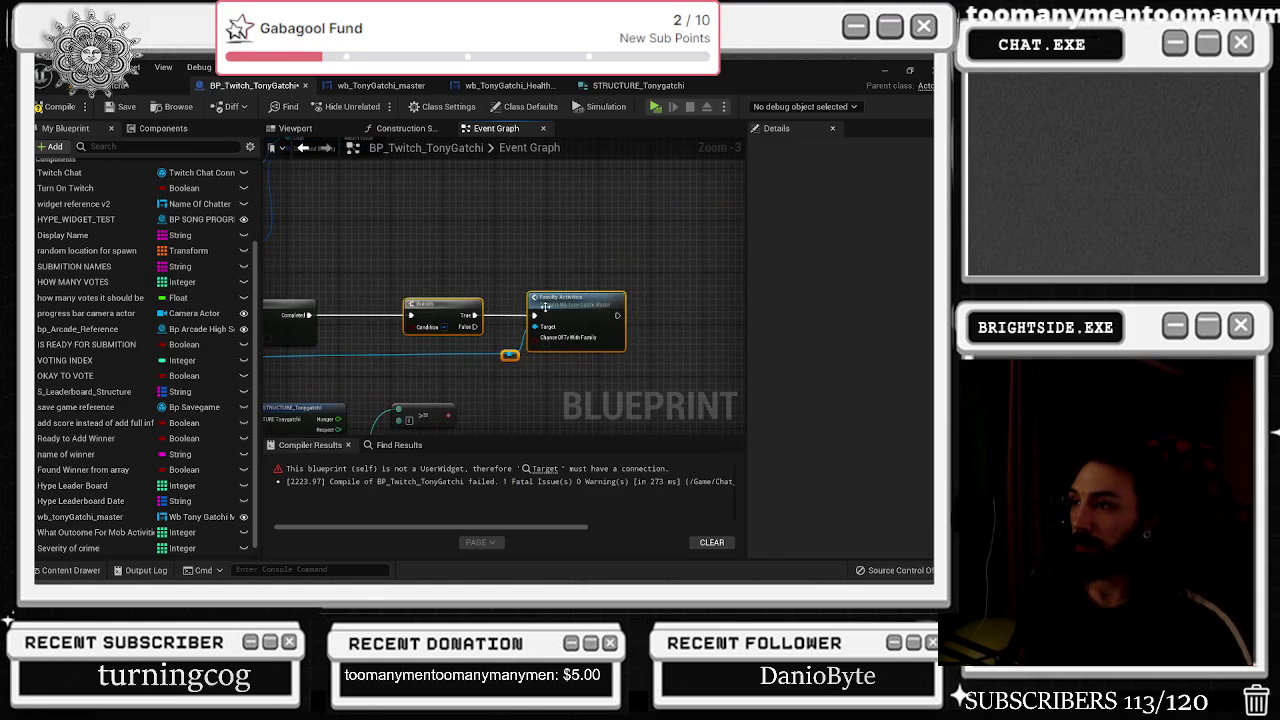
scroll(616, 312, "down", 2)
scroll(380, 341, "up", 3)
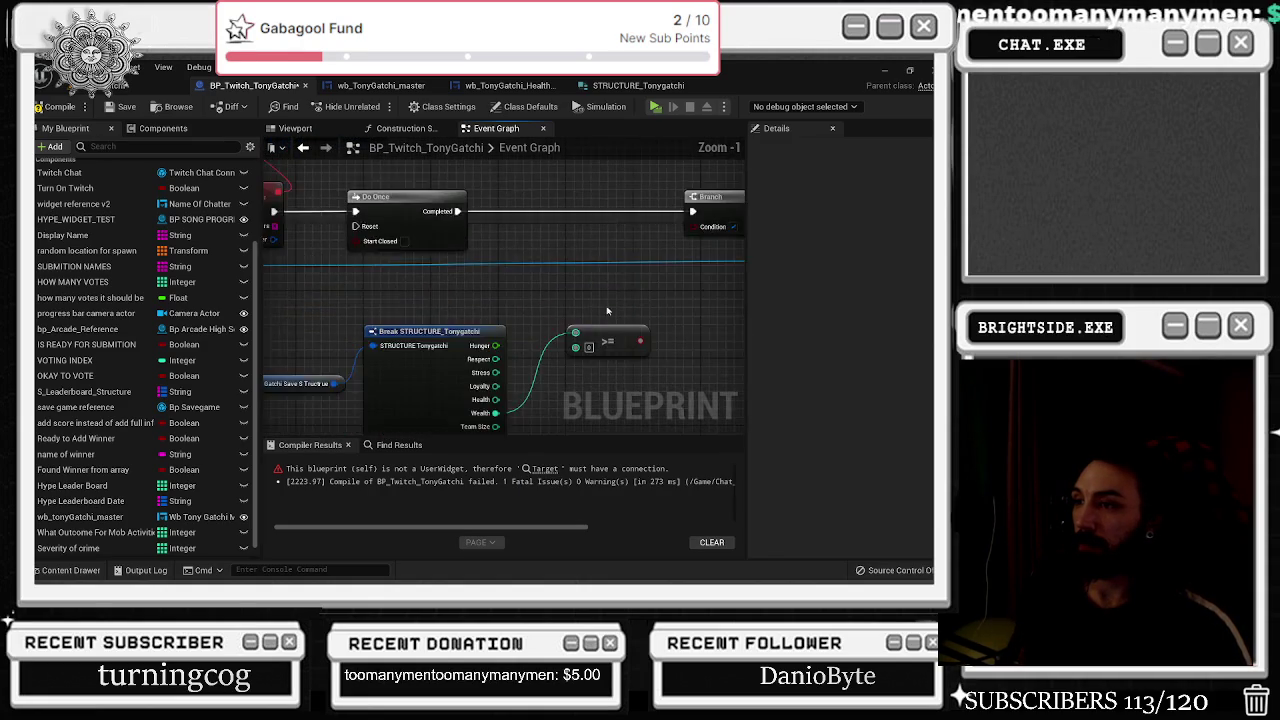
scroll(380, 341, "down", 1)
Reposition the Break STRUCTURE and >= nodes and clear the comparison's threshold value.
left_click(500, 314)
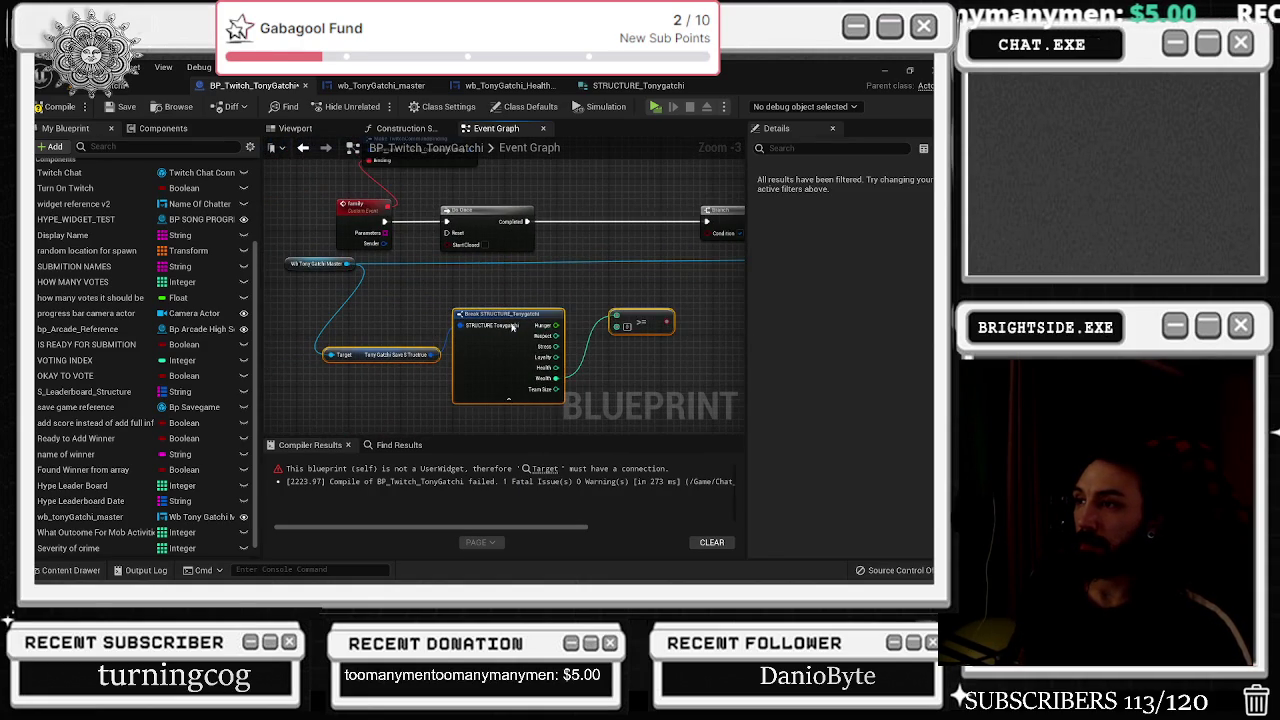
left_click_drag(540, 308, 611, 318)
left_click_drag(468, 382, 506, 356)
scroll(547, 320, "up", 1)
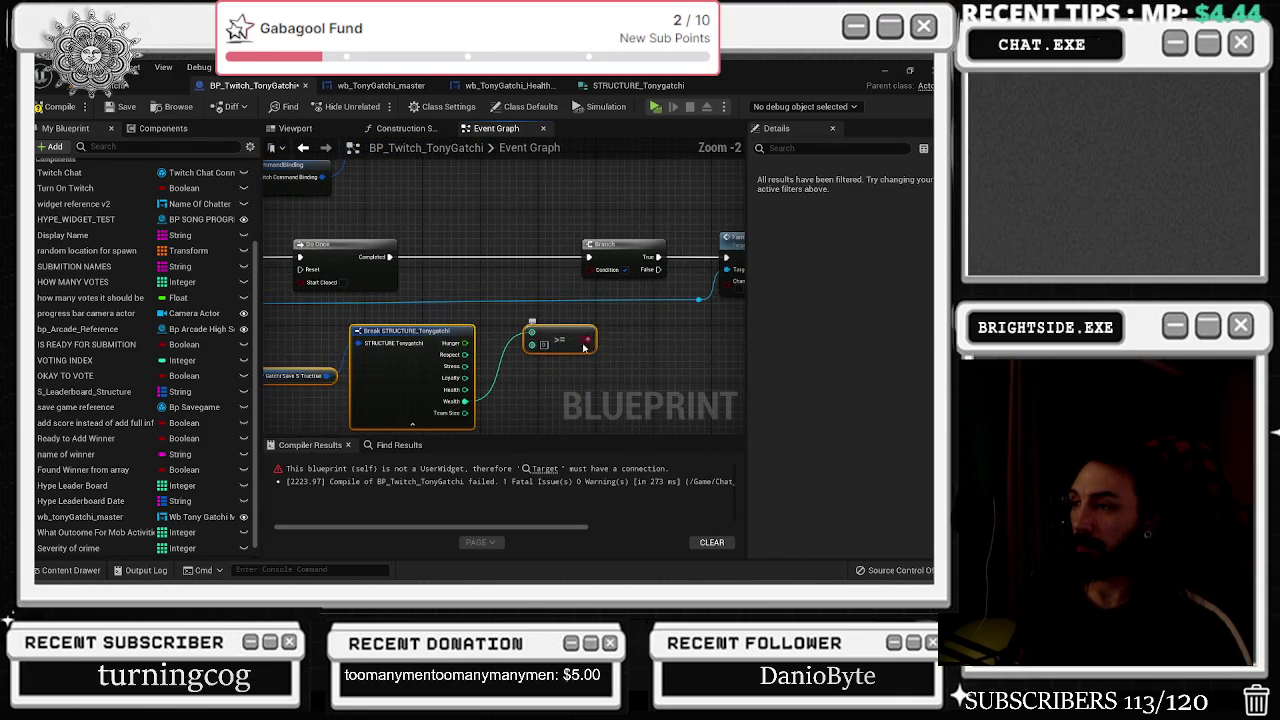
left_click(547, 320)
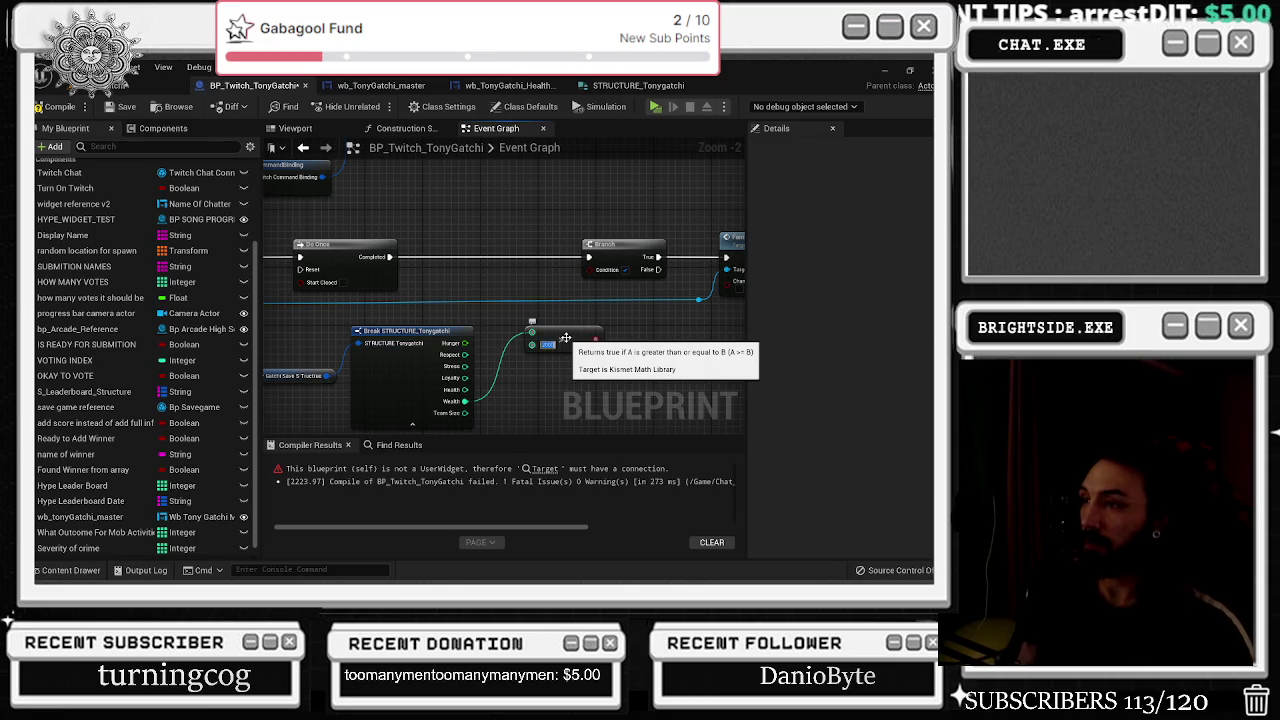
key("BackSpace")
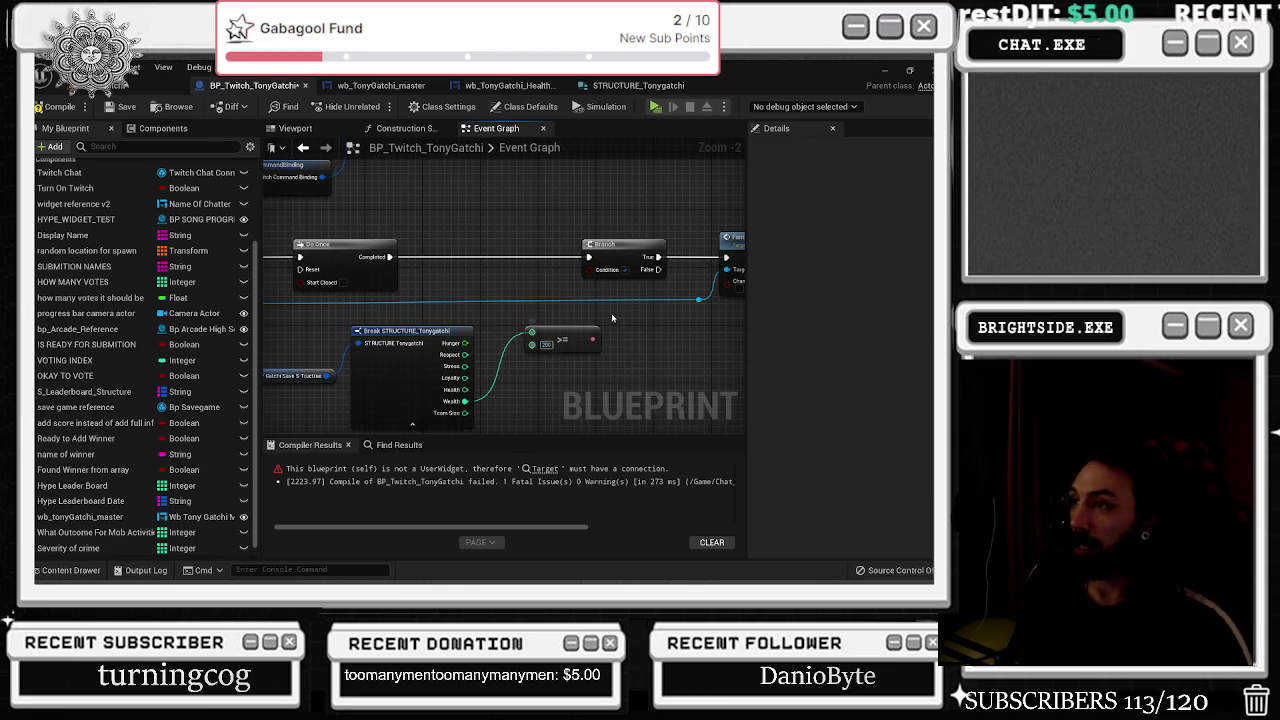
mouse_move(488, 367)
left_mouse_down()
mouse_move(500, 328)
mouse_move(476, 331)
left_mouse_up()
Feed the Wealth >= 200 result into a new AND Boolean node.
type("or")
key("BackSpace")
key("BackSpace")
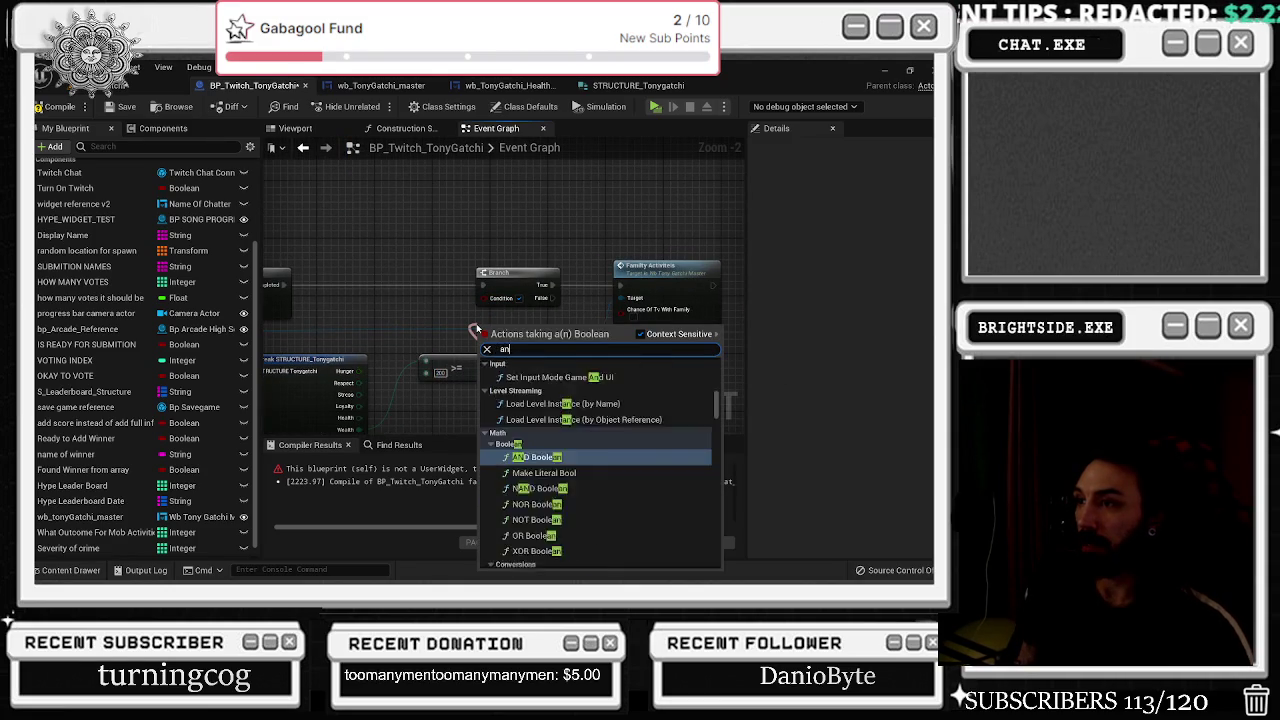
type("and boolean")
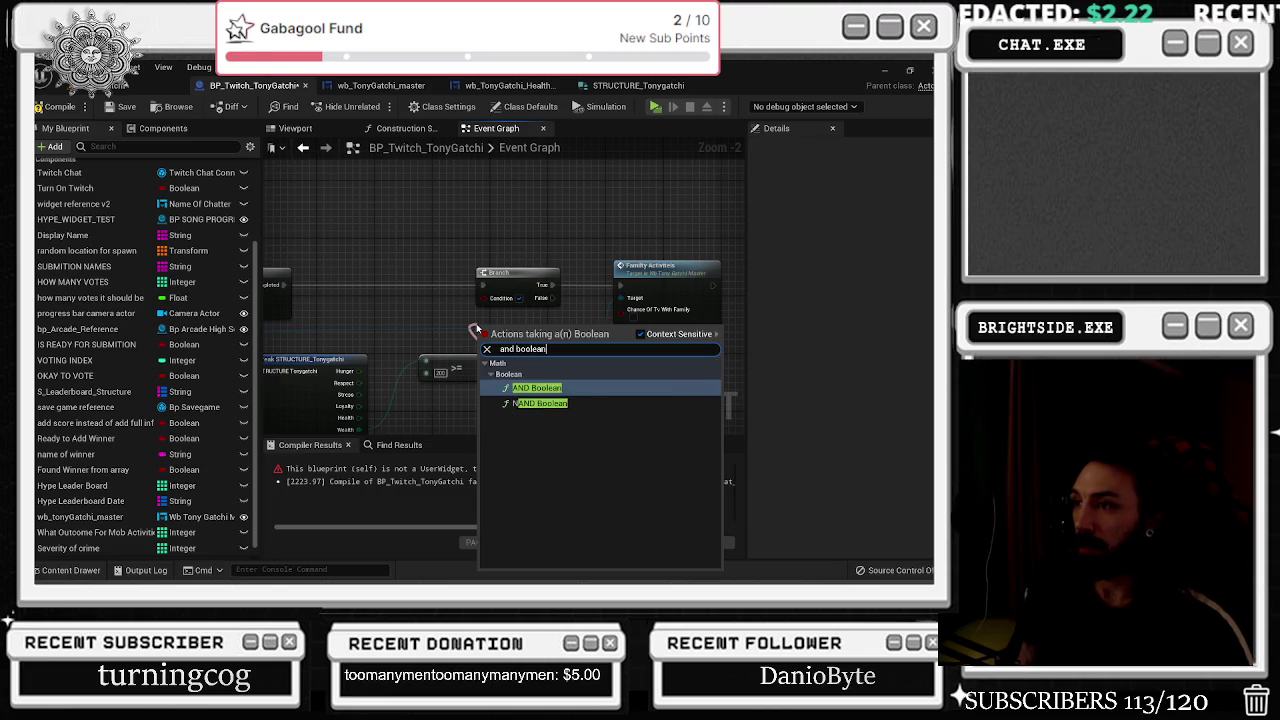
key("Return")
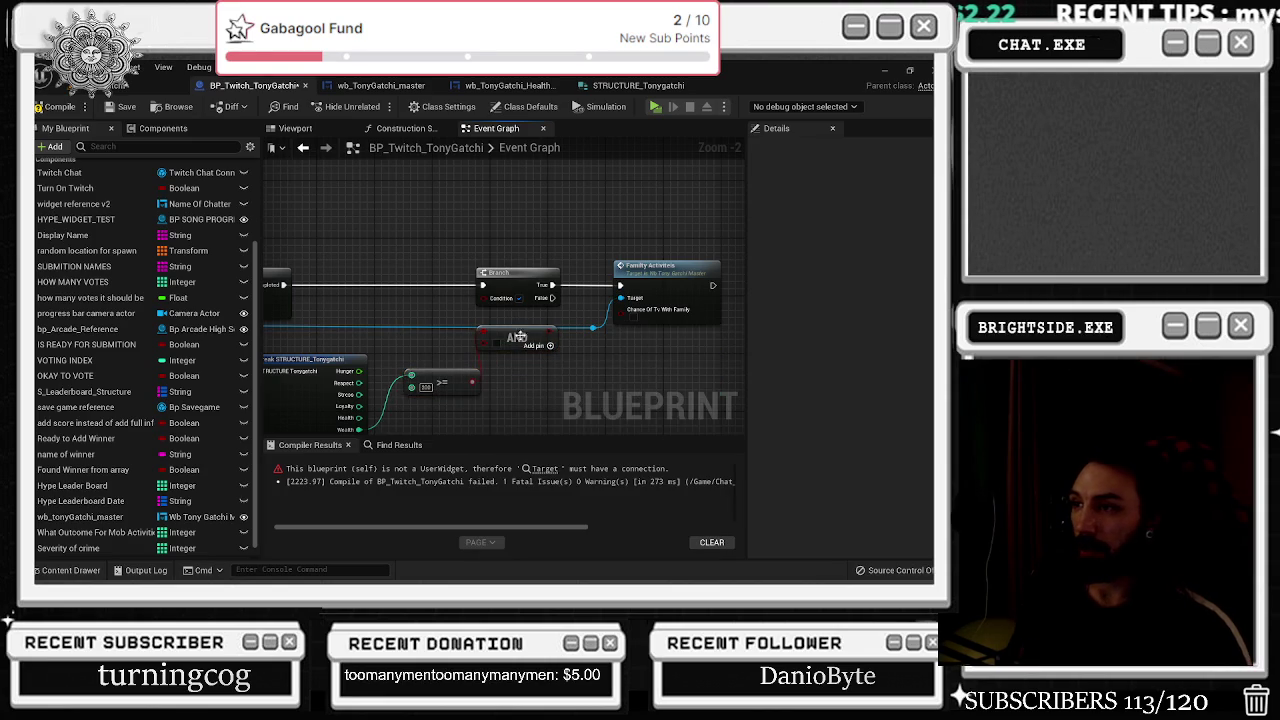
Shift Branch and Family Activities further right and align the >= node with Wealth.
left_click_drag(612, 300, 661, 300)
scroll(416, 373, "up", 1)
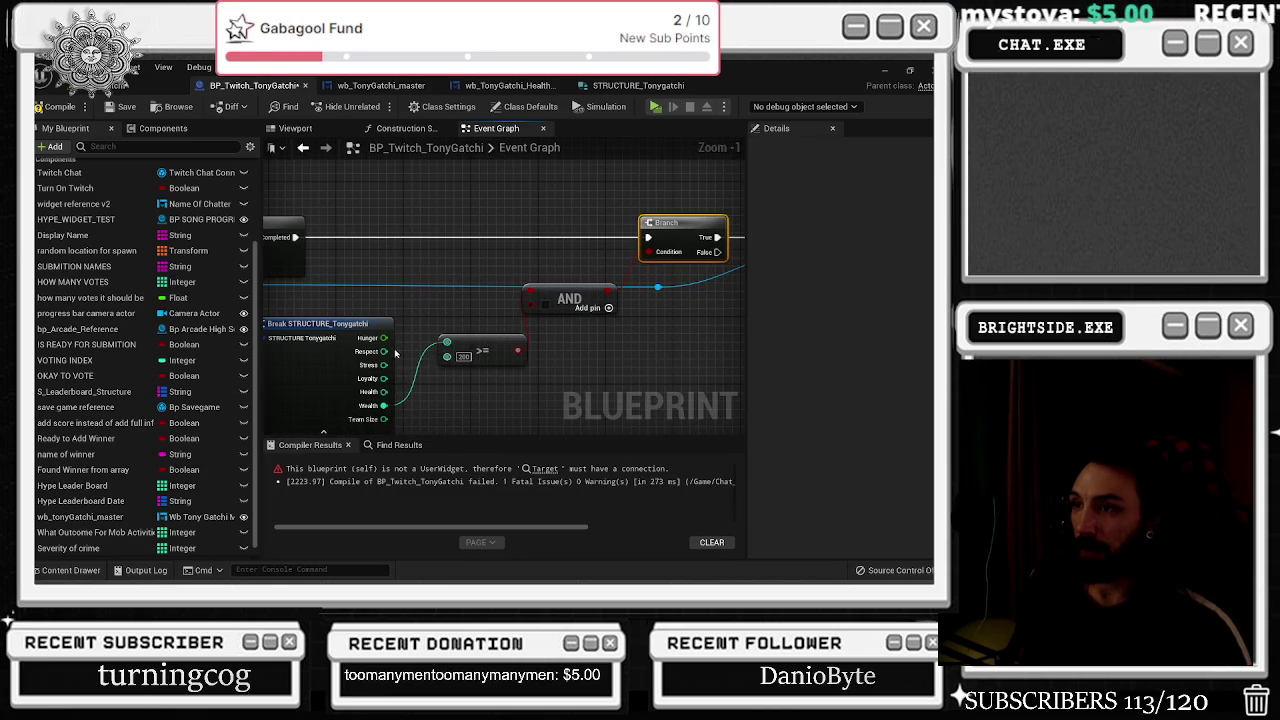
mouse_move(467, 341)
left_mouse_down()
mouse_move(467, 401)
mouse_move(459, 361)
left_mouse_up()
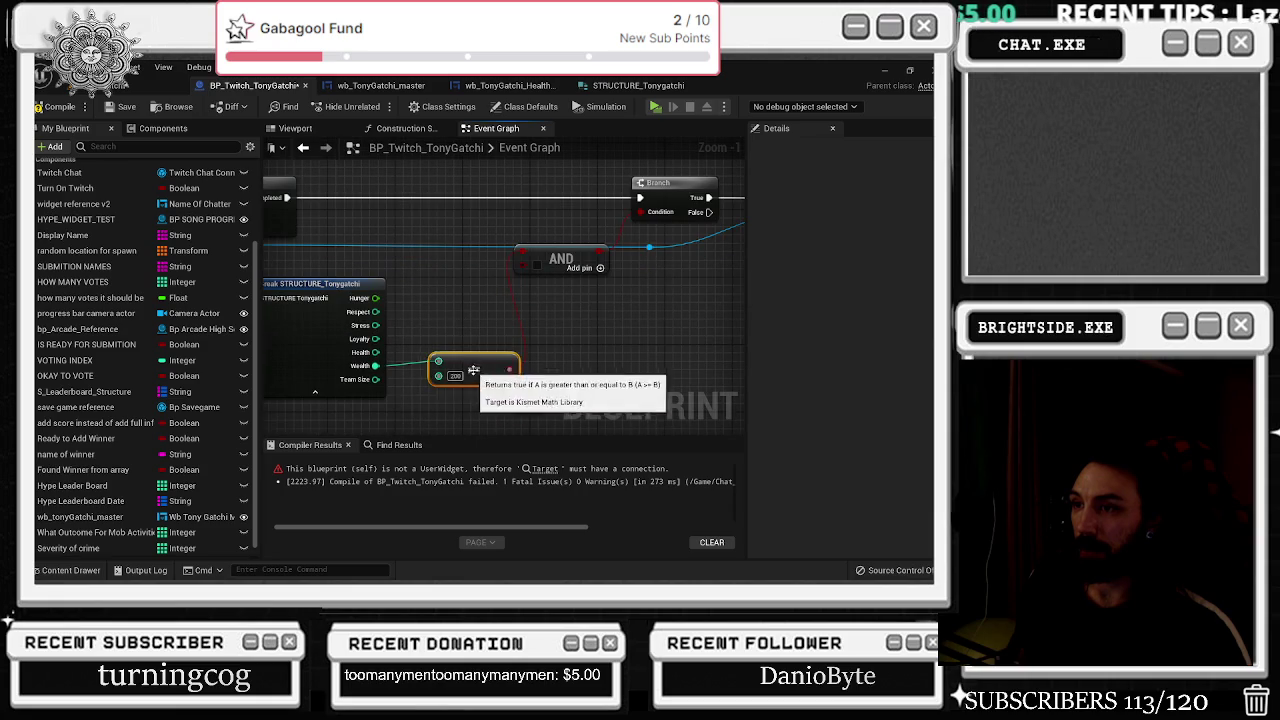
mouse_move(375, 298)
left_mouse_down()
mouse_move(470, 312)
mouse_move(426, 289)
left_mouse_up()
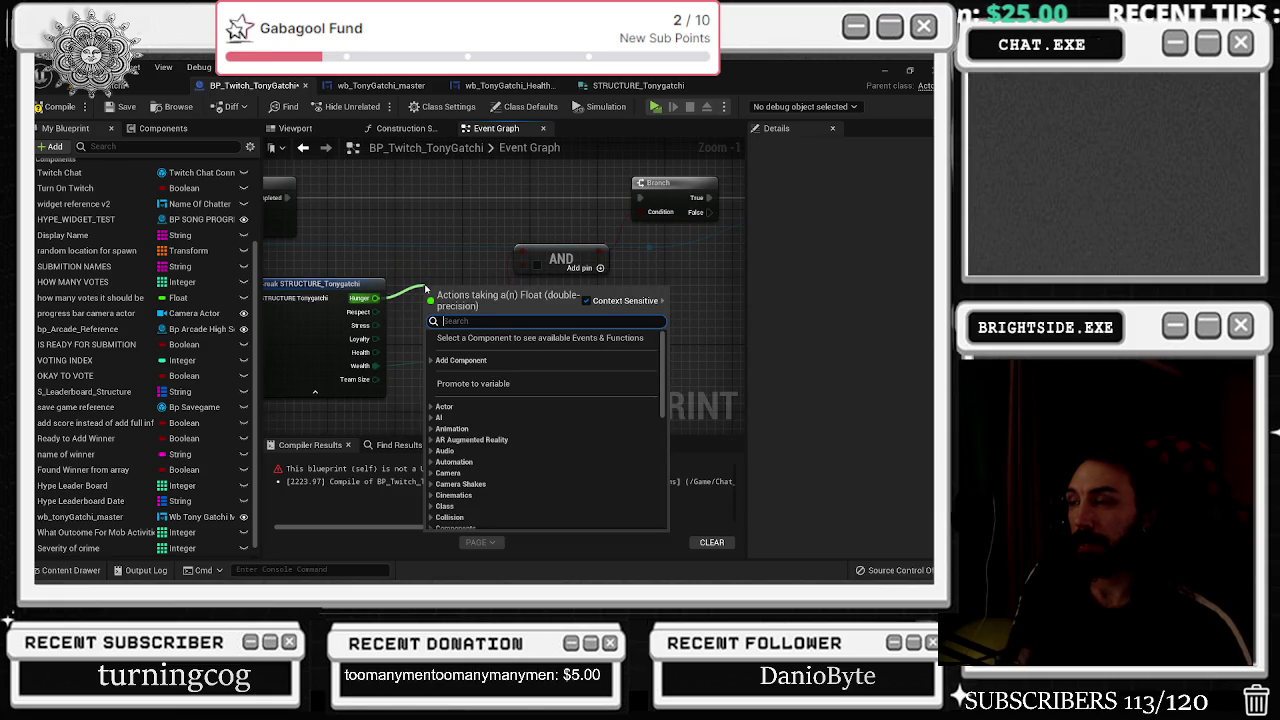
Add a <= comparison on Hunger and a pasted <= copy wired to Health.
type("<=")
key("Return")
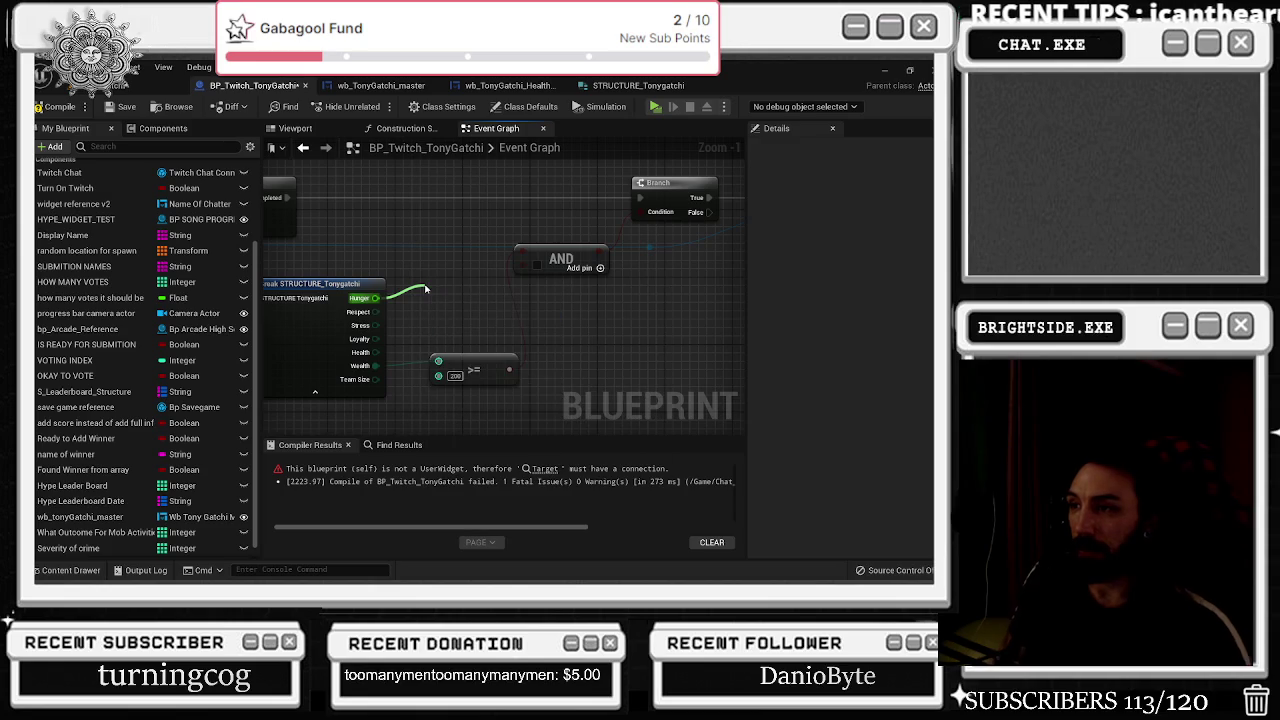
left_click_drag(426, 289, 418, 264)
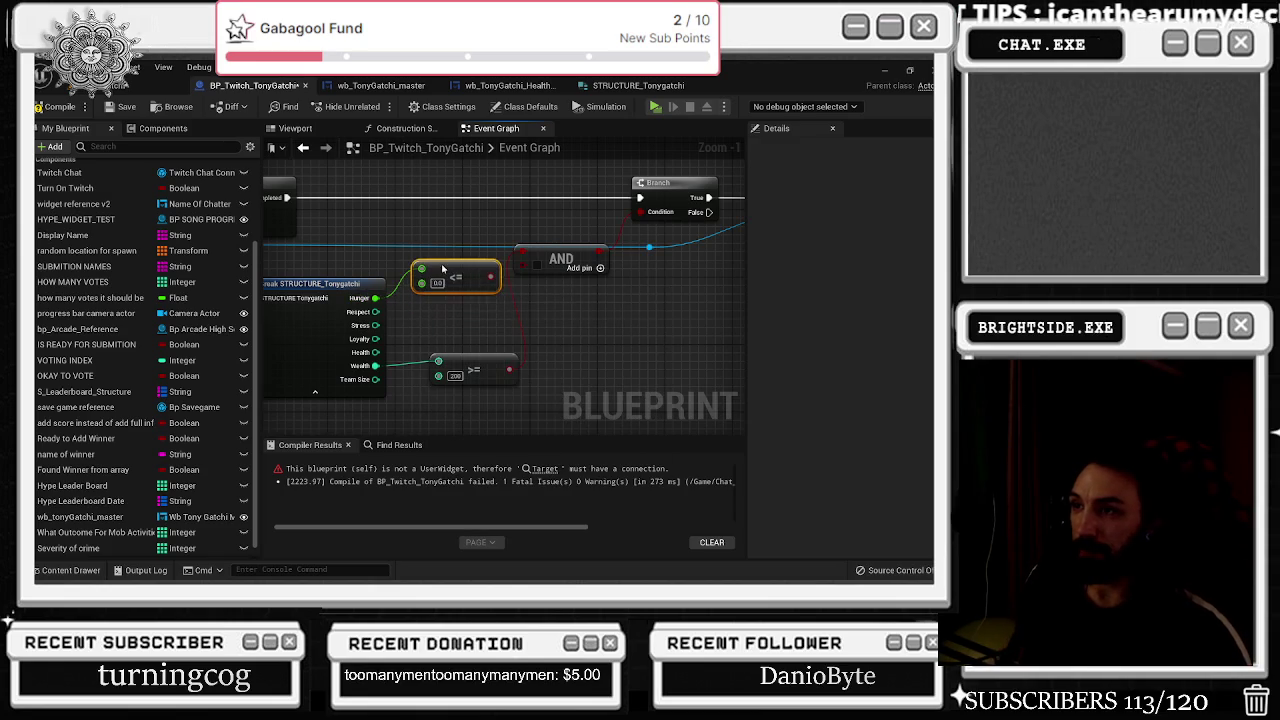
key("ctrl+v")
left_click(428, 320)
key("Escape")
left_click_drag(426, 318, 380, 355)
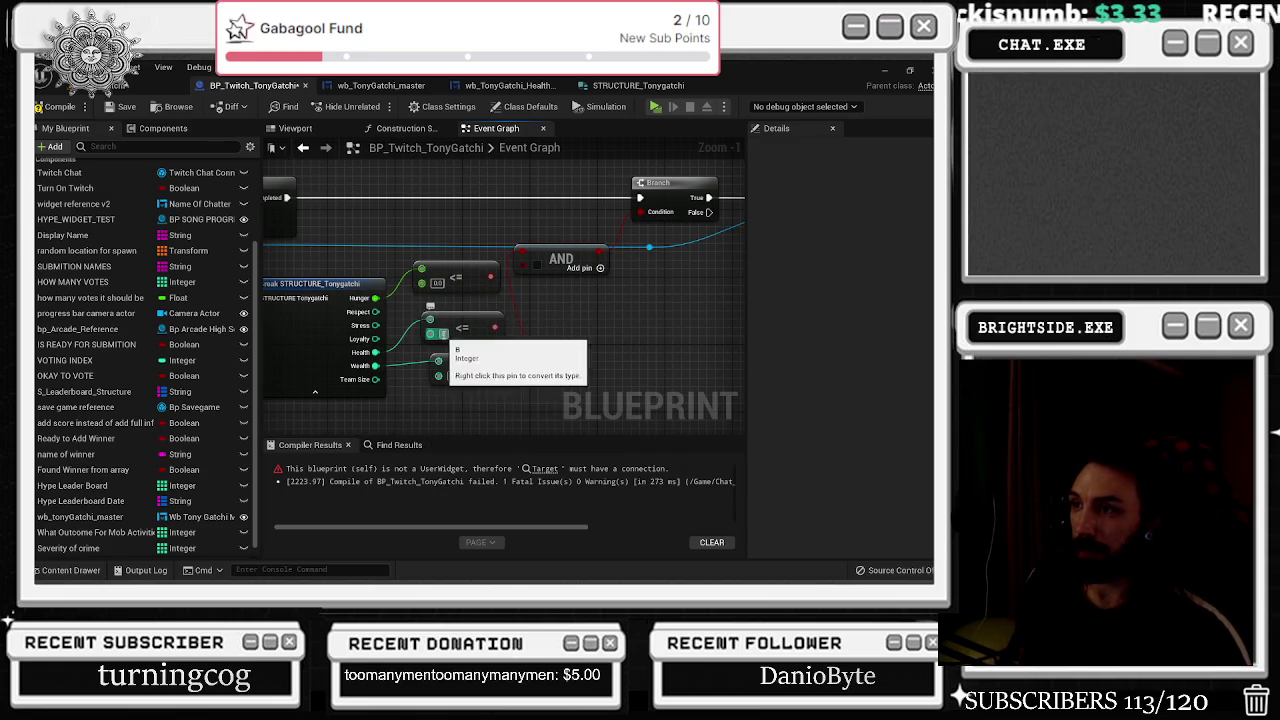
left_click_drag(440, 284, 440, 292)
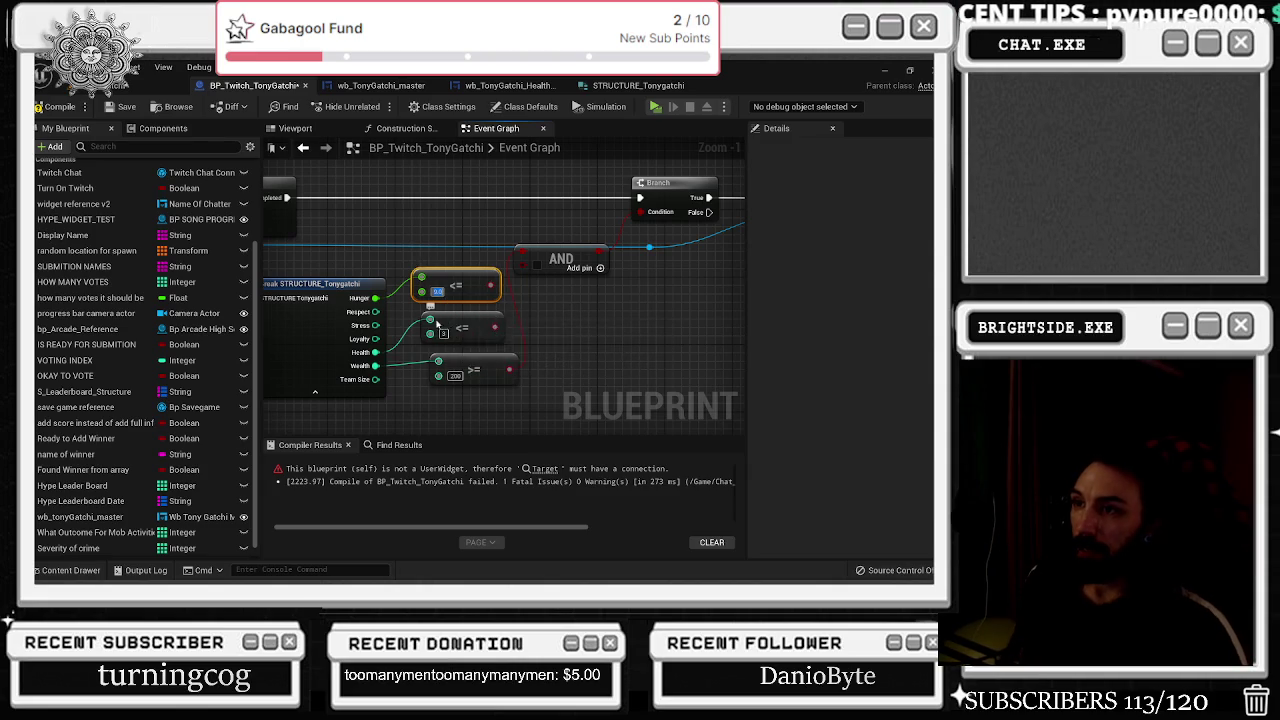
Add a Greater Equal comparison on the Stress pin.
left_click(462, 370)
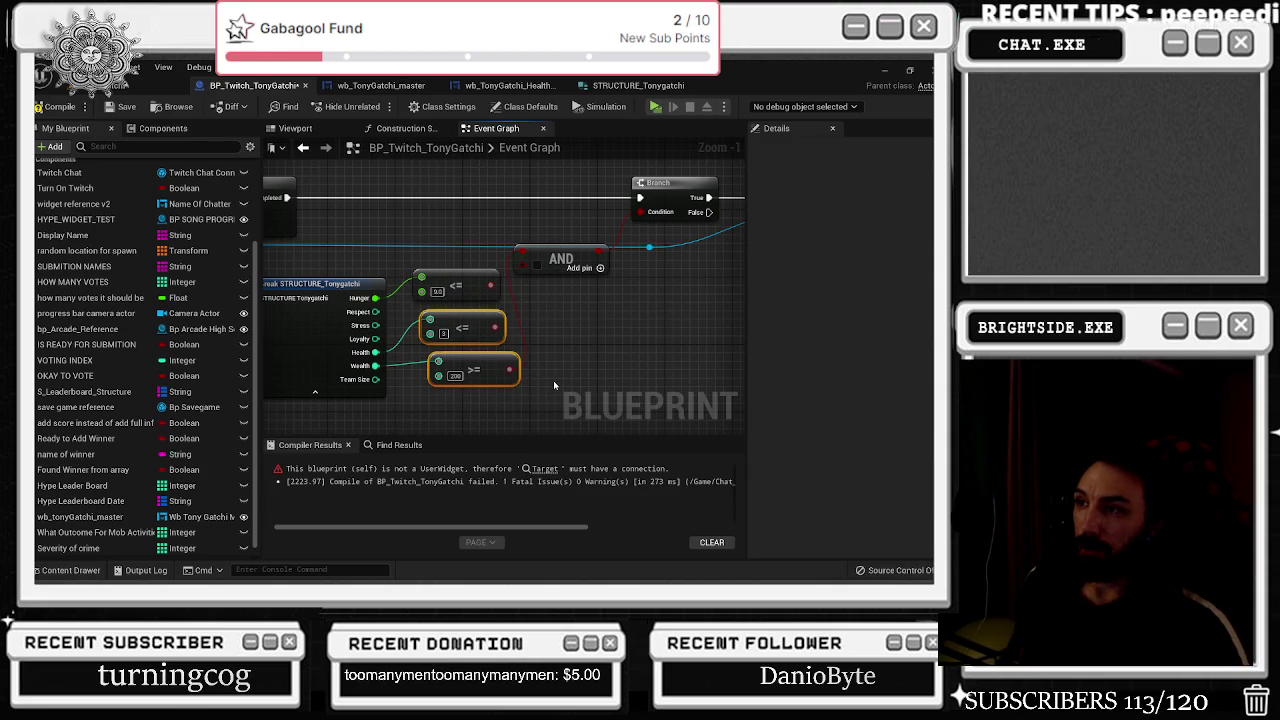
left_click_drag(564, 340, 543, 297)
mouse_move(387, 284)
left_mouse_down()
mouse_move(470, 318)
mouse_move(437, 361)
left_mouse_up()
type("greater")
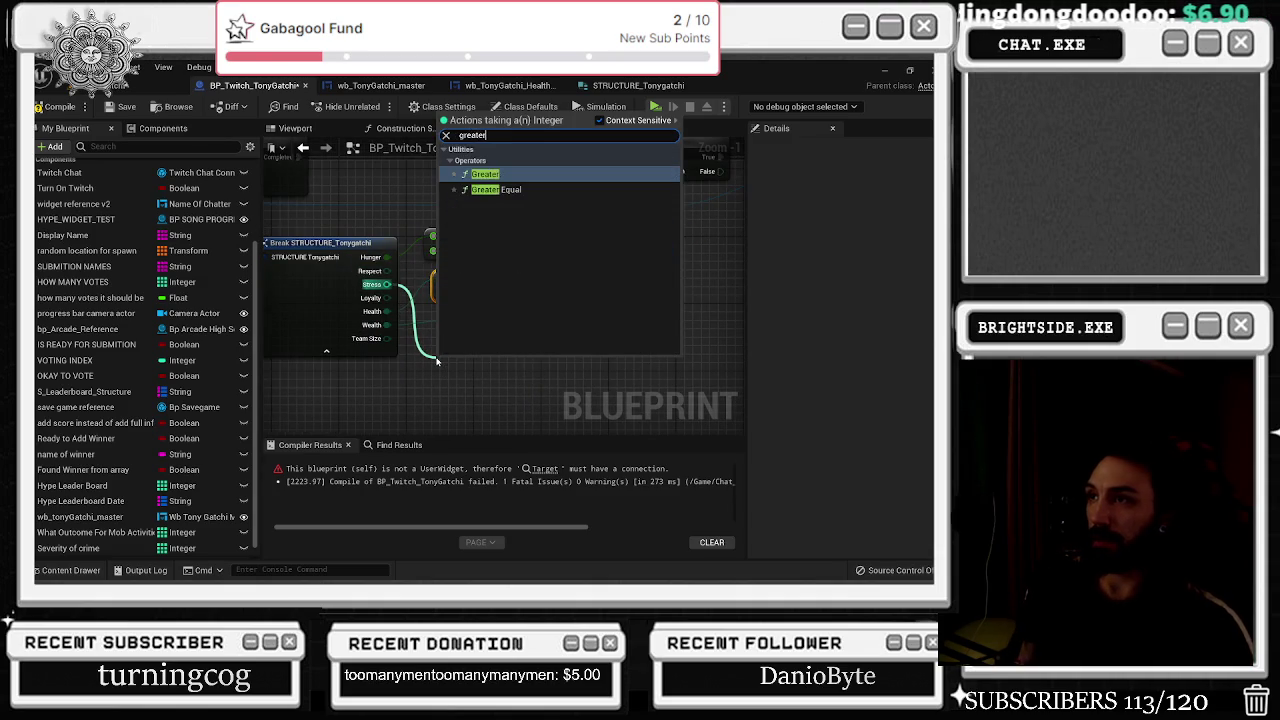
key("Down")
key("Return")
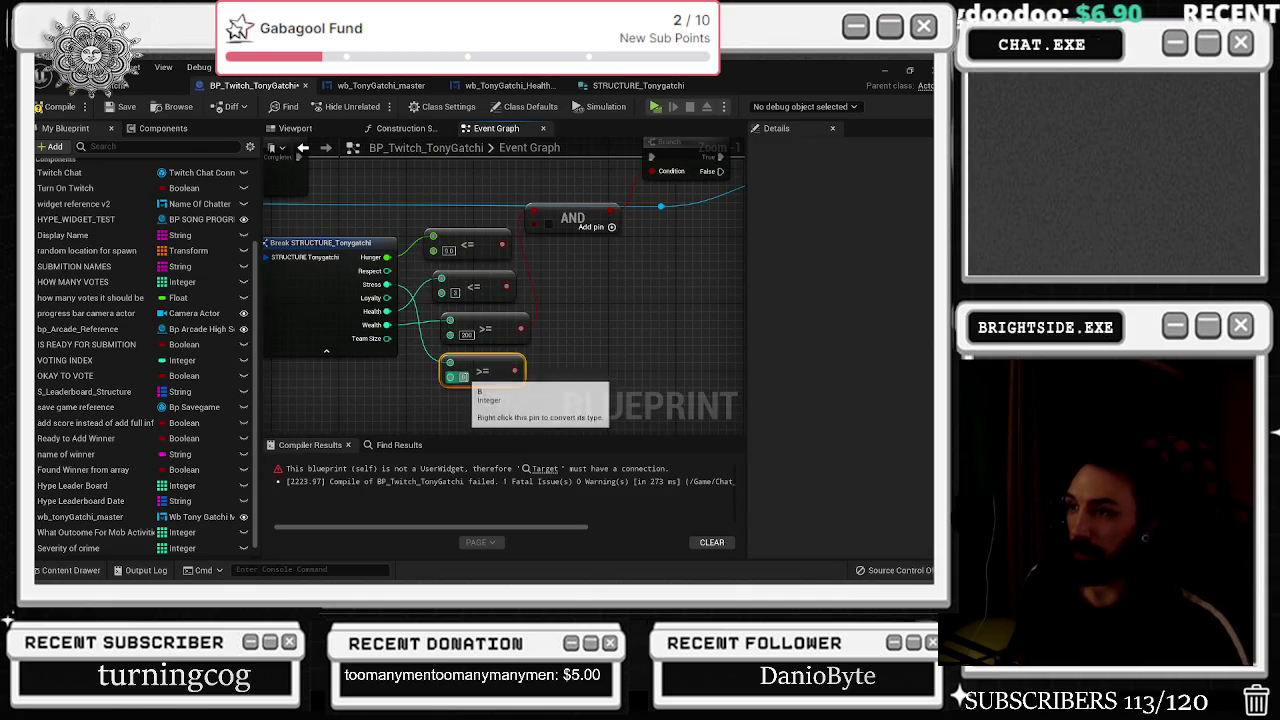
Stack the Stress, Health and Wealth comparisons neatly beside the stat pins.
left_click_drag(650, 266, 432, 352)
left_click_drag(477, 336, 520, 436)
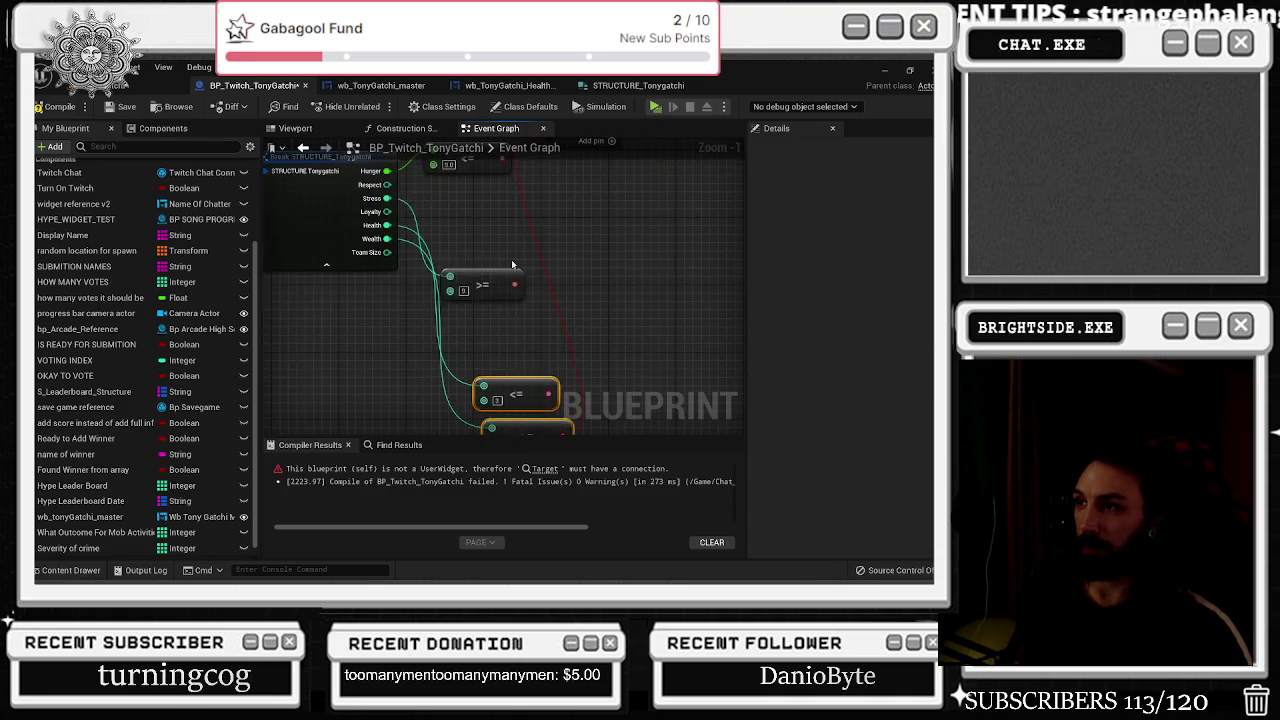
left_click_drag(472, 376, 472, 300)
scroll(472, 300, "down", 3)
mouse_move(465, 347)
left_mouse_down()
mouse_move(512, 402)
mouse_move(521, 436)
left_mouse_up()
scroll(500, 300, "up", 3)
scroll(500, 300, "down", 3)
mouse_move(486, 386)
left_mouse_down()
mouse_move(451, 260)
mouse_move(500, 324)
left_mouse_up()
scroll(451, 260, "down", 1)
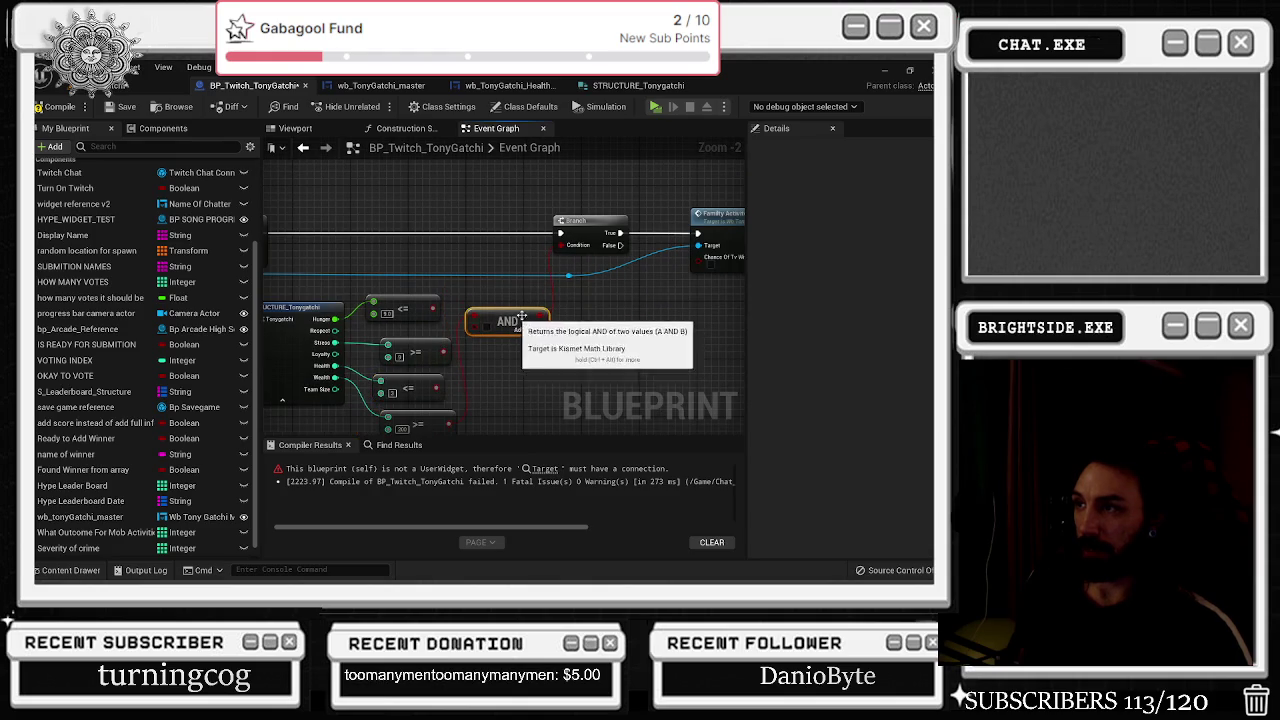
Expand the AND node to four inputs and wire in the Hunger and Health comparisons.
left_click(524, 285)
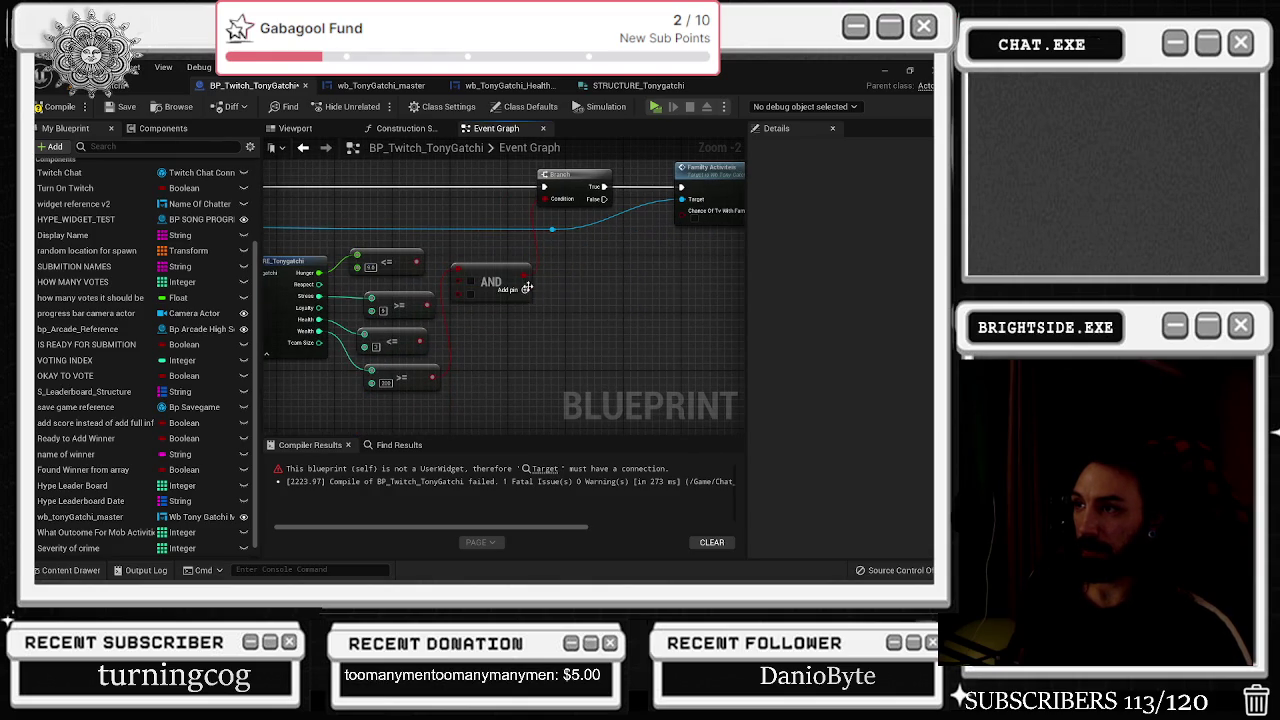
left_click(524, 285)
scroll(420, 304, "up", 1)
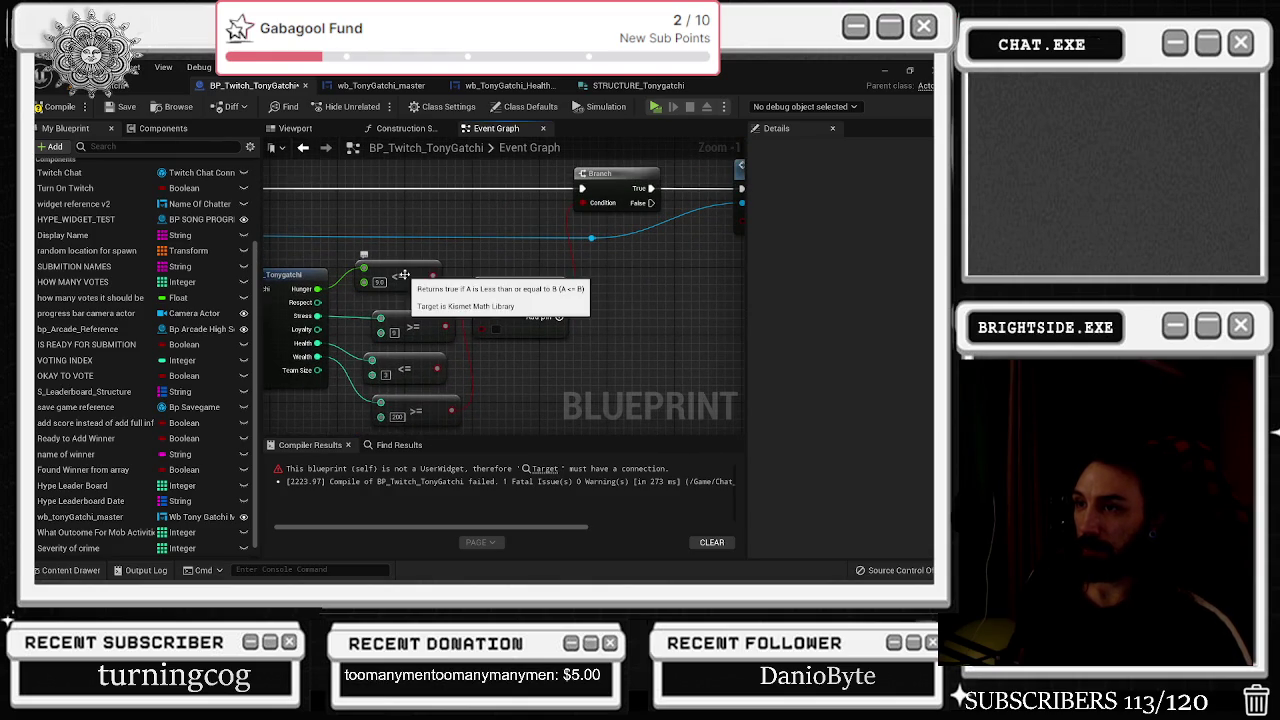
mouse_move(433, 276)
left_mouse_down()
mouse_move(480, 316)
mouse_move(505, 290)
left_mouse_up()
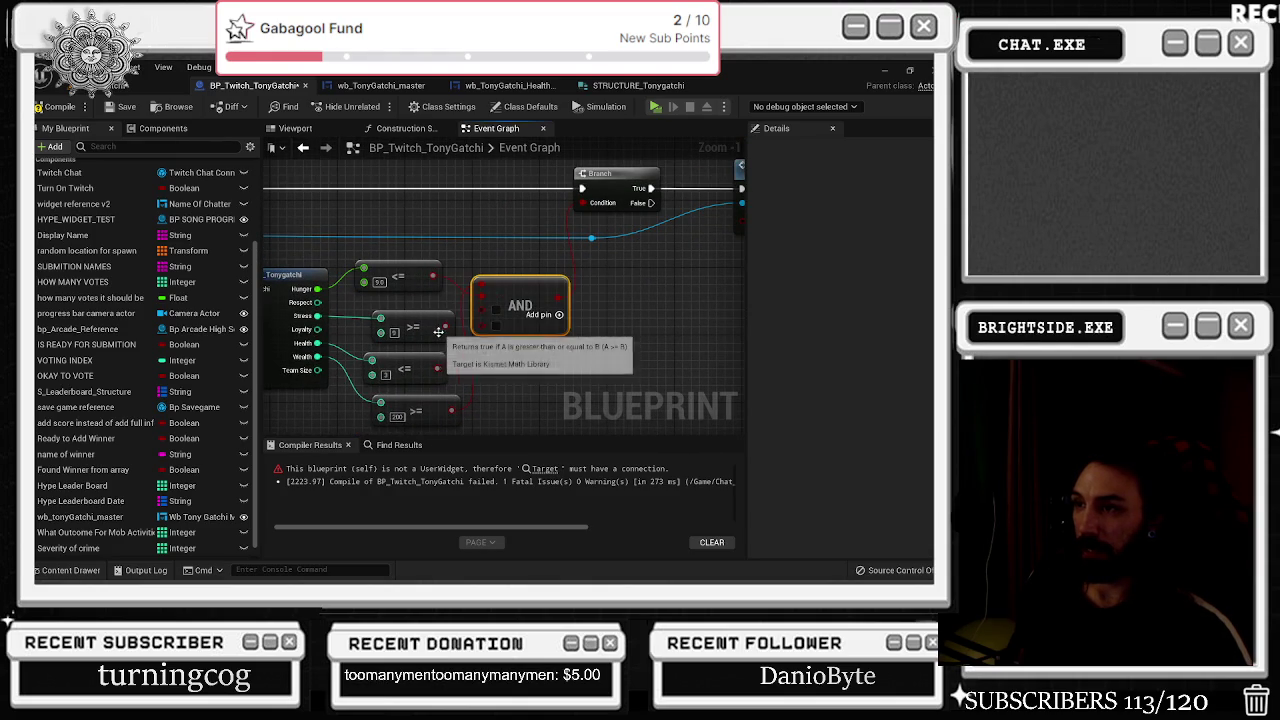
left_click_drag(445, 327, 480, 316)
left_click_drag(437, 369, 484, 322)
left_click_drag(488, 375, 488, 375)
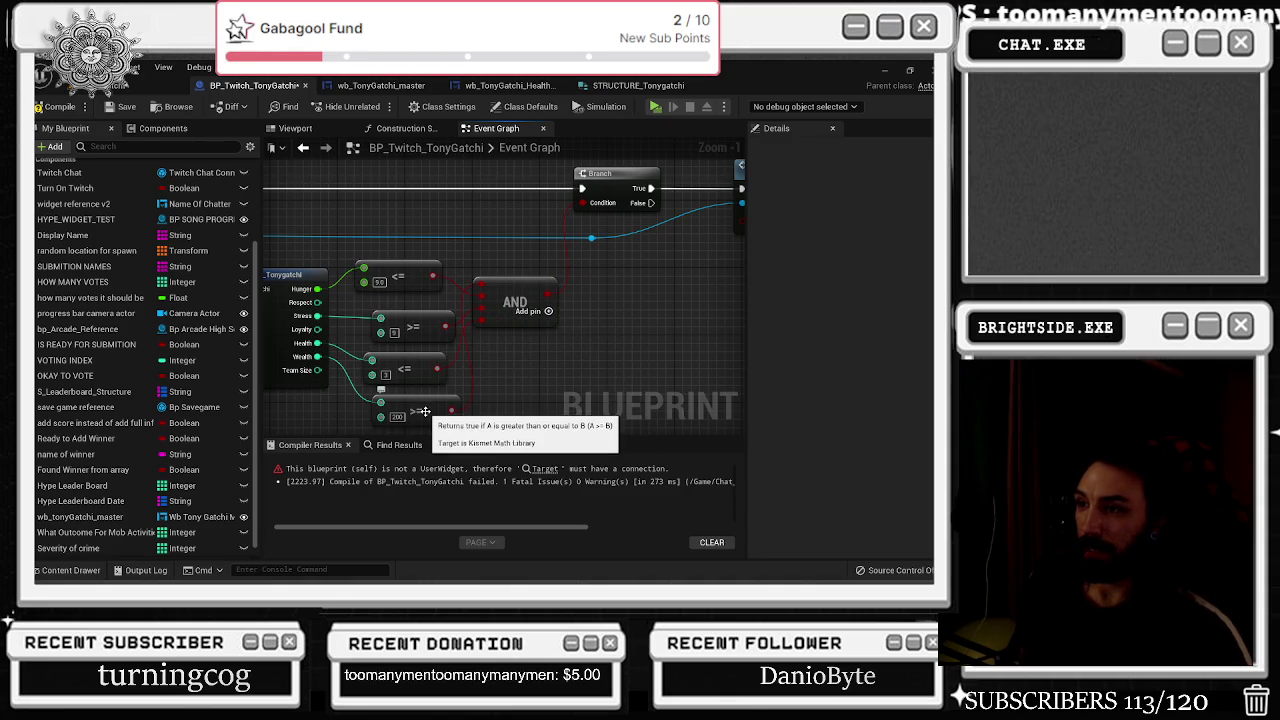
left_click_drag(425, 411, 408, 409)
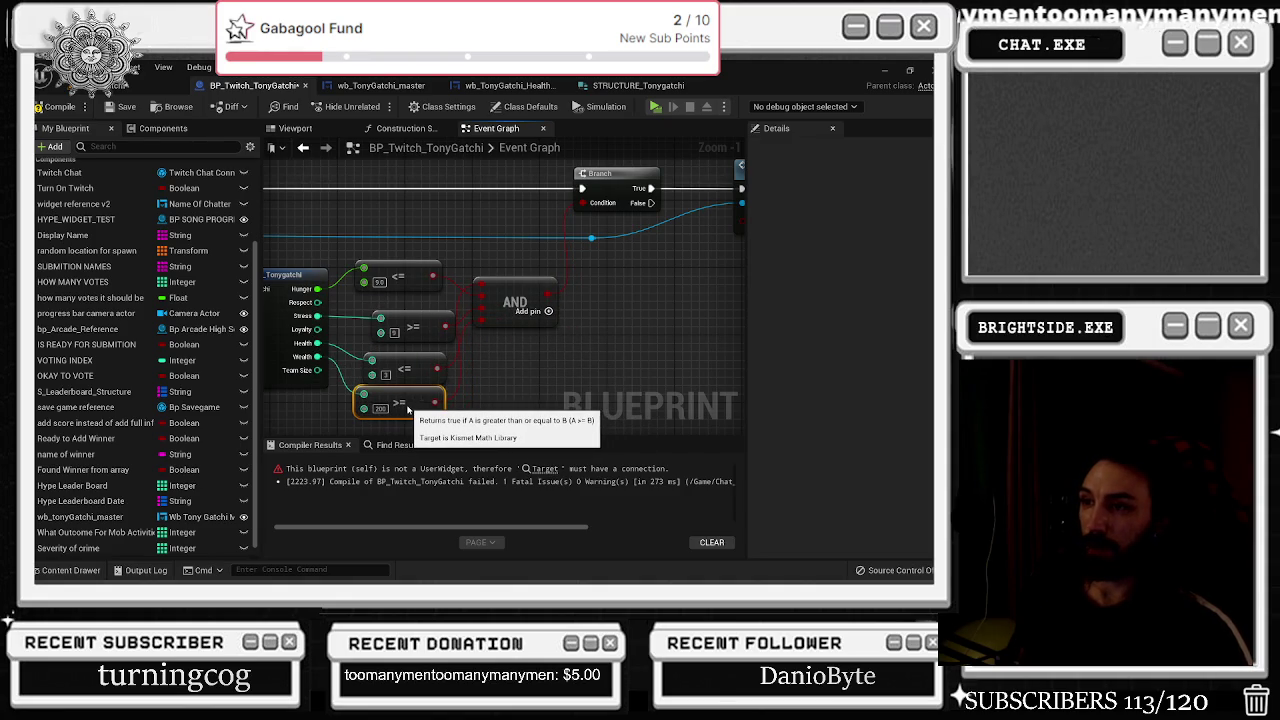
left_click_drag(581, 319, 453, 392)
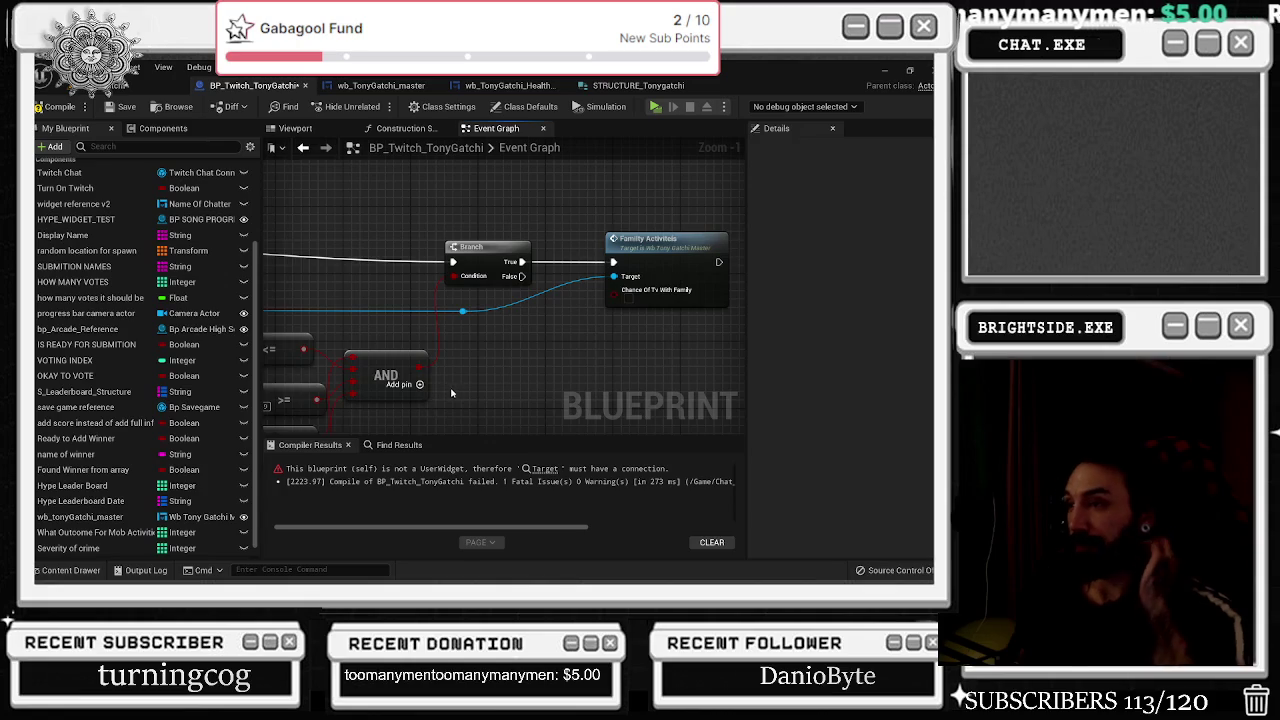
scroll(453, 392, "down", 3)
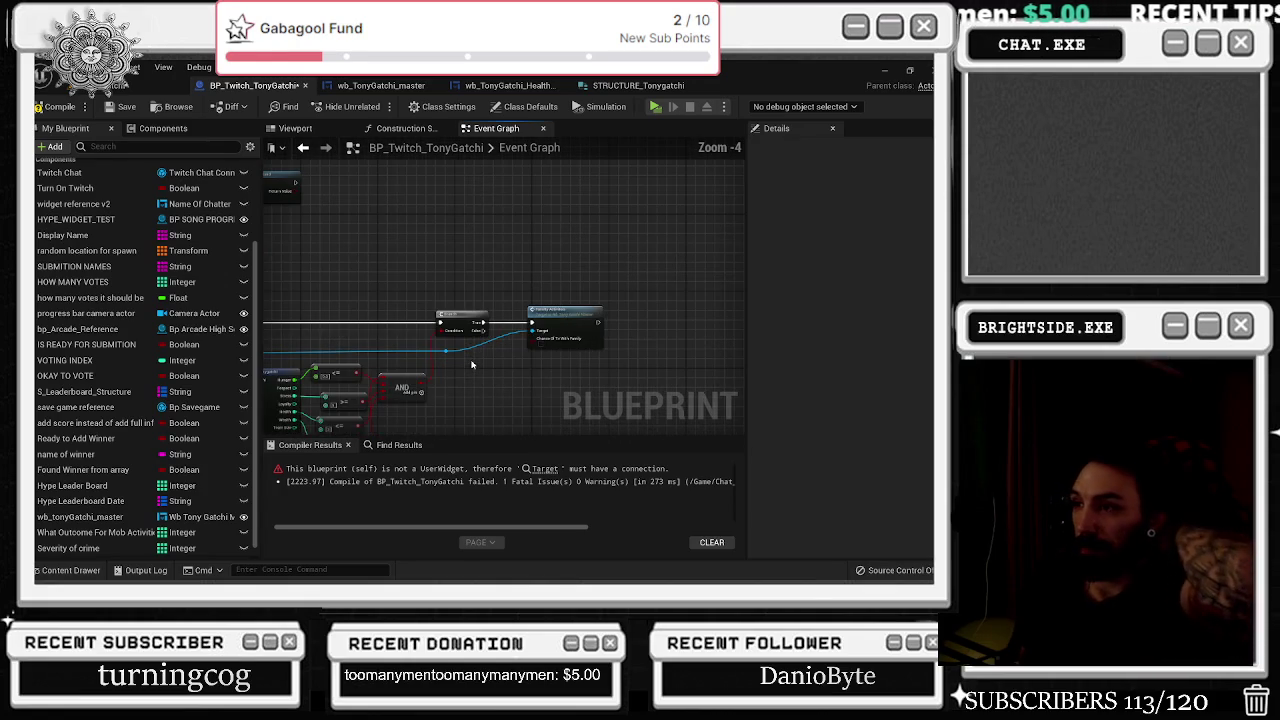
Get the DEcline_Family animation from the Tony Gatchi Master reference.
left_click_drag(473, 364, 498, 356)
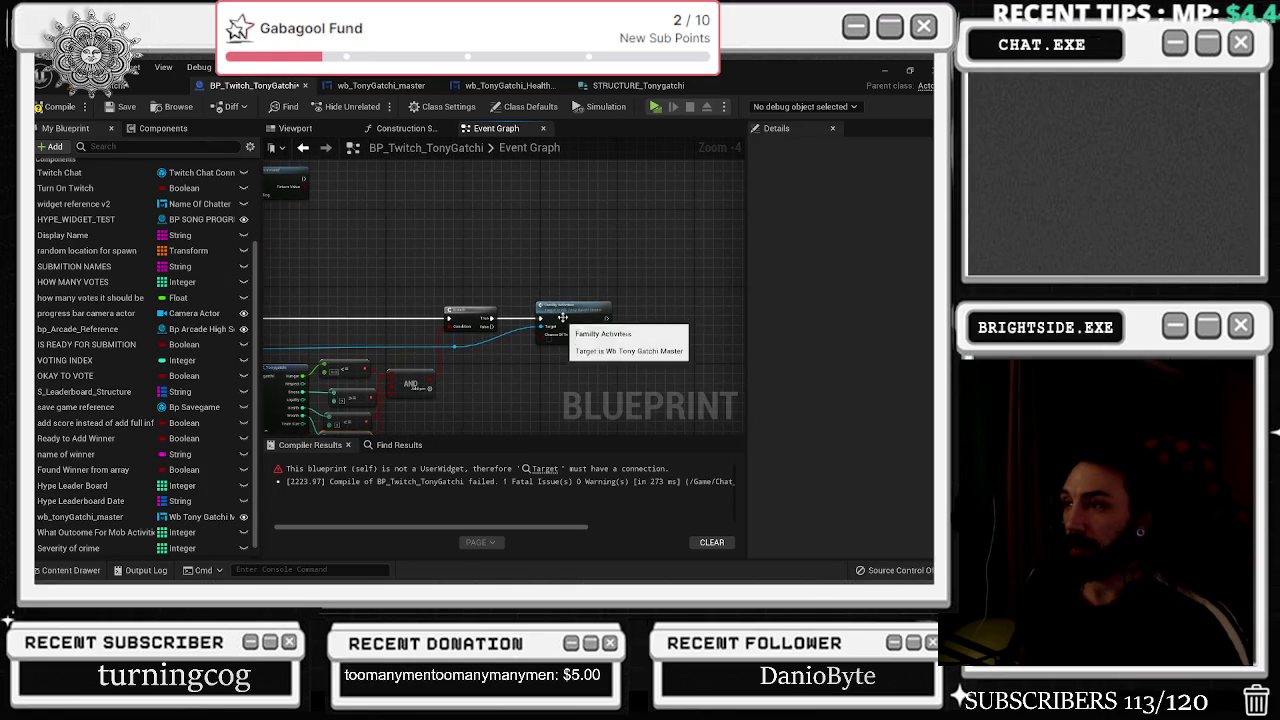
mouse_move(553, 341)
left_mouse_down()
mouse_move(483, 368)
mouse_move(563, 315)
left_mouse_up()
left_click_drag(302, 286, 646, 300)
type("decline")
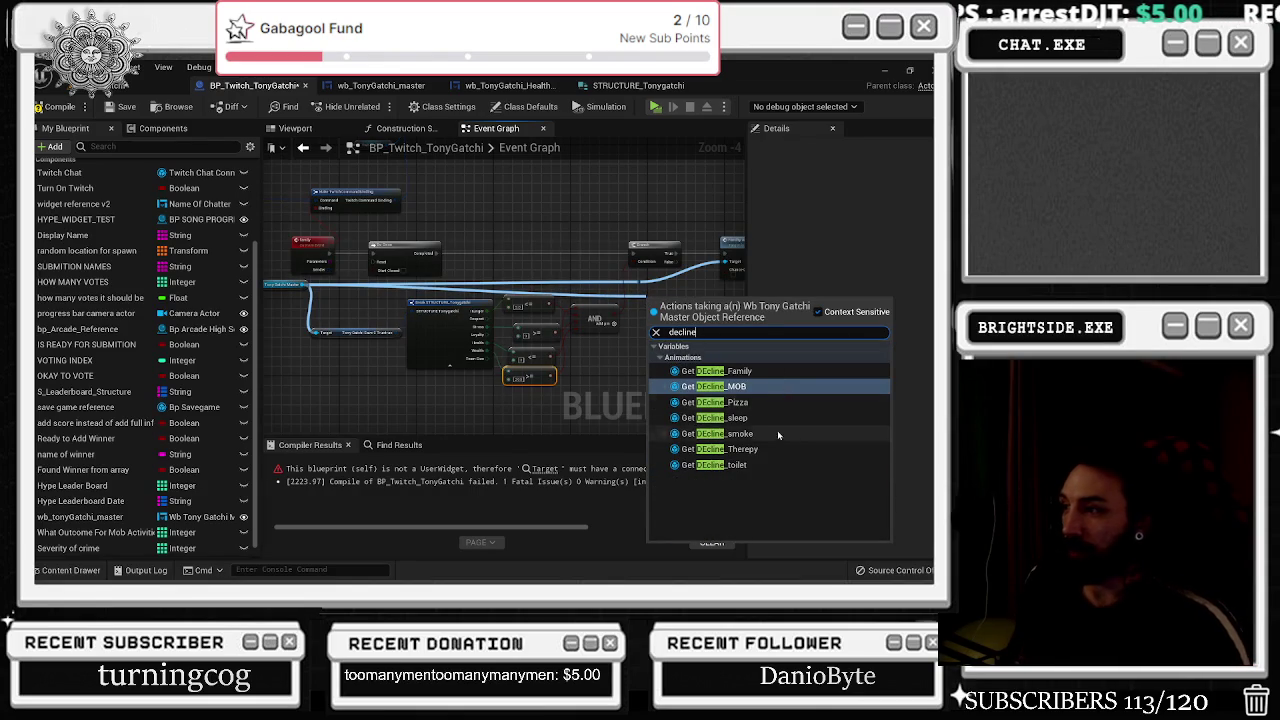
left_click(760, 371)
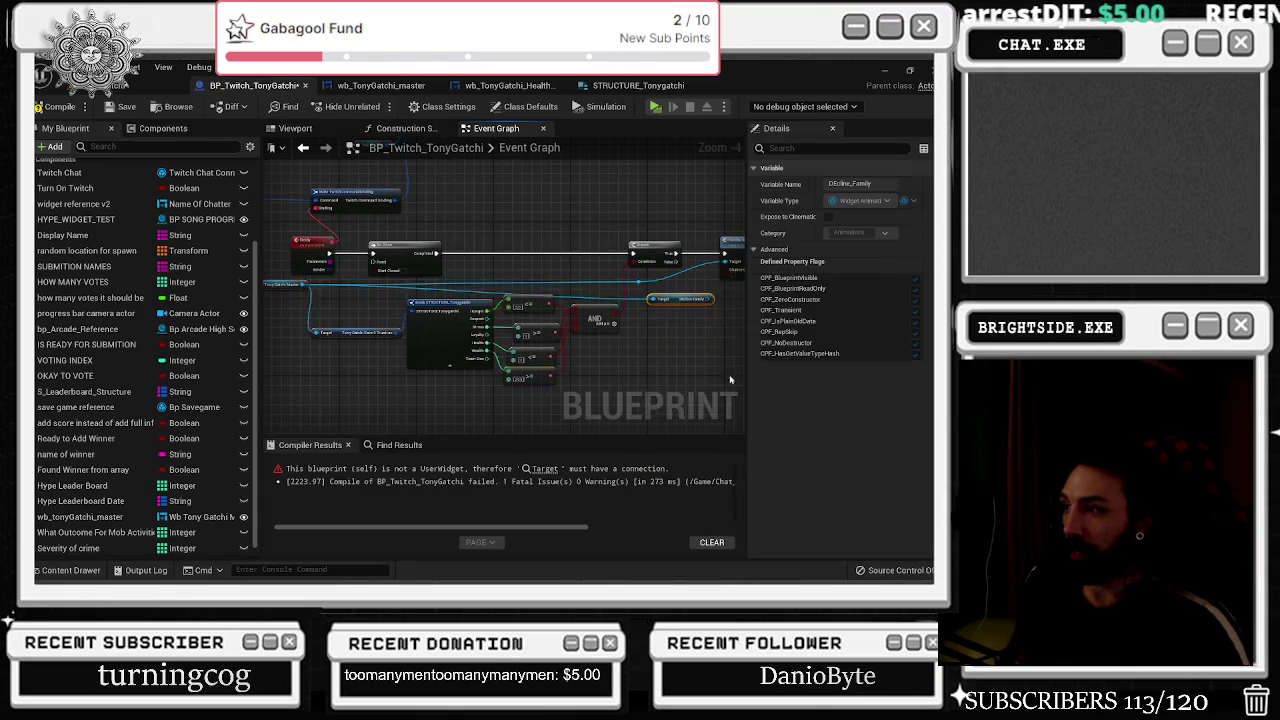
Add a Play Animation node for DEcline_Family and place it below Family Activities.
left_click_drag(520, 328, 541, 372)
type("play ani")
key("Return")
scroll(495, 318, "up", 2)
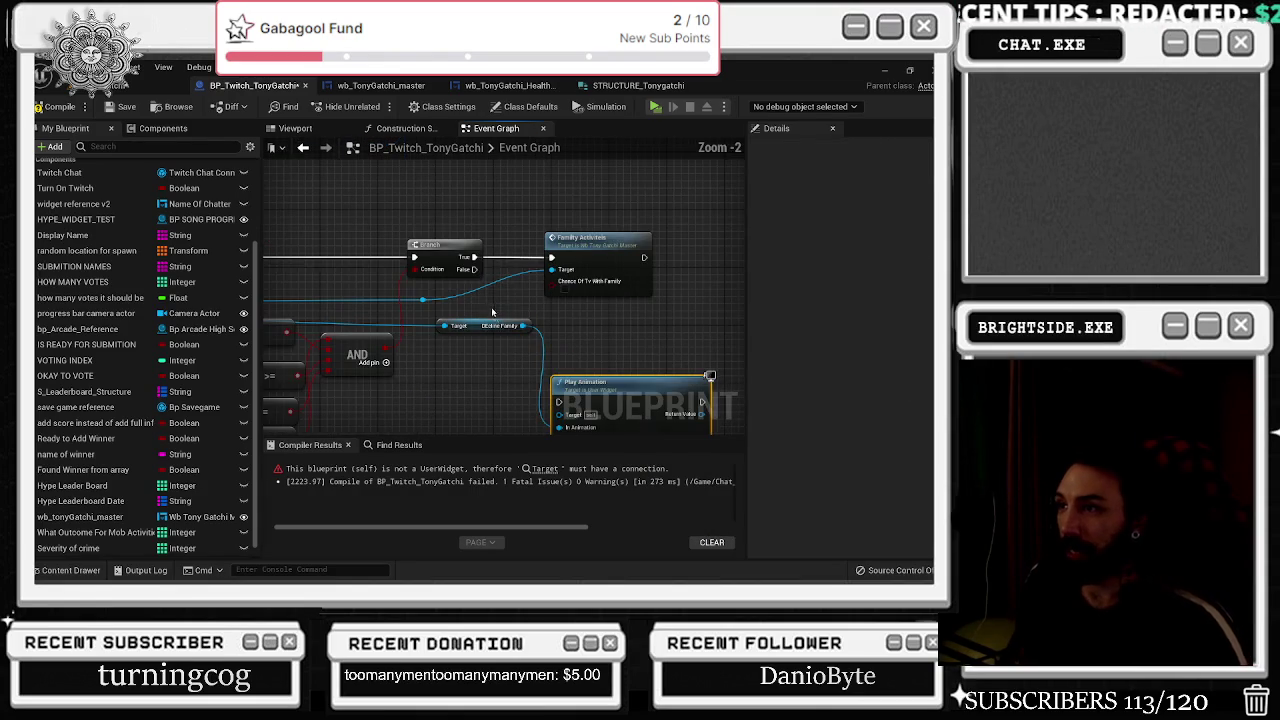
mouse_move(600, 382)
left_mouse_down()
mouse_move(600, 340)
mouse_move(553, 289)
mouse_move(426, 278)
mouse_move(702, 300)
mouse_move(684, 303)
left_mouse_up()
scroll(426, 278, "down", 2)
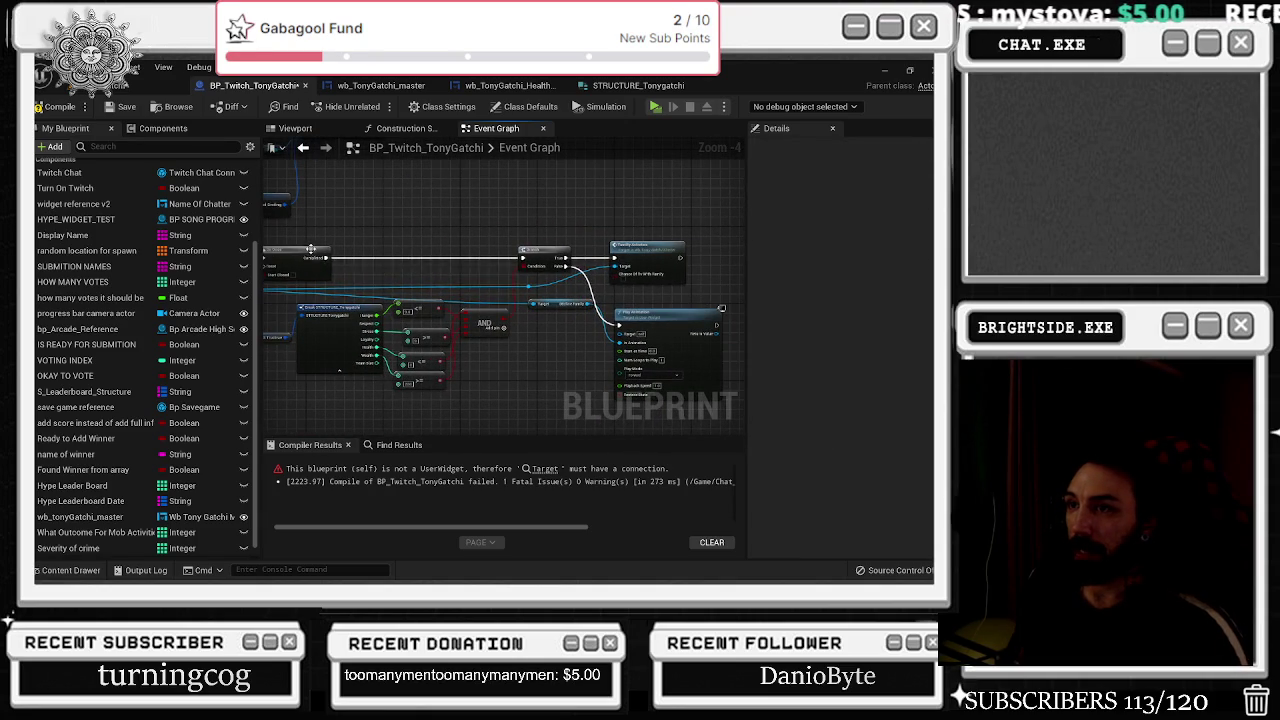
left_click_drag(314, 250, 314, 253)
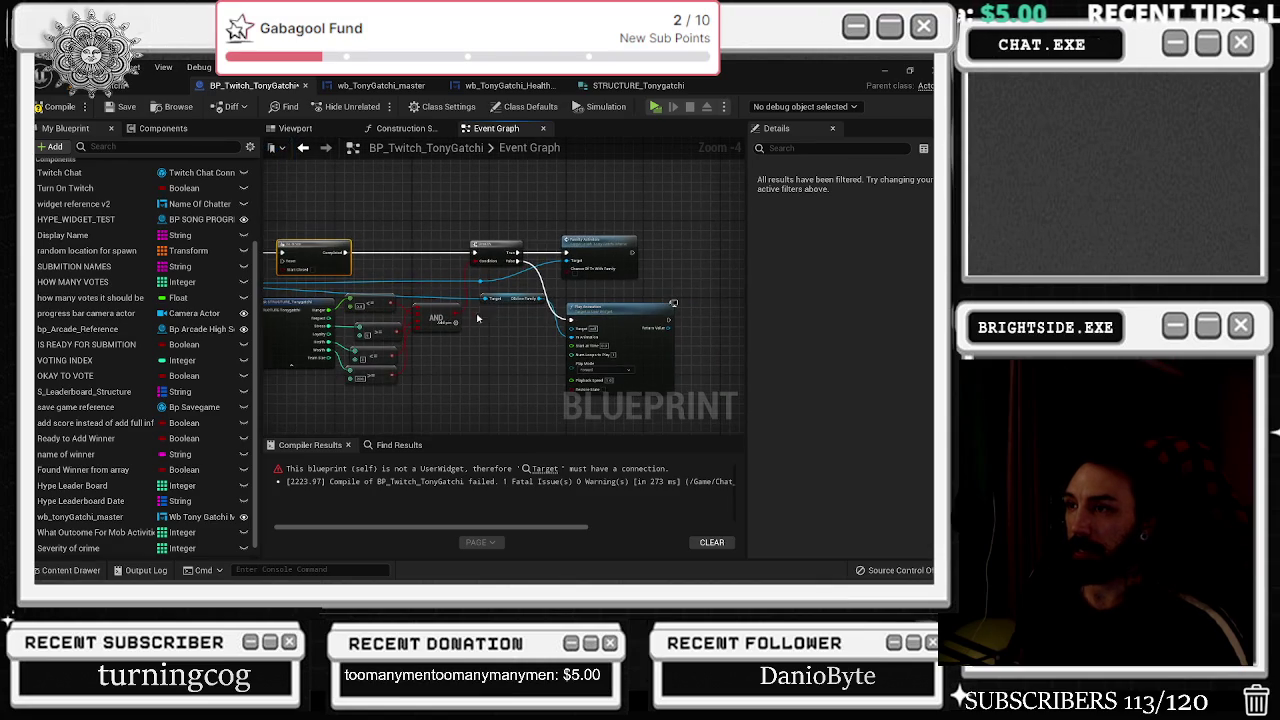
Move the Twitch Chat and Send Twitch Message nodes up out of the way.
right_click(390, 272)
scroll(386, 333, "down", 5)
scroll(386, 333, "up", 6)
mouse_move(351, 242)
left_mouse_down()
mouse_move(480, 310)
mouse_move(497, 350)
mouse_move(440, 405)
left_mouse_up()
scroll(433, 414, "down", 4)
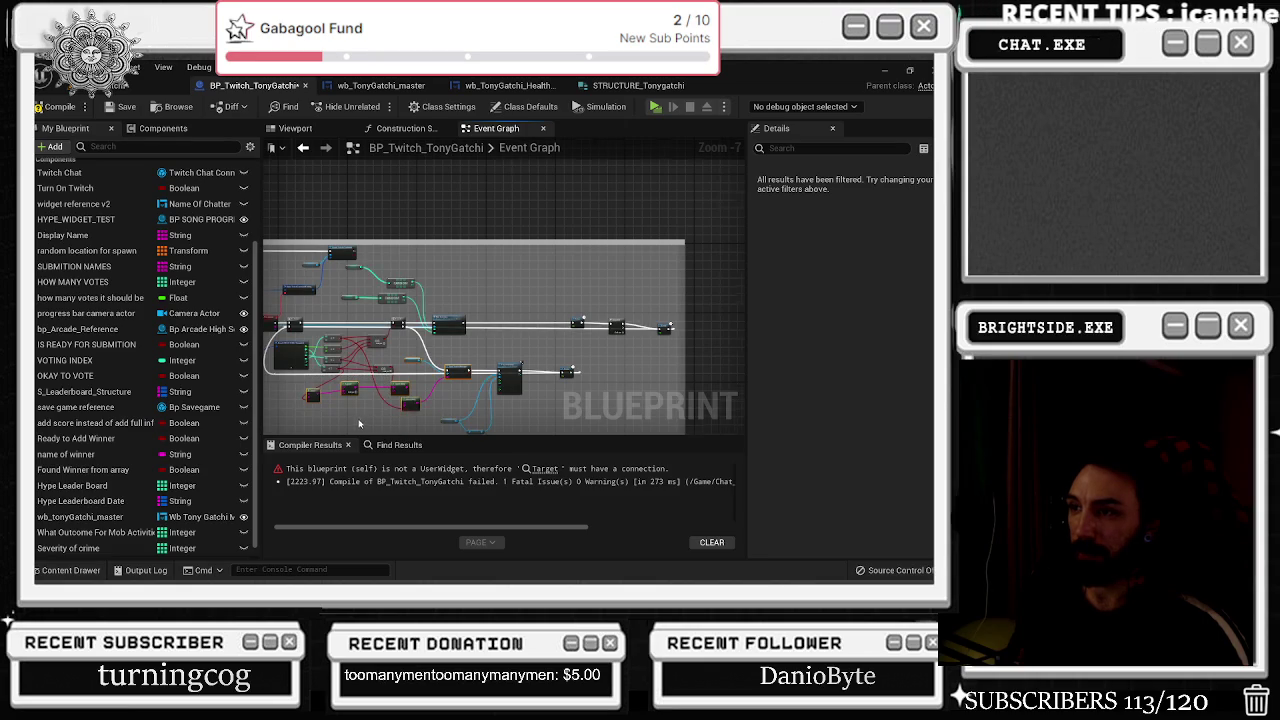
scroll(487, 370, "up", 2)
scroll(487, 370, "up", 3)
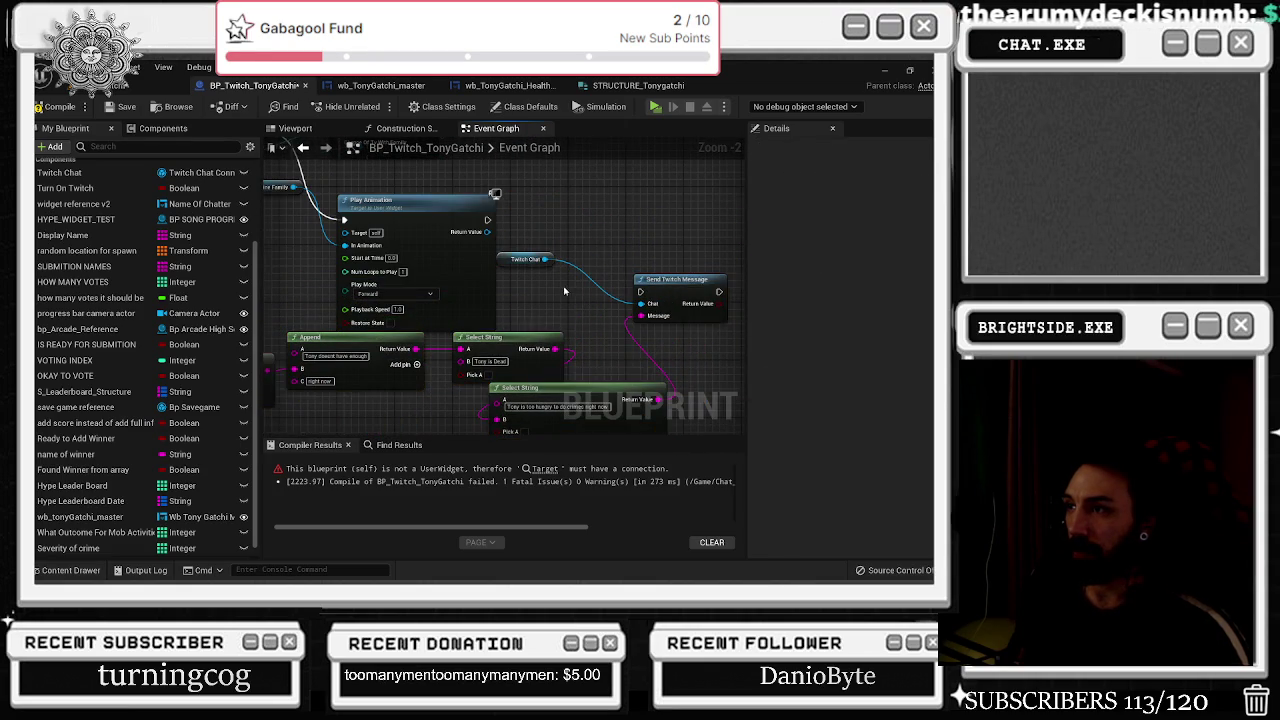
scroll(600, 250, "down", 1)
left_click_drag(511, 262, 478, 177)
left_click_drag(659, 279, 640, 230)
Group the Select, Append and Select String nodes below Play Animation and wire a comparison to Pick A.
scroll(560, 240, "up", 2)
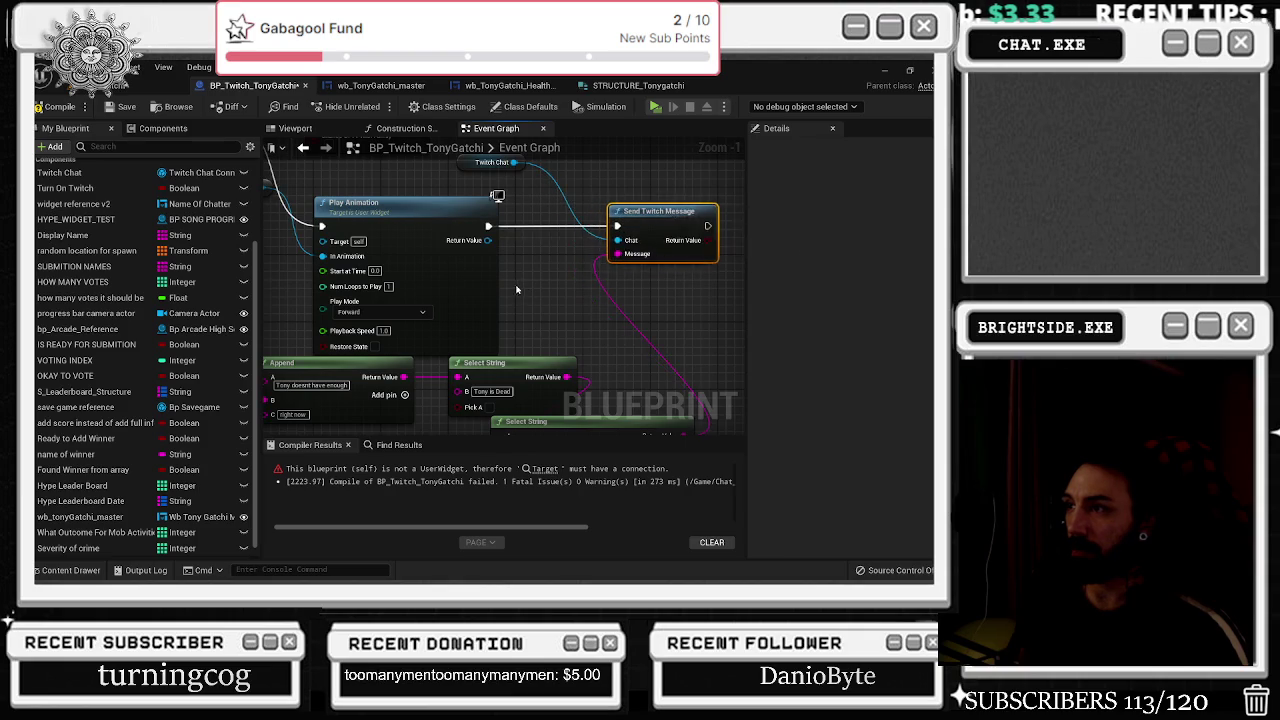
scroll(515, 290, "down", 2)
left_click_drag(312, 304, 702, 363)
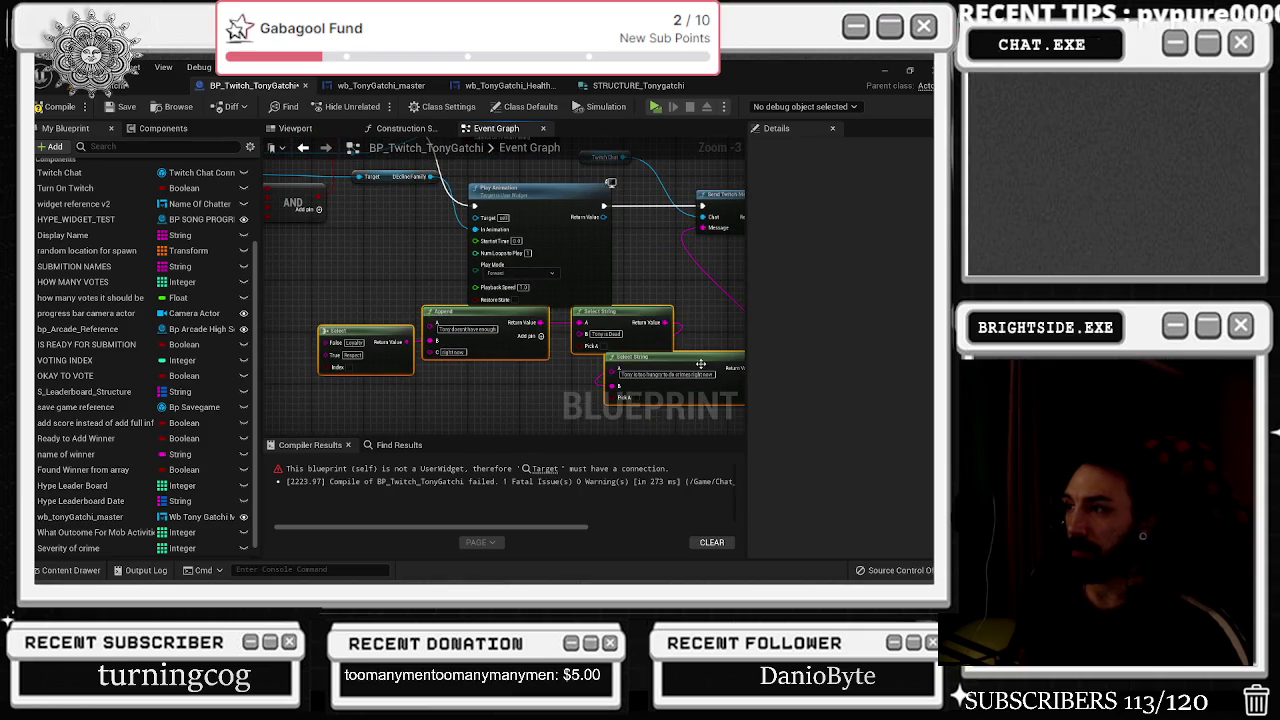
mouse_move(364, 298)
left_mouse_down()
mouse_move(613, 344)
mouse_move(513, 313)
left_mouse_up()
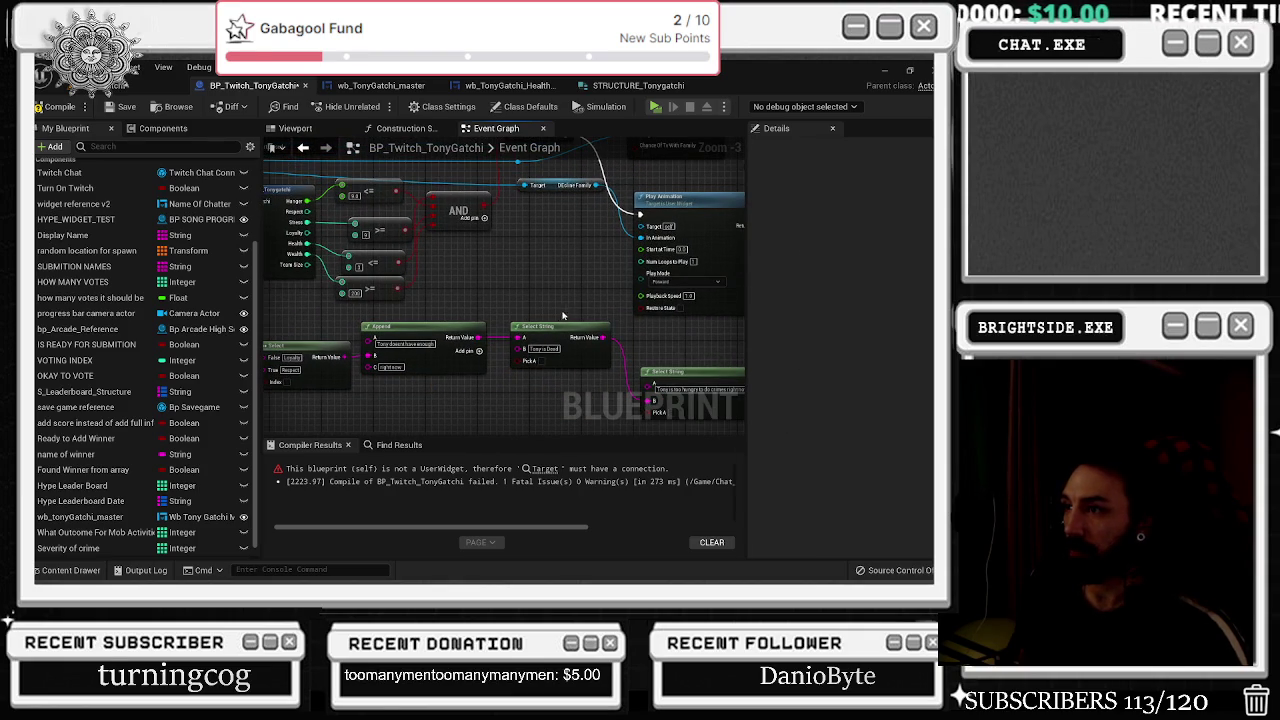
left_click_drag(665, 378, 528, 355)
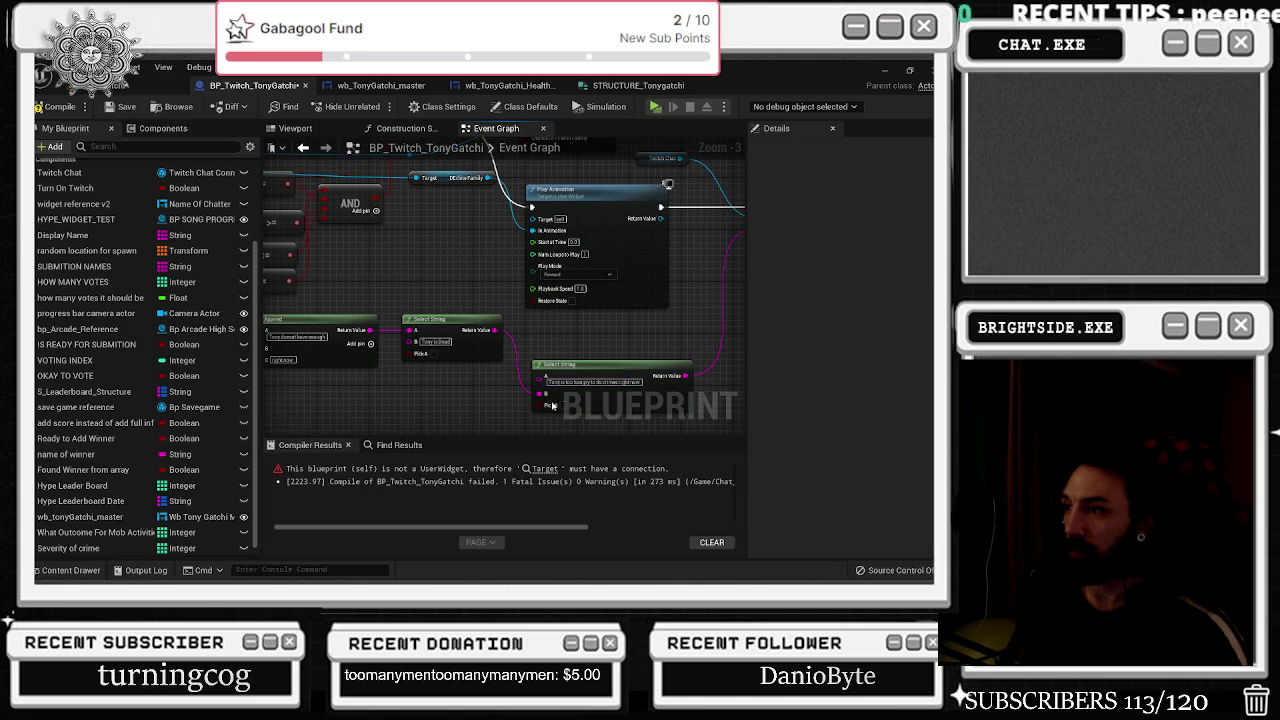
left_click_drag(553, 400, 667, 445)
mouse_move(406, 231)
left_mouse_down()
mouse_move(700, 432)
mouse_move(659, 340)
left_mouse_up()
Connect the second Select String's Pick A, append 'now' to its message, and wire the >= result toward it.
left_click_drag(720, 313, 577, 357)
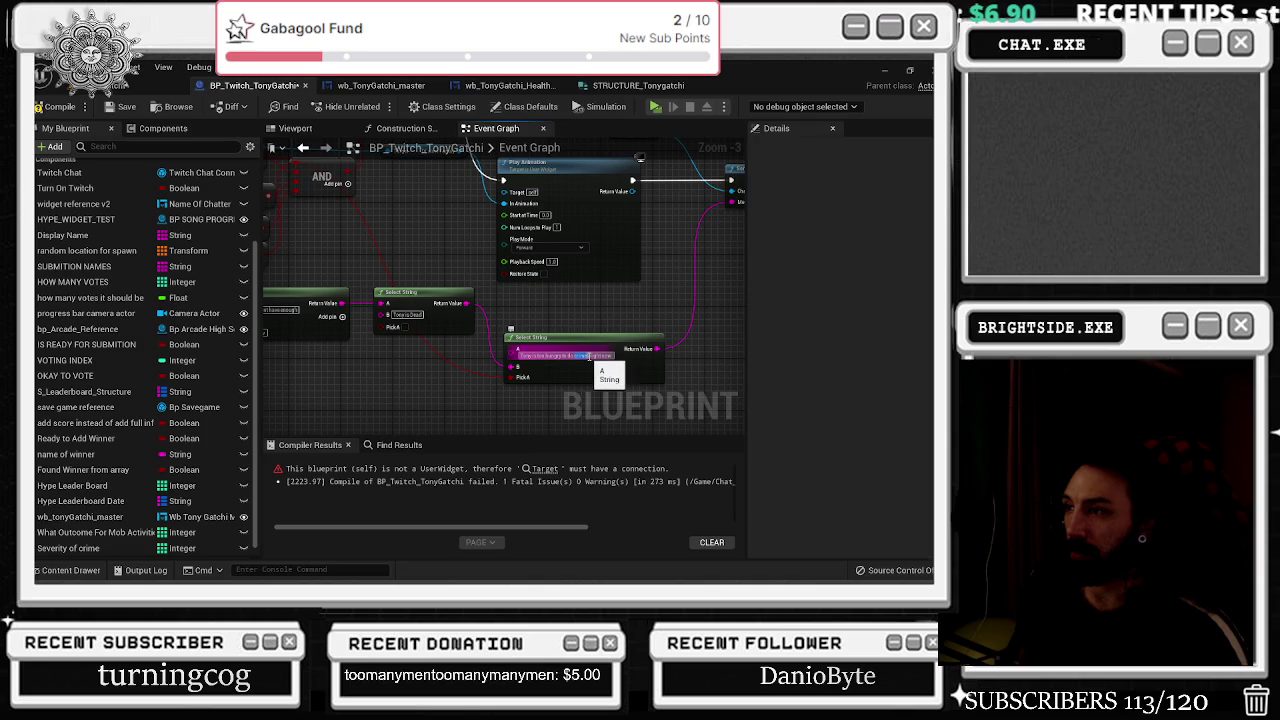
type("now")
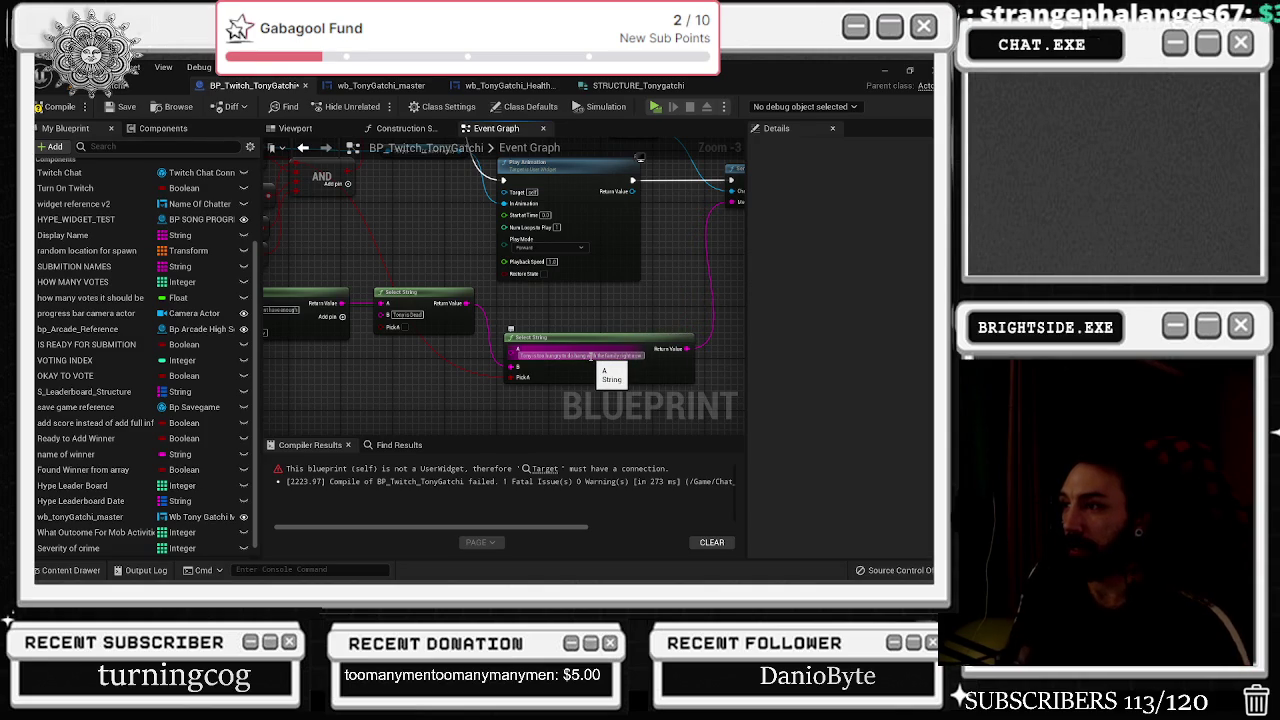
left_click(622, 321)
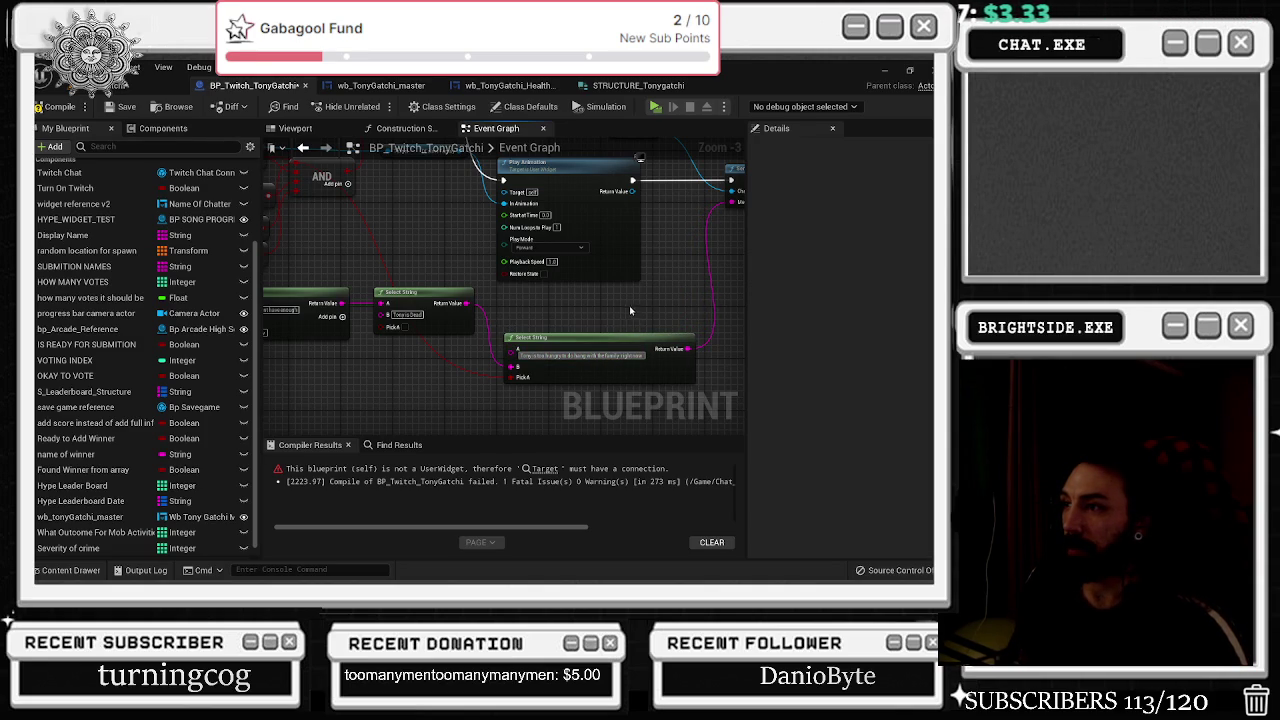
left_click_drag(603, 310, 800, 377)
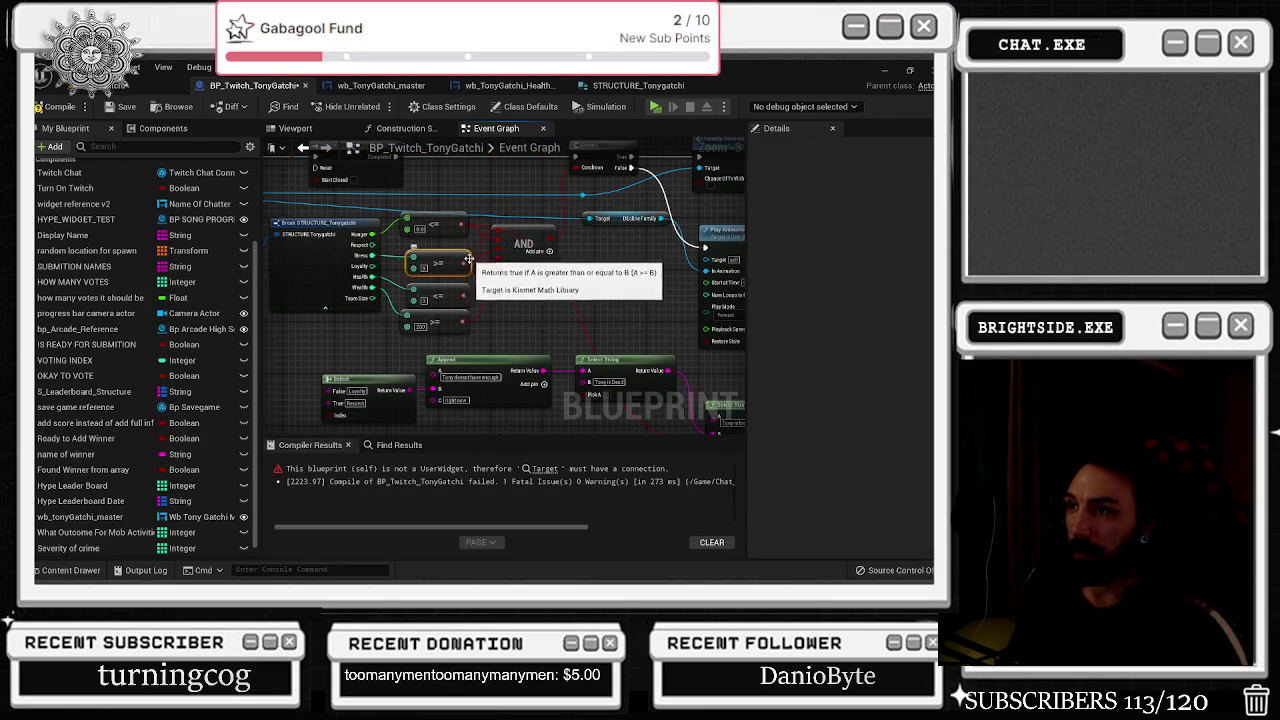
mouse_move(466, 264)
left_mouse_down()
mouse_move(567, 397)
mouse_move(530, 320)
mouse_move(459, 265)
mouse_move(470, 300)
mouse_move(540, 372)
mouse_move(588, 395)
left_mouse_up()
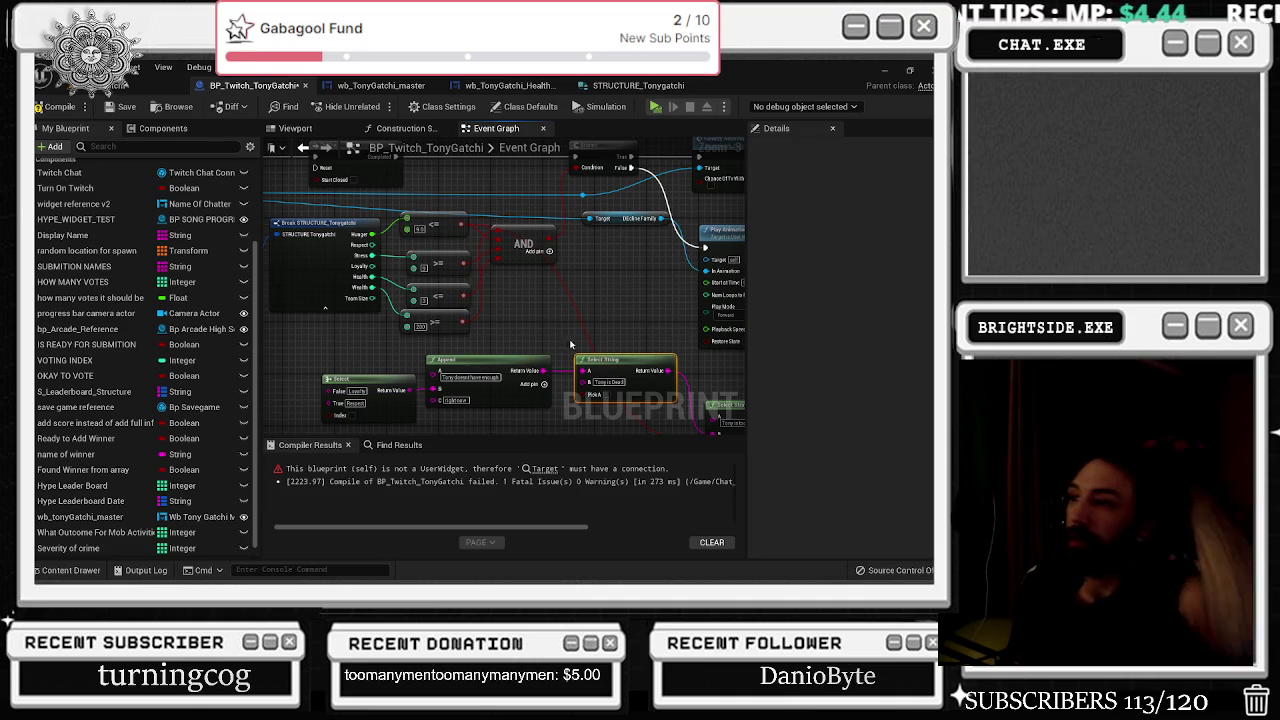
Disconnect Append from Select String's A and edit the 'Tony is too stressed to be with the family' text.
left_click(584, 371, "alt")
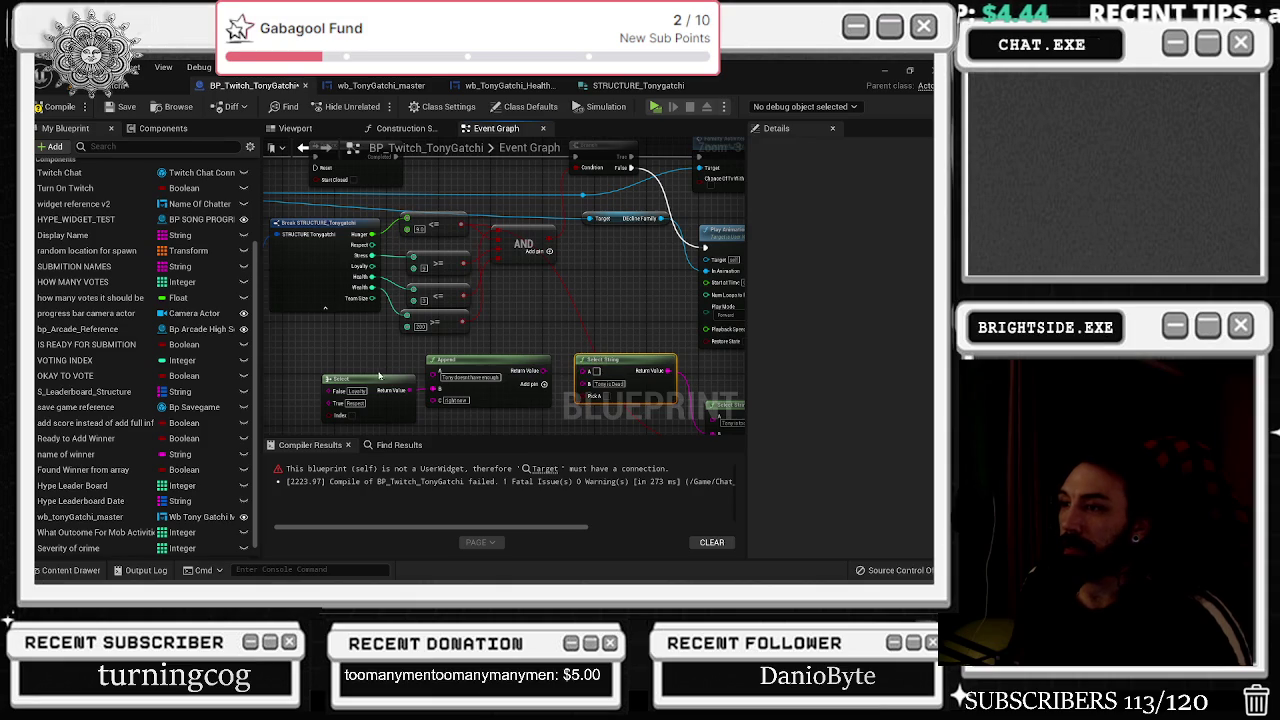
left_click_drag(379, 375, 299, 376)
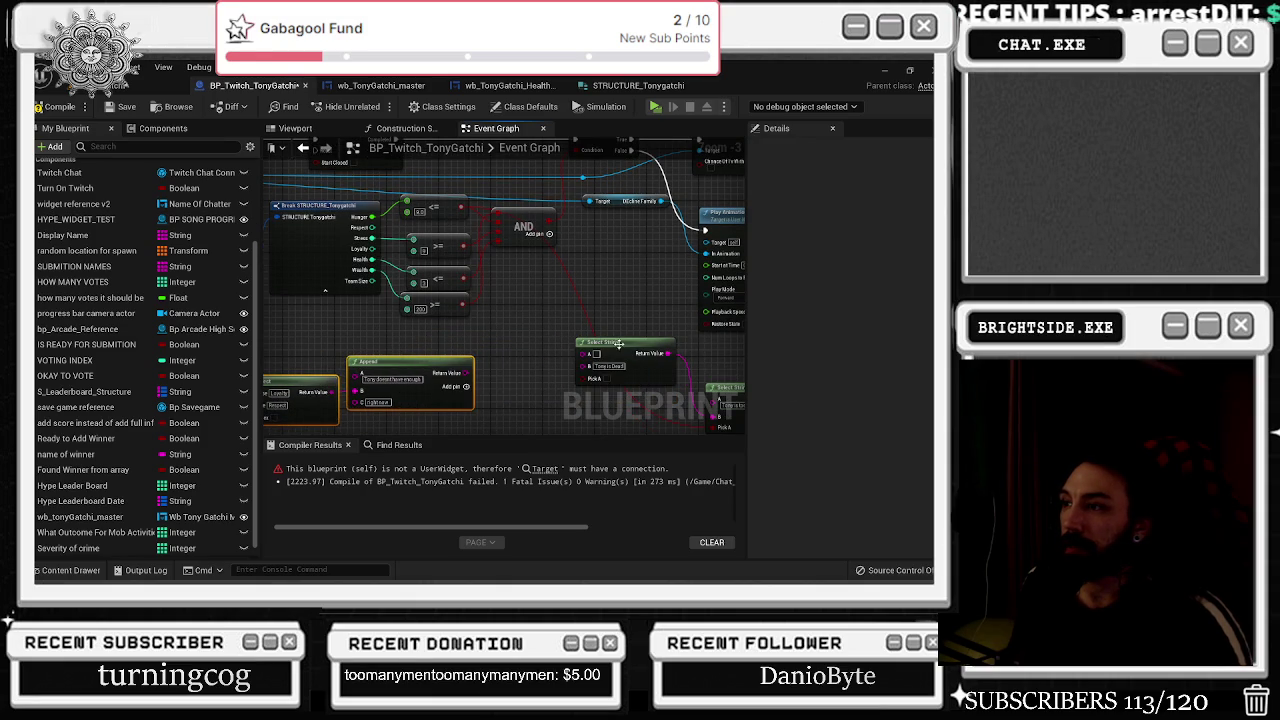
left_click_drag(618, 344, 607, 323)
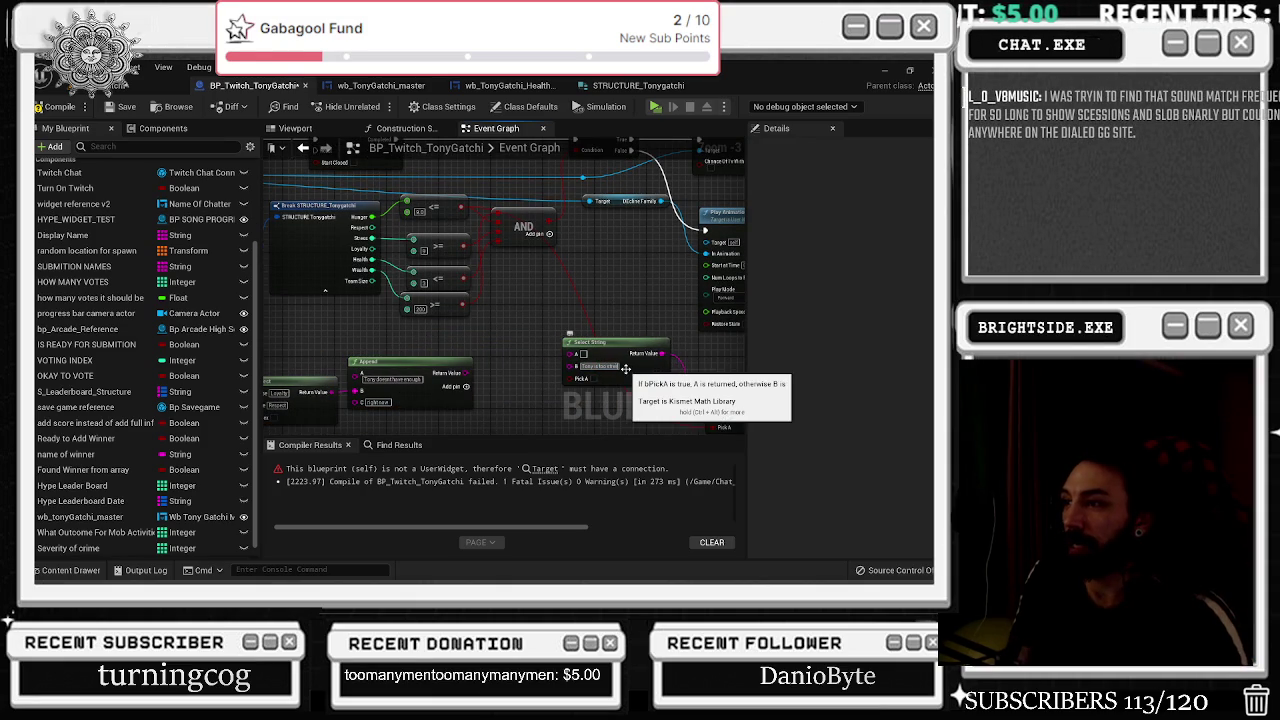
left_click(625, 367)
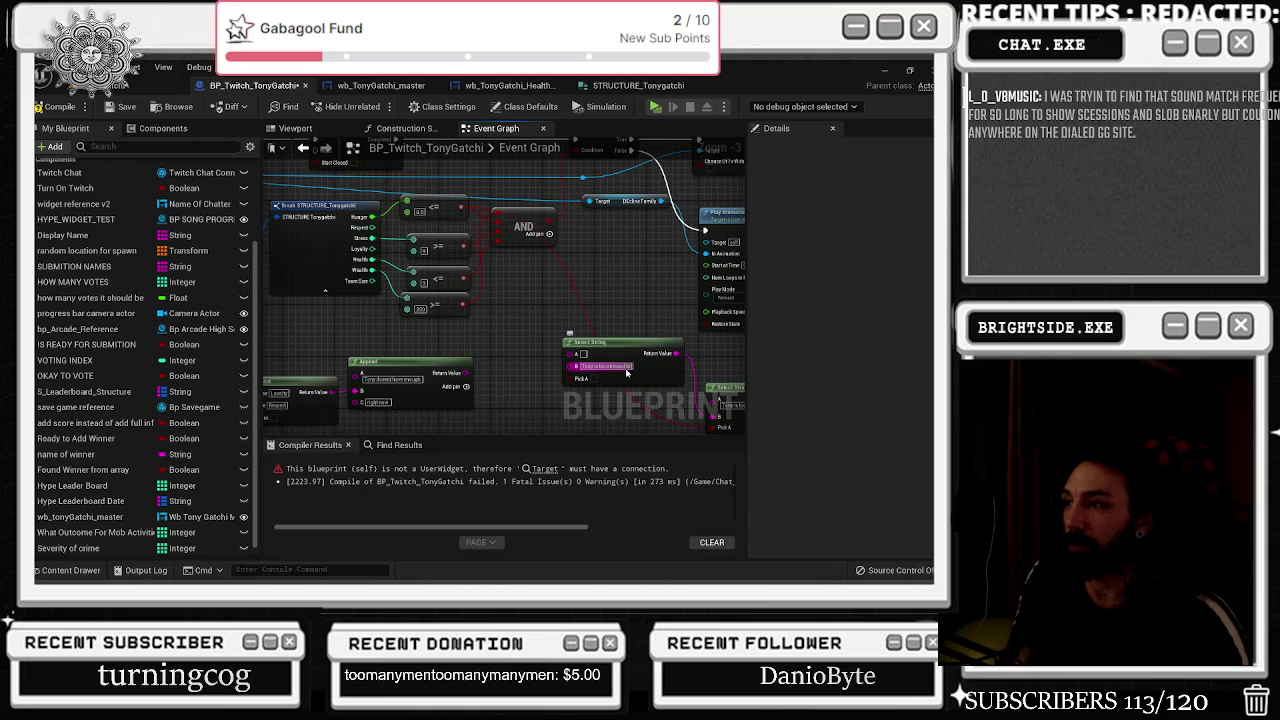
left_click(627, 372)
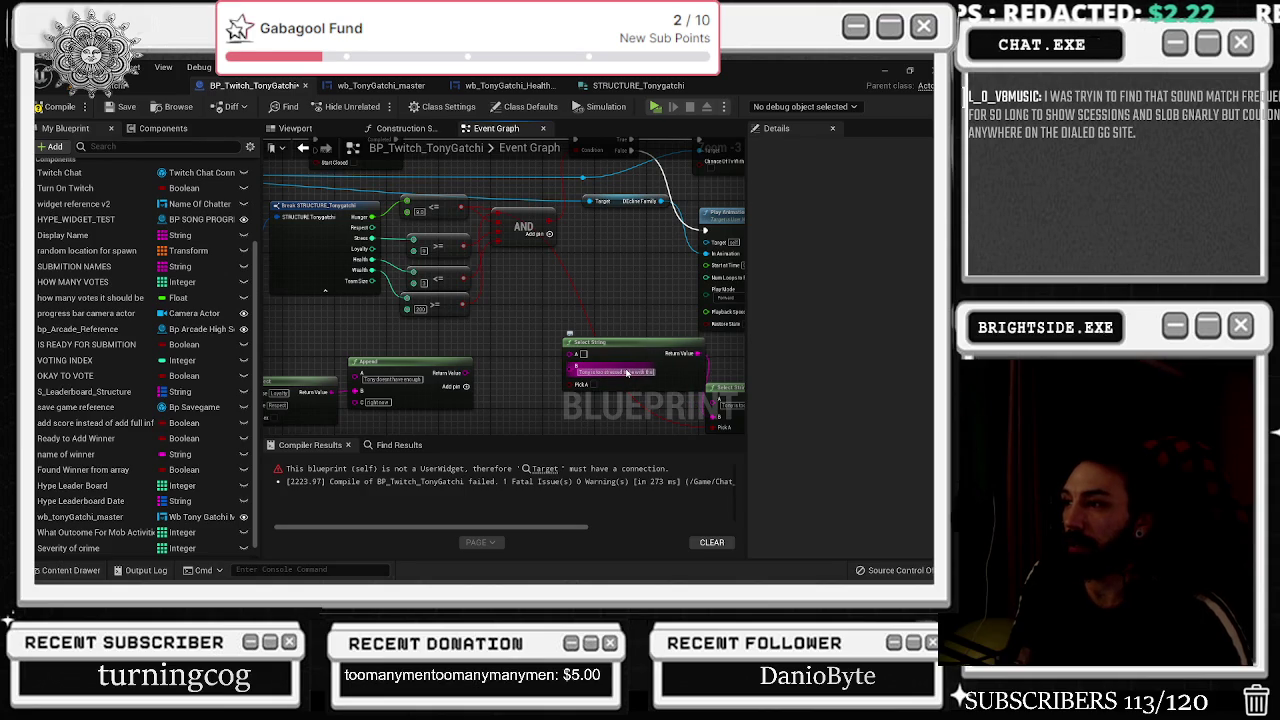
left_click(595, 348)
left_click(488, 286)
Wire the >= comparison into Pick A and Append's Return Value into B.
left_click_drag(552, 384, 462, 249)
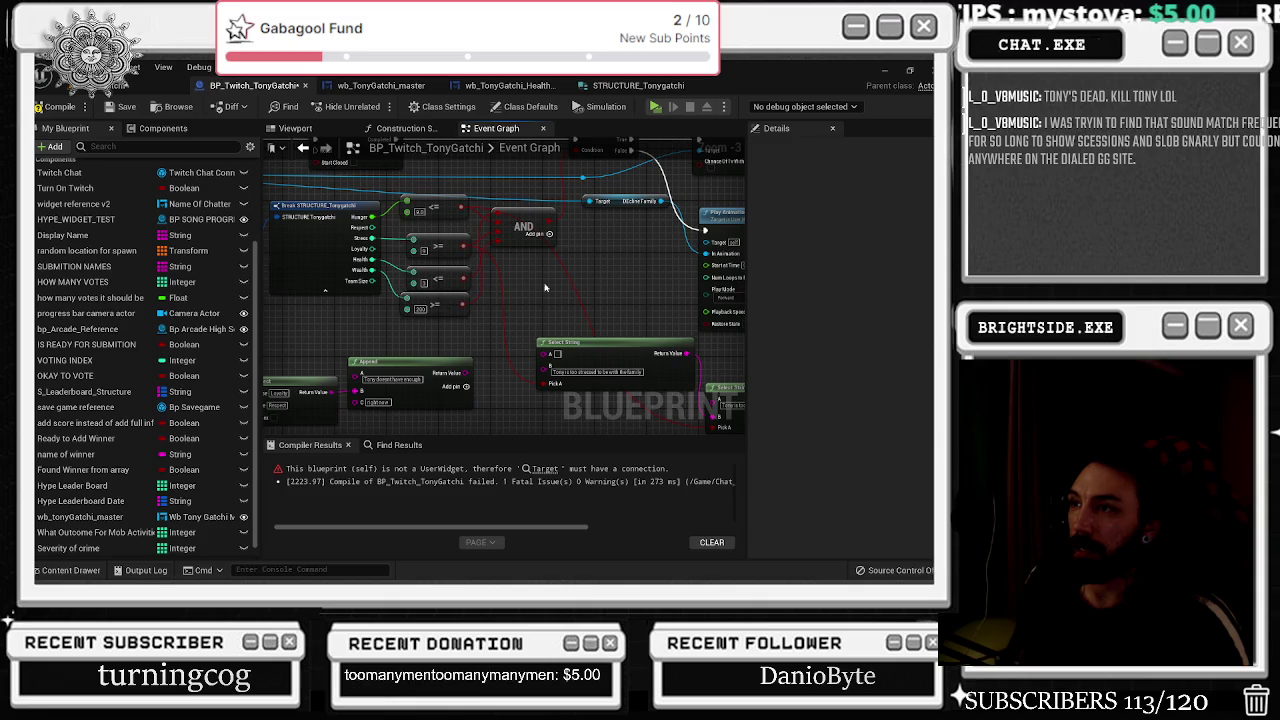
left_click_drag(598, 342, 584, 342)
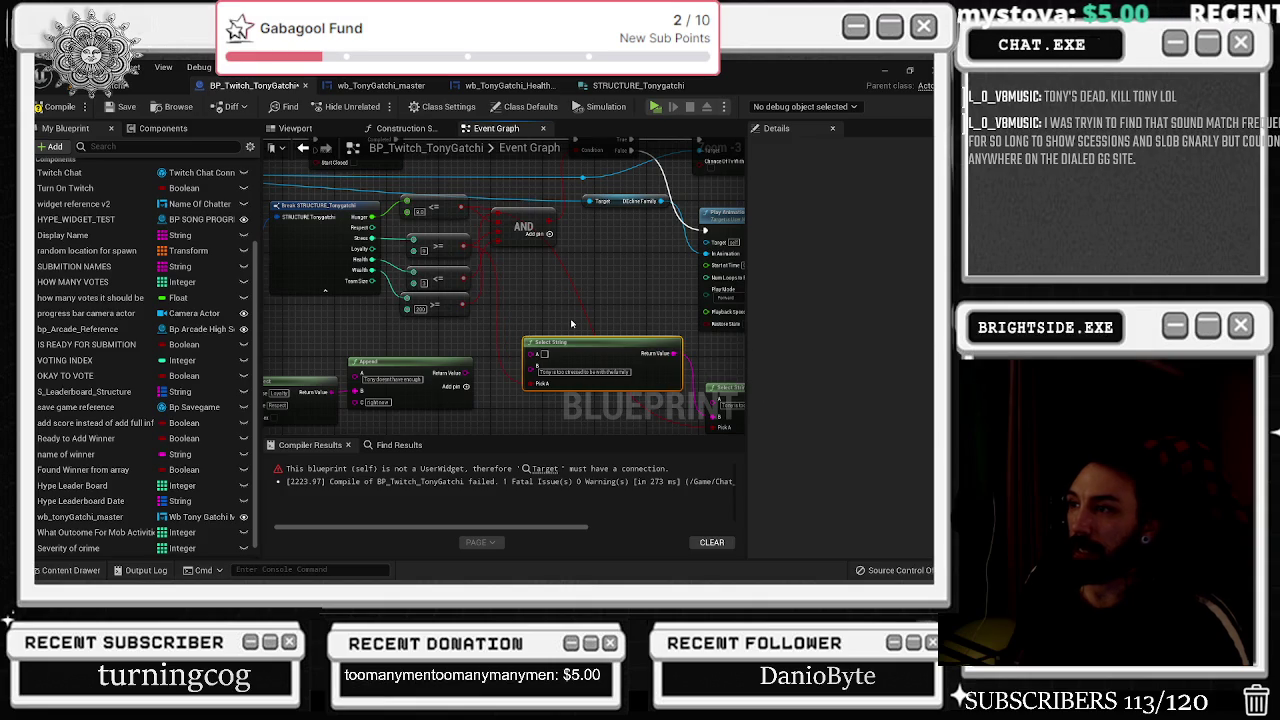
left_click(460, 282)
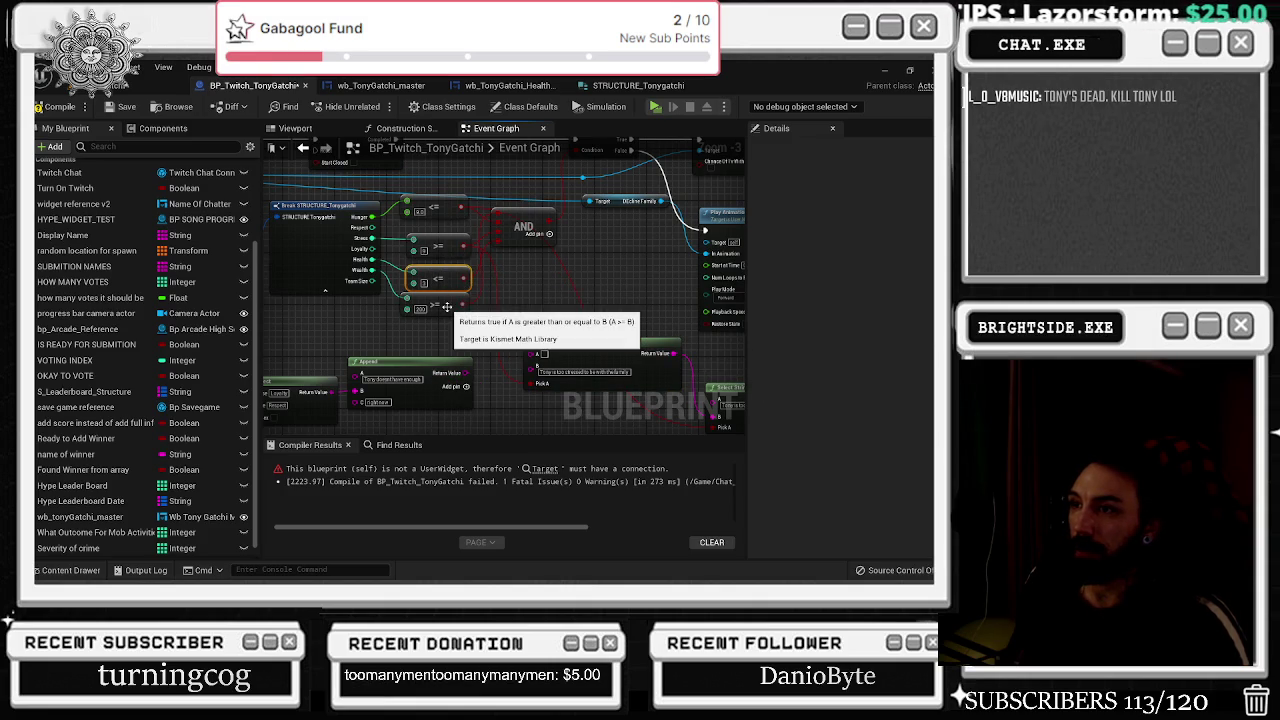
mouse_move(474, 325)
left_mouse_down()
mouse_move(527, 340)
mouse_move(503, 355)
left_mouse_up()
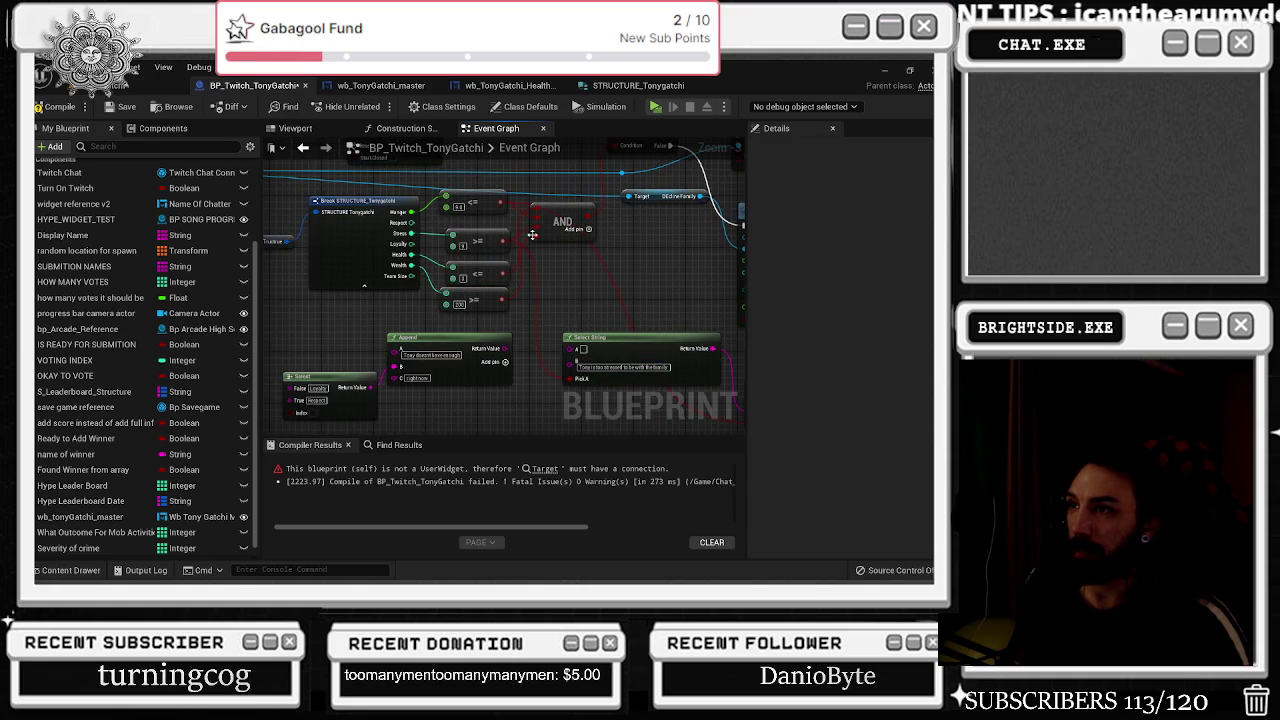
left_click(623, 367)
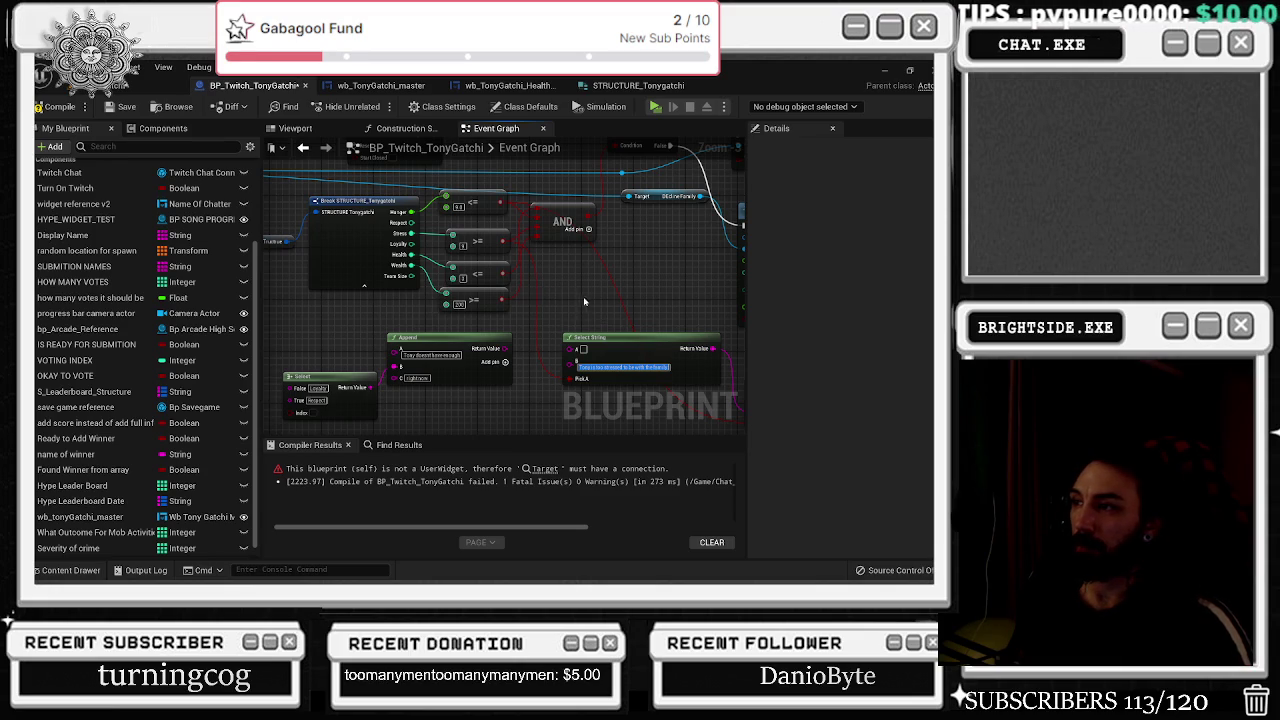
left_click_drag(586, 301, 503, 296)
left_click_drag(430, 343, 494, 357)
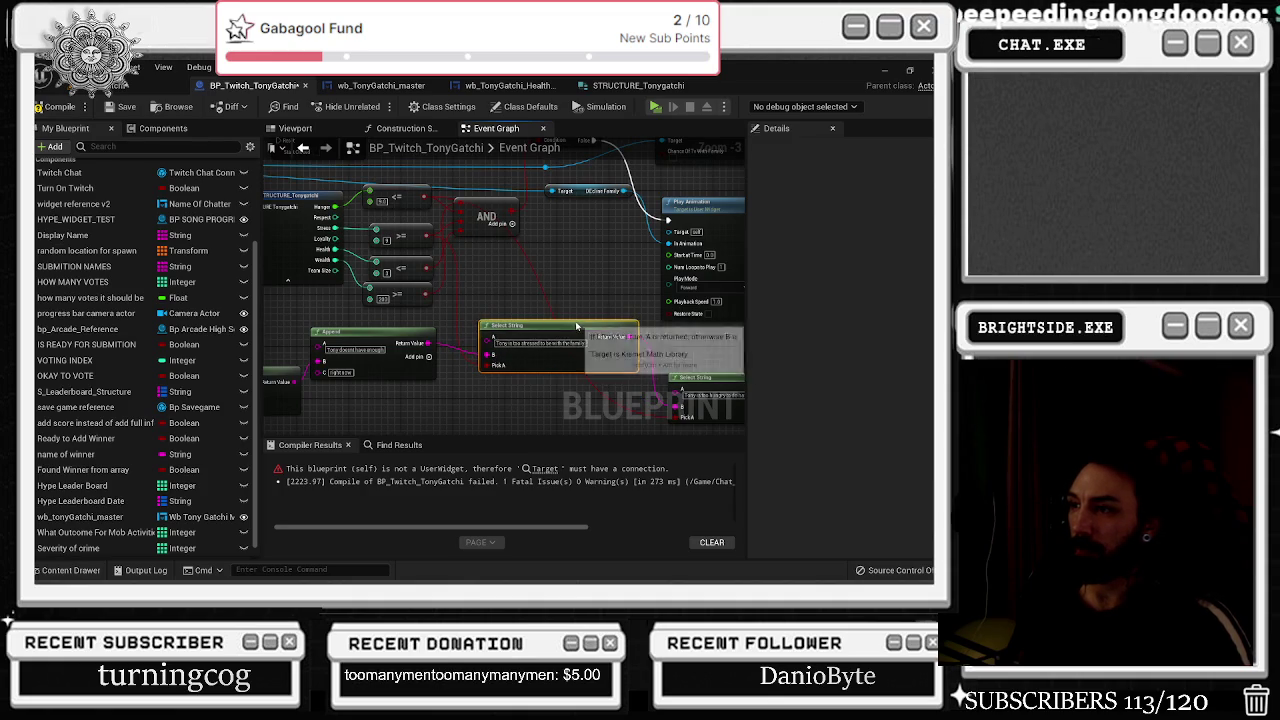
Delete the old Select node beside the Append node.
left_click_drag(460, 330, 565, 313)
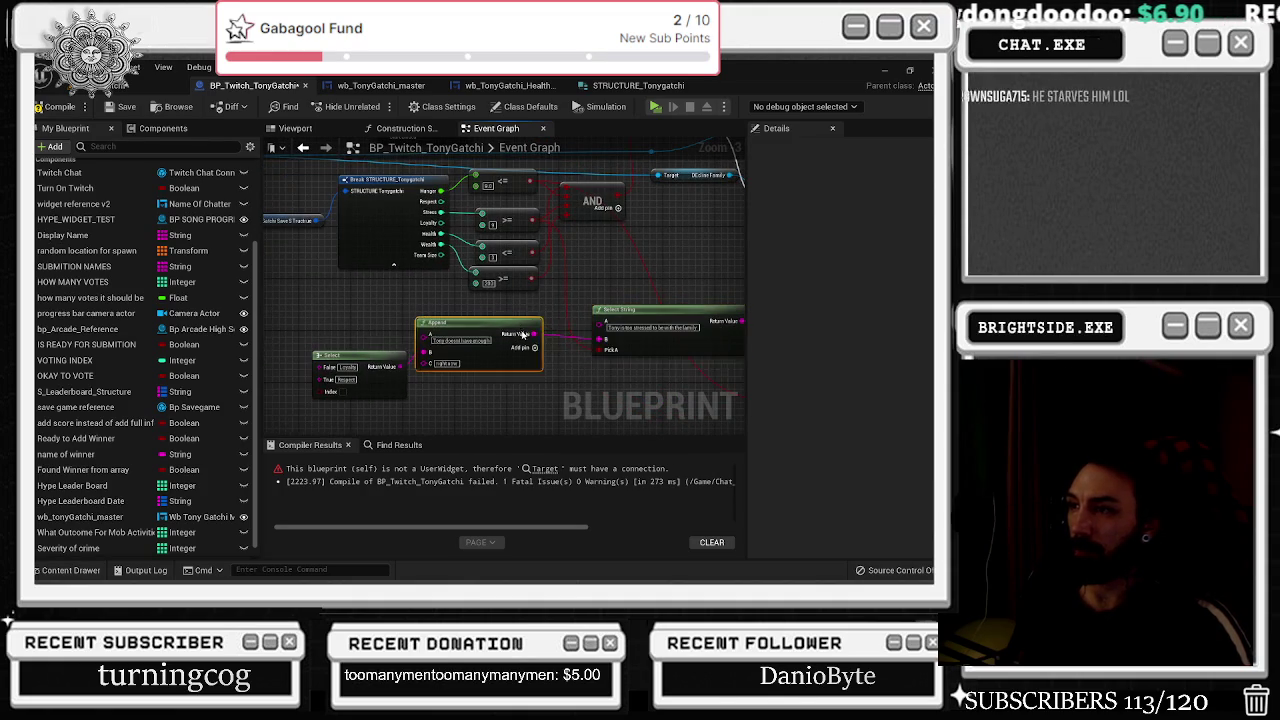
left_click(480, 335)
left_click_drag(492, 275, 477, 307)
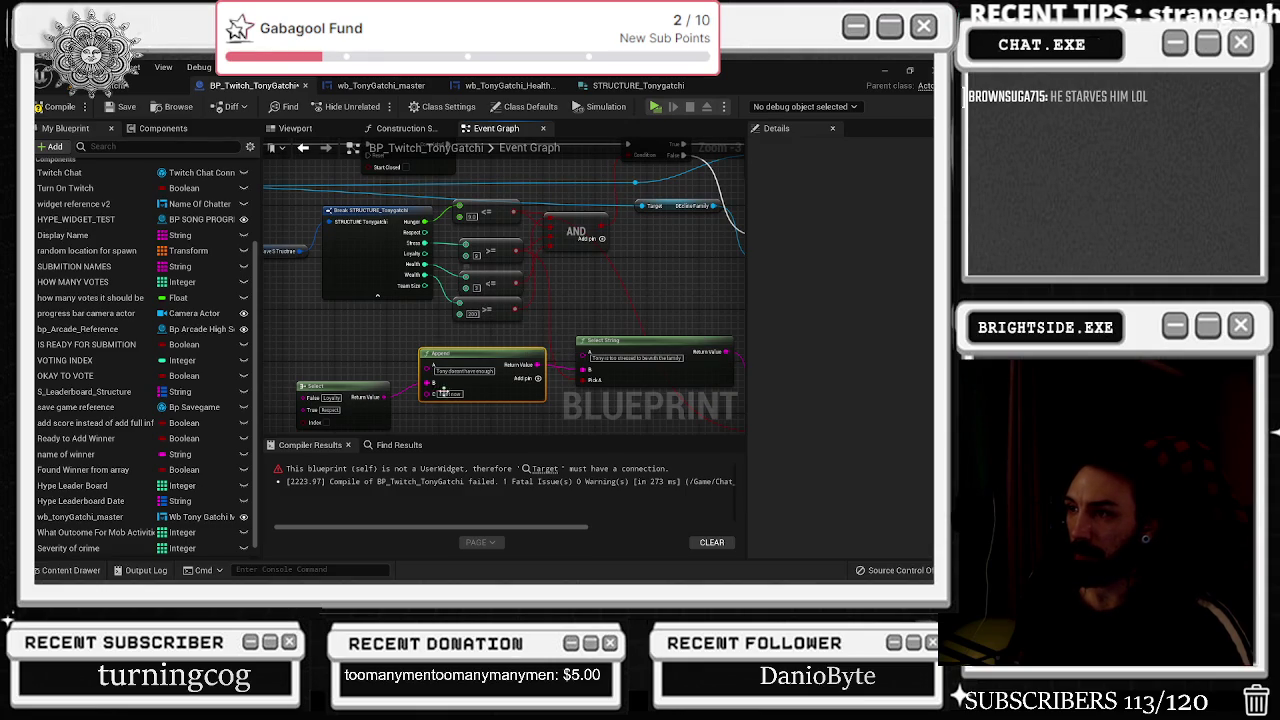
left_click(384, 403)
key("Delete")
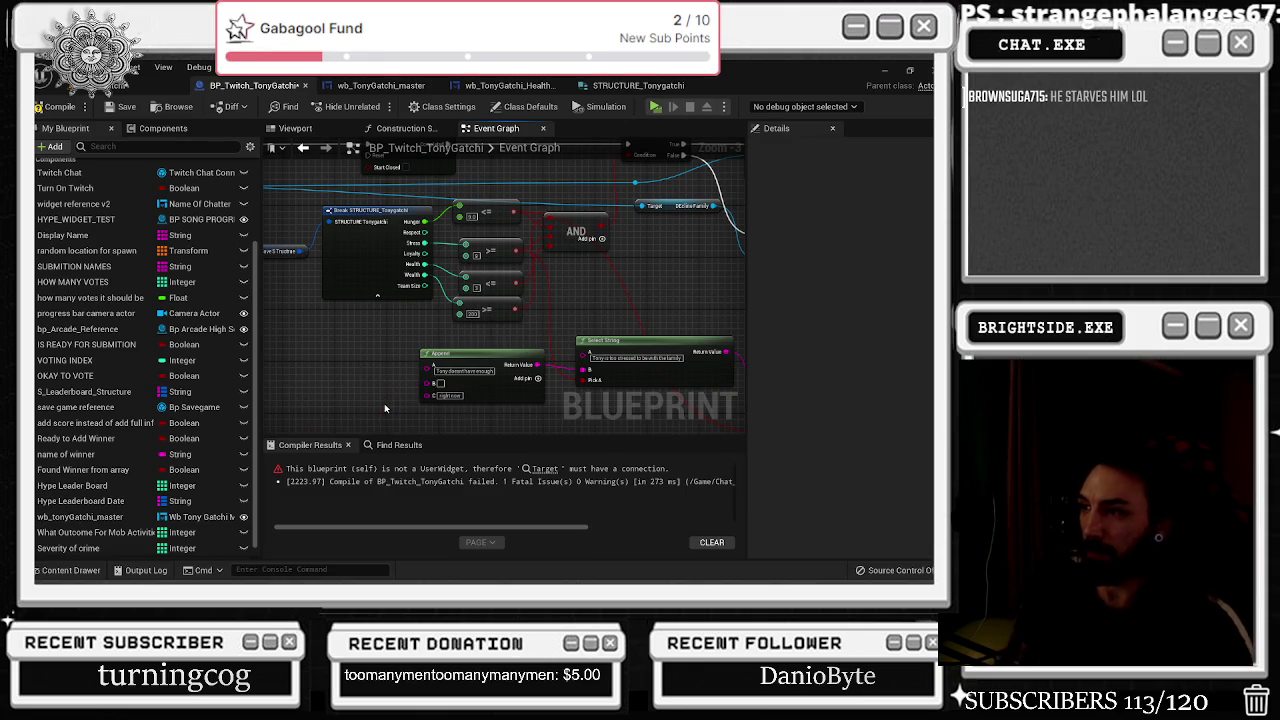
Add a new Select String node off the stressed Select String's B input.
left_click_drag(583, 369, 486, 365)
type("select")
key("Return")
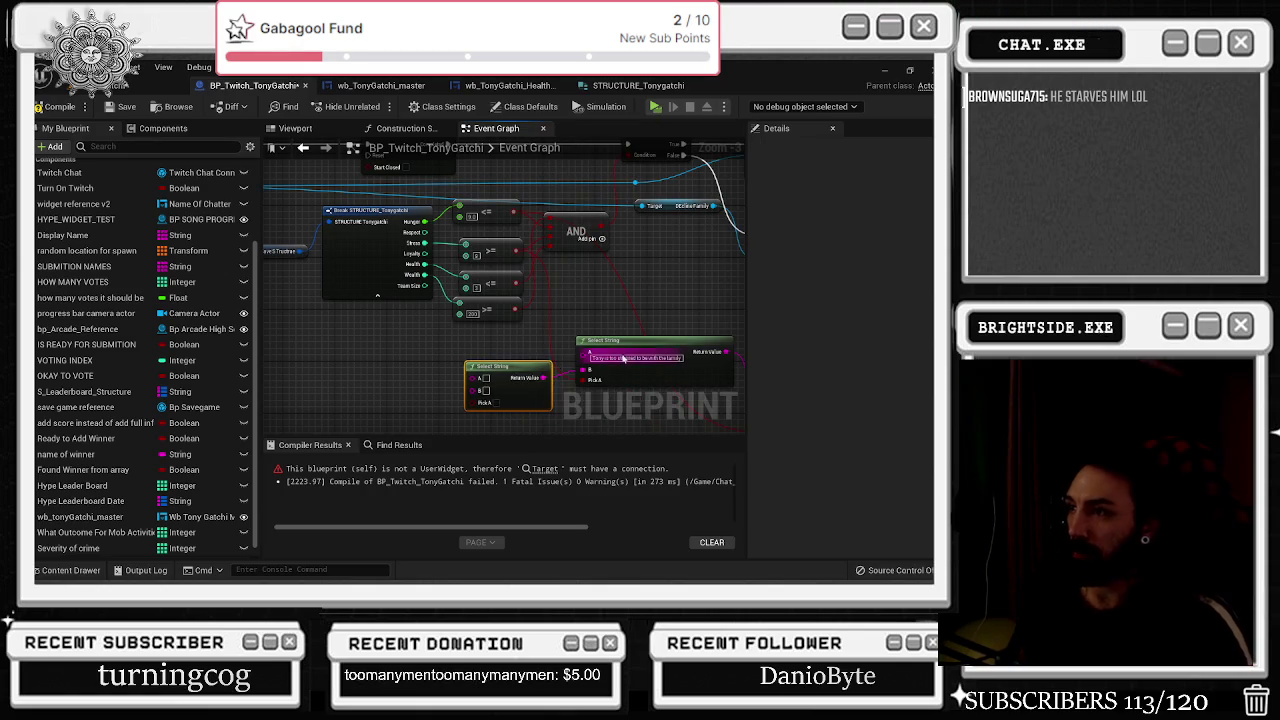
Wire the >= comparison into the new Select String's Pick A and position the node.
left_click_drag(557, 343, 567, 355)
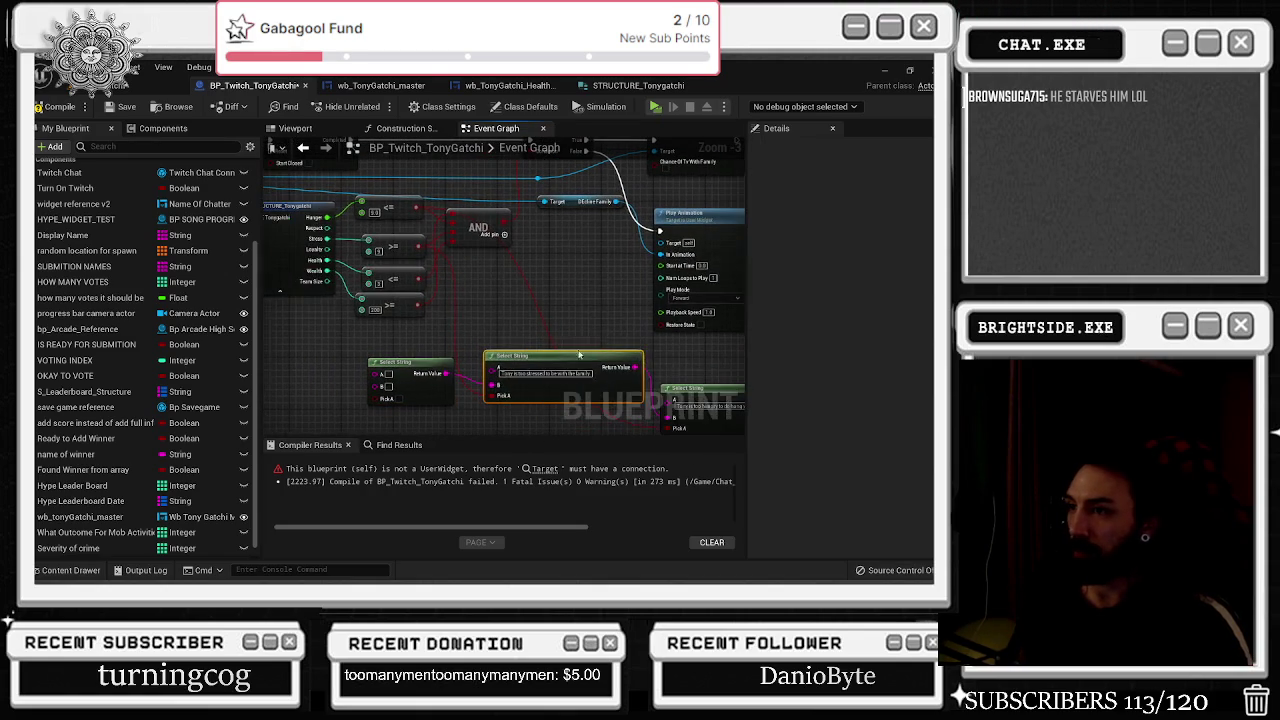
left_click_drag(458, 349, 500, 367)
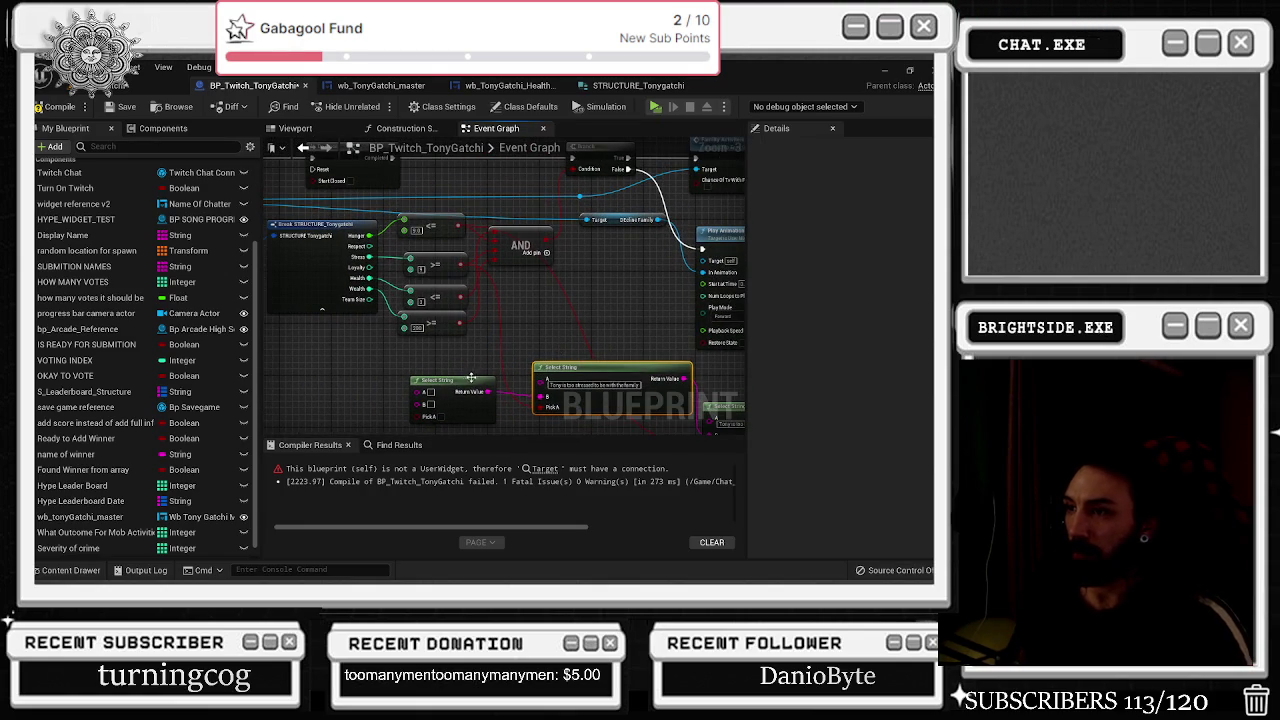
left_click(473, 377)
scroll(501, 343, "up", 1)
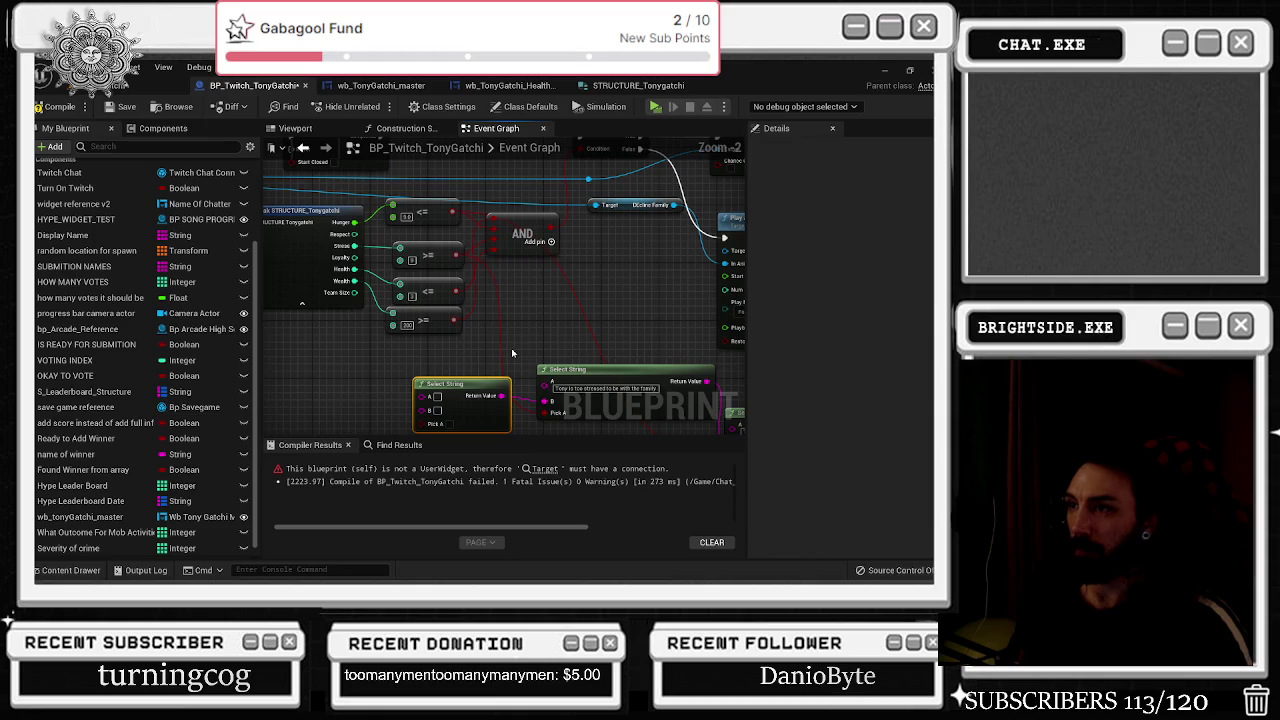
mouse_move(455, 320)
left_mouse_down()
mouse_move(440, 424)
mouse_move(430, 335)
left_mouse_up()
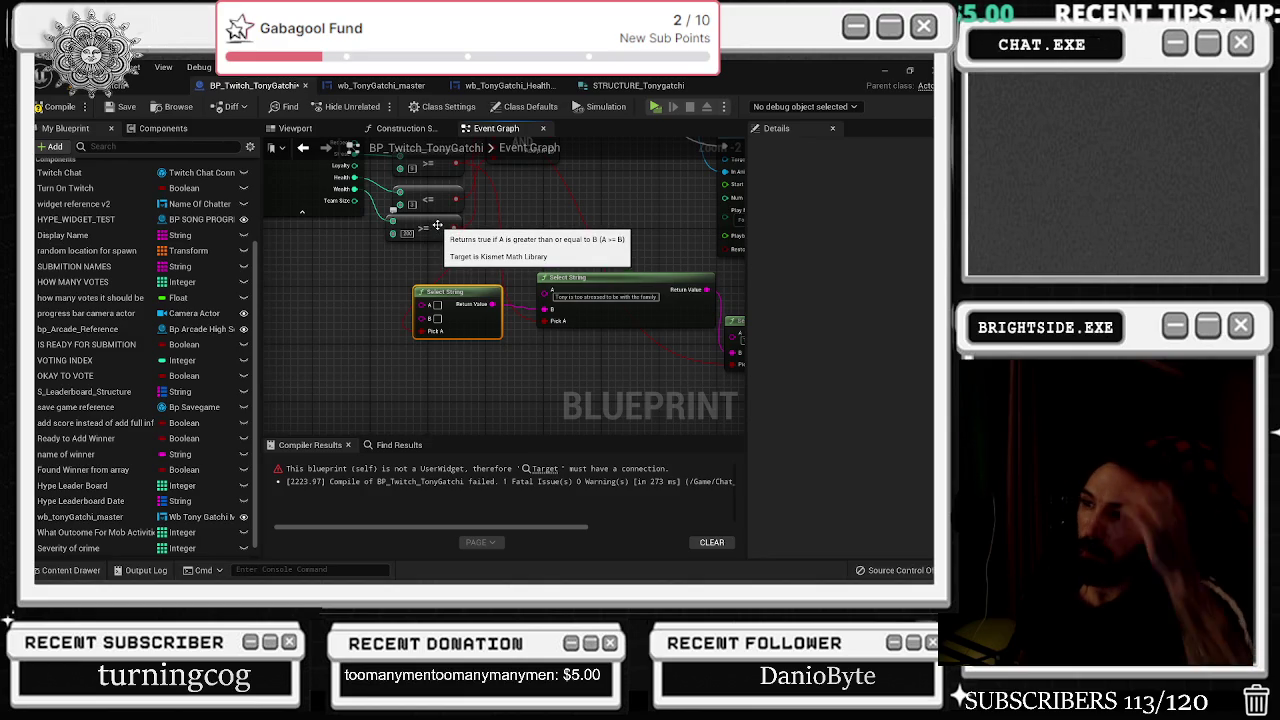
left_click_drag(445, 291, 473, 308)
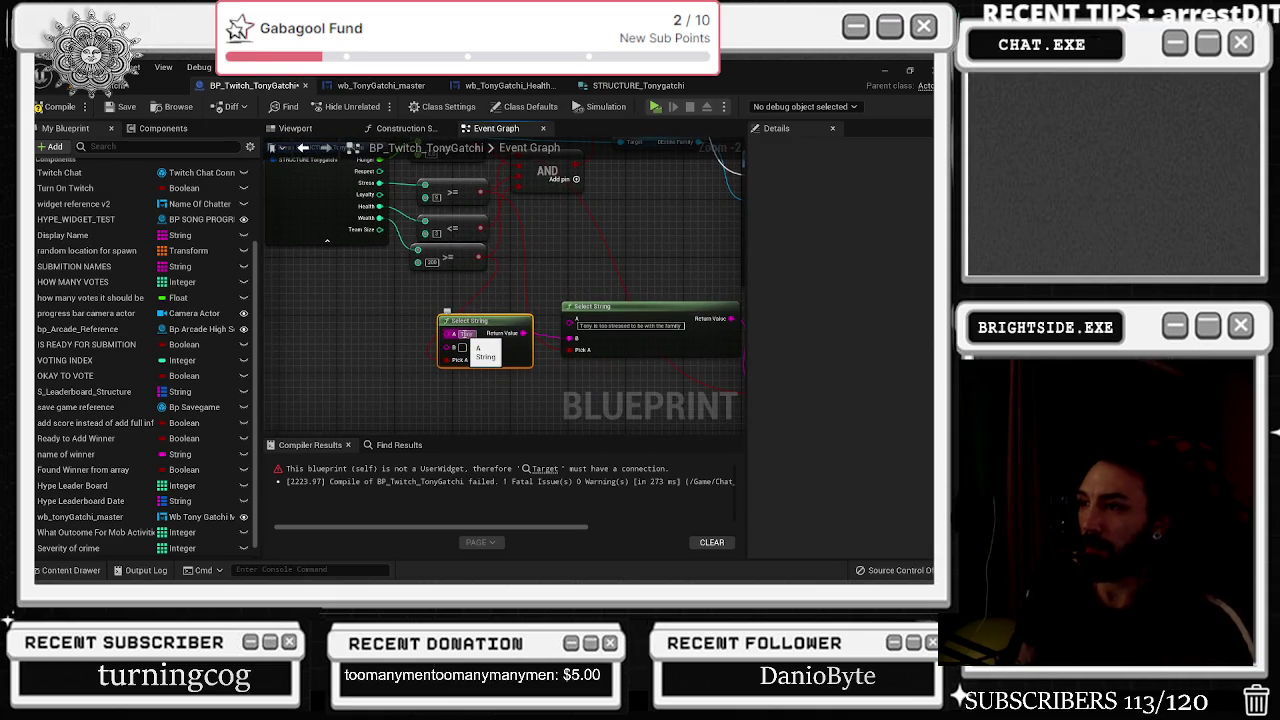
left_click_drag(504, 316, 489, 323)
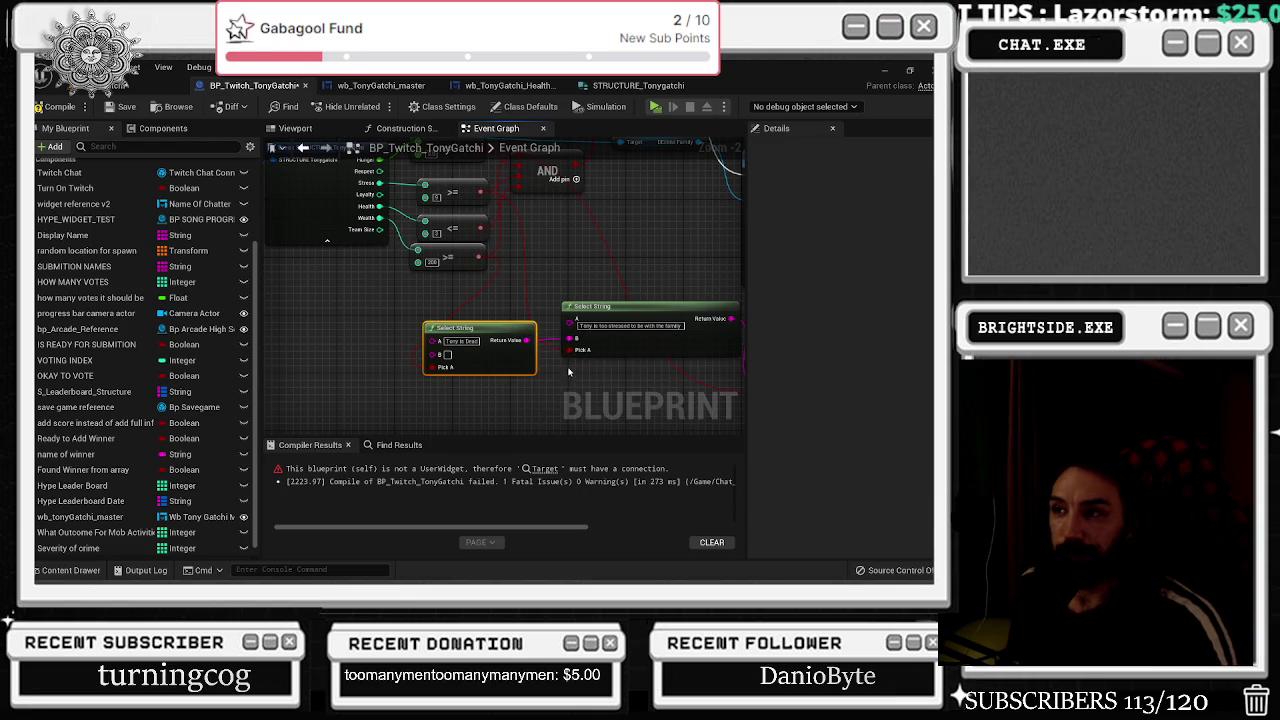
left_click_drag(490, 345, 490, 338)
Line up the 'Tony is Dead' and too-stressed Select Strings side by side below the comparisons.
left_click_drag(545, 303, 295, 312)
left_click_drag(523, 358, 596, 315)
left_click_drag(590, 340, 576, 347)
left_click_drag(436, 349, 462, 347)
mouse_move(360, 365)
left_mouse_down()
mouse_move(523, 357)
mouse_move(615, 375)
left_mouse_up()
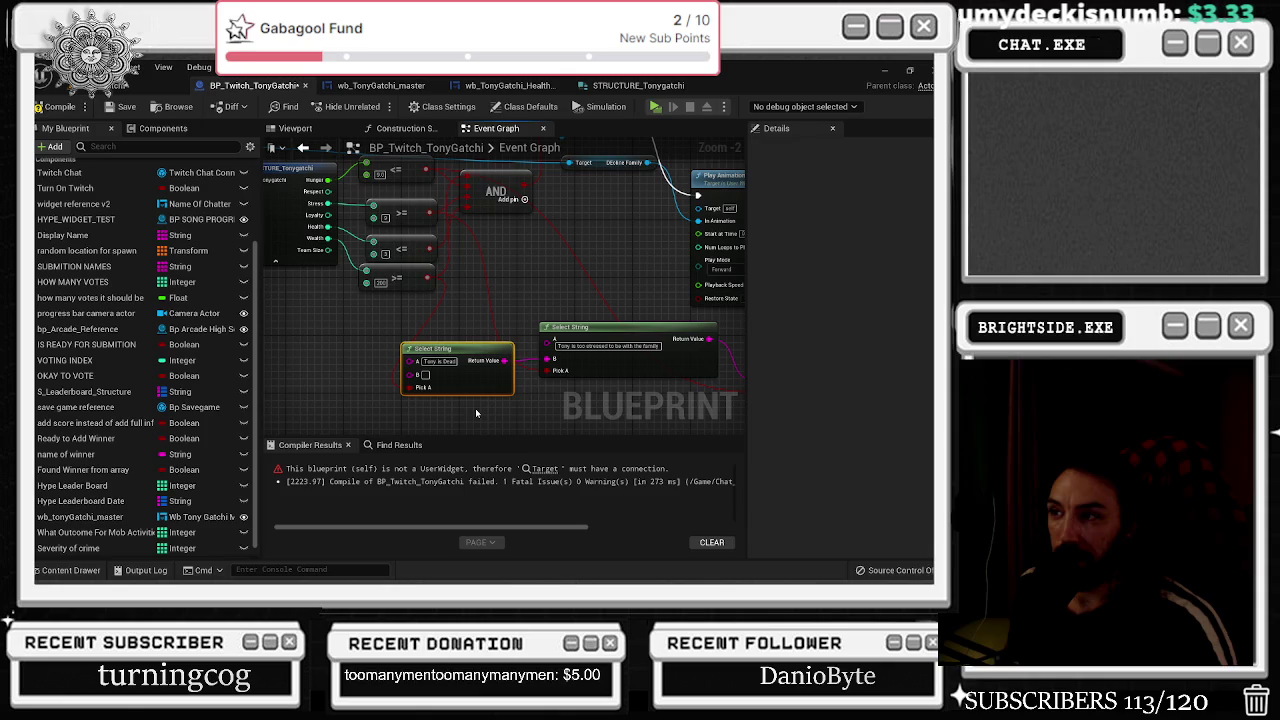
mouse_move(475, 410)
left_mouse_down()
mouse_move(400, 380)
mouse_move(318, 313)
left_mouse_up()
left_click_drag(434, 399, 583, 341)
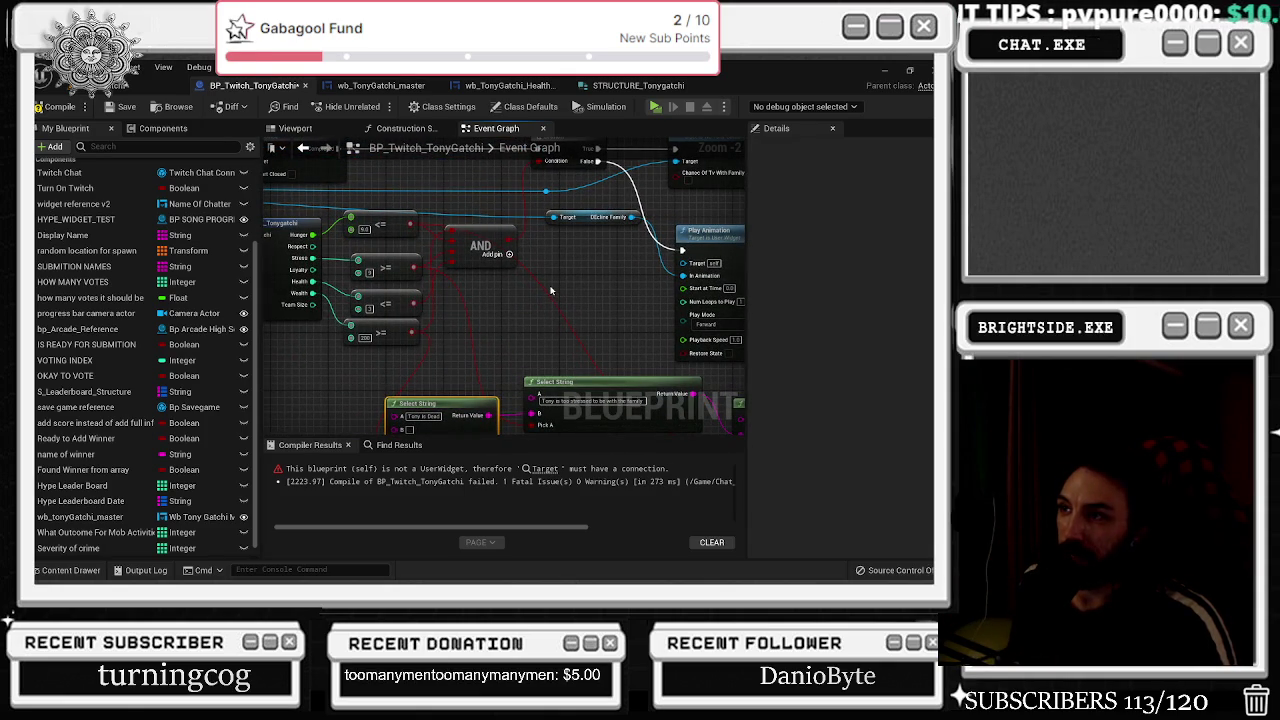
Wire the previous message into pin A and paste 'Tony is too hungry to do hang with the family right now' into B.
left_click_drag(554, 287, 327, 223)
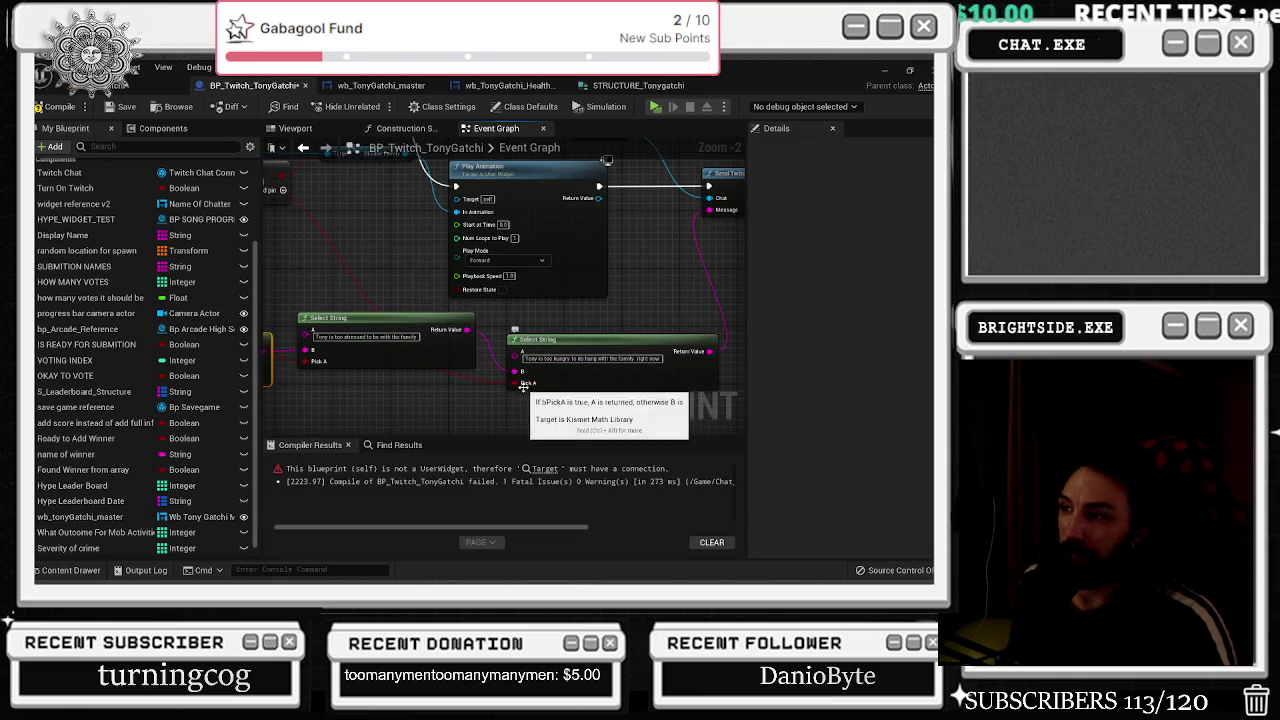
left_click_drag(507, 378, 657, 422)
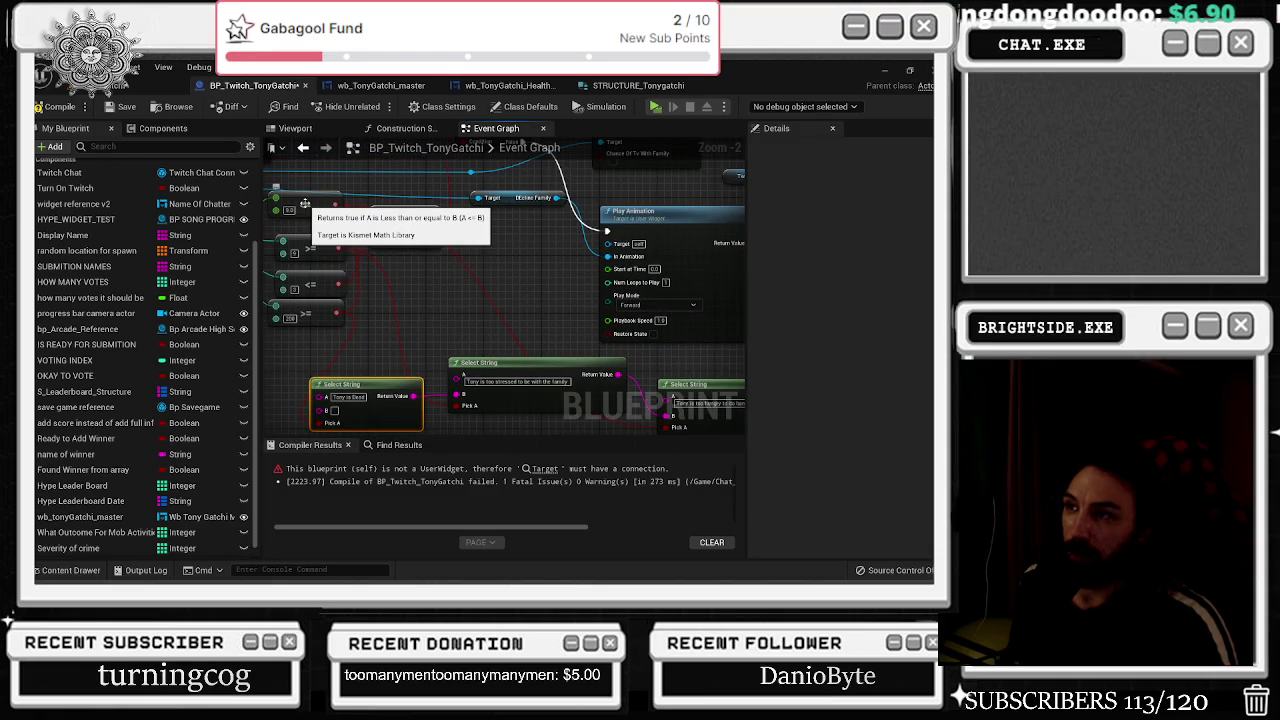
mouse_move(305, 203)
left_mouse_down()
mouse_move(393, 224)
mouse_move(609, 362)
left_mouse_up()
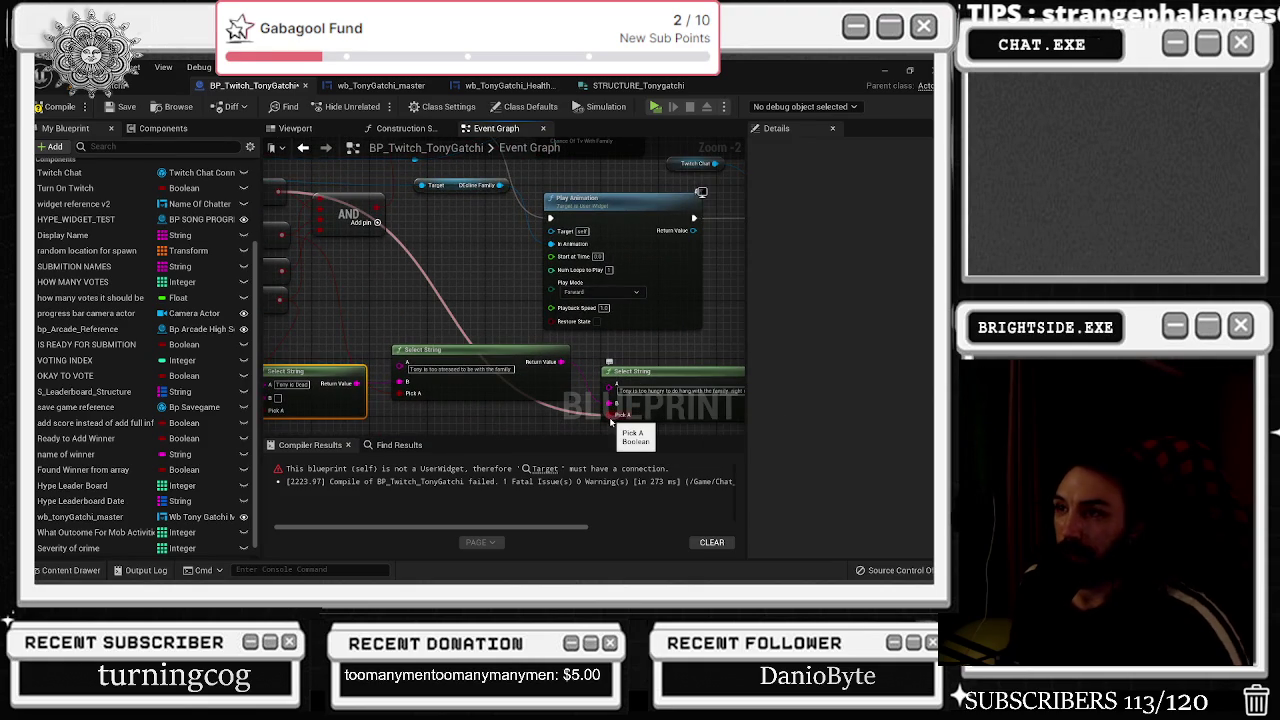
scroll(610, 422, "up", 2)
left_click(550, 343)
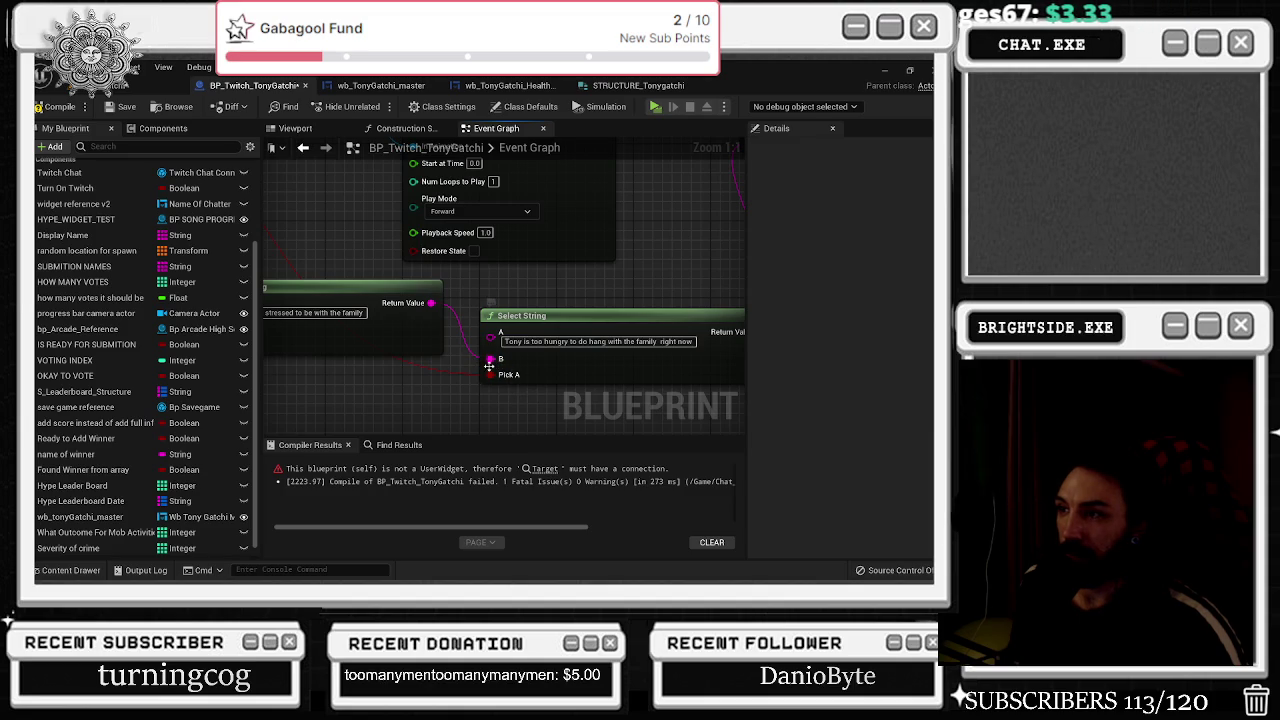
left_click_drag(487, 359, 491, 332)
left_click(511, 348)
type("Tony is too hungry to do hang with the family right now")
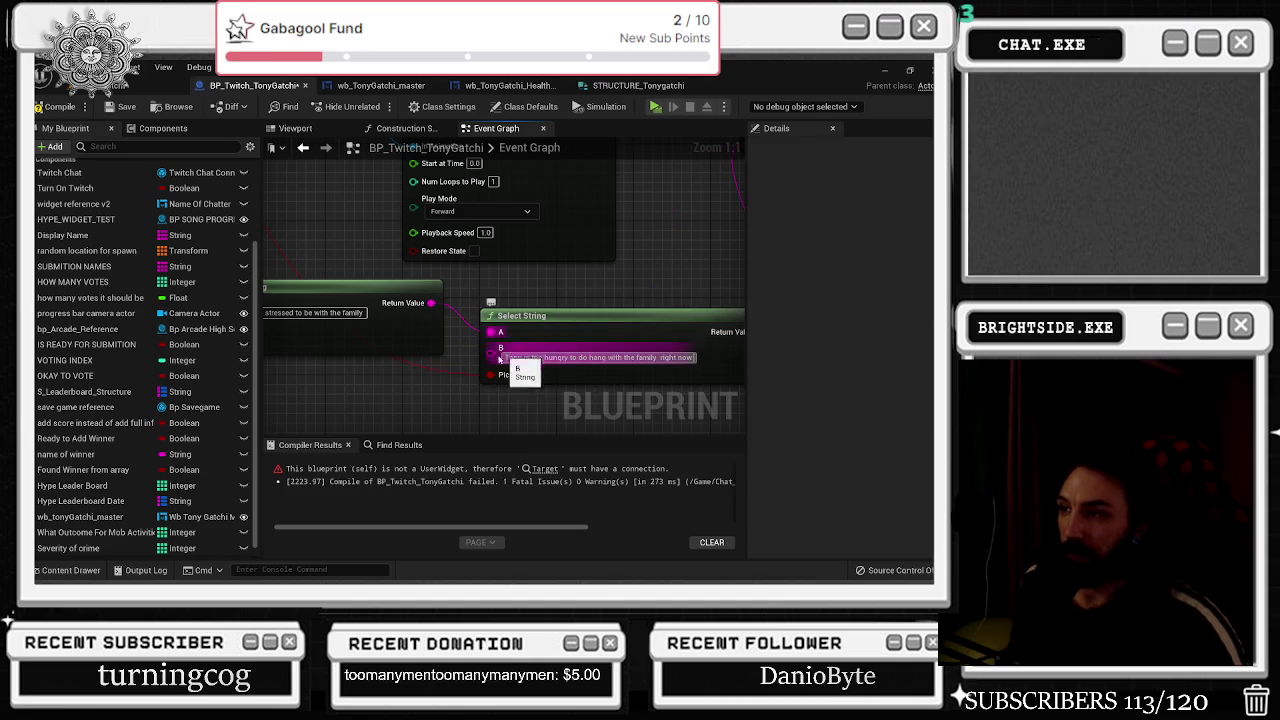
scroll(413, 361, "down", 1)
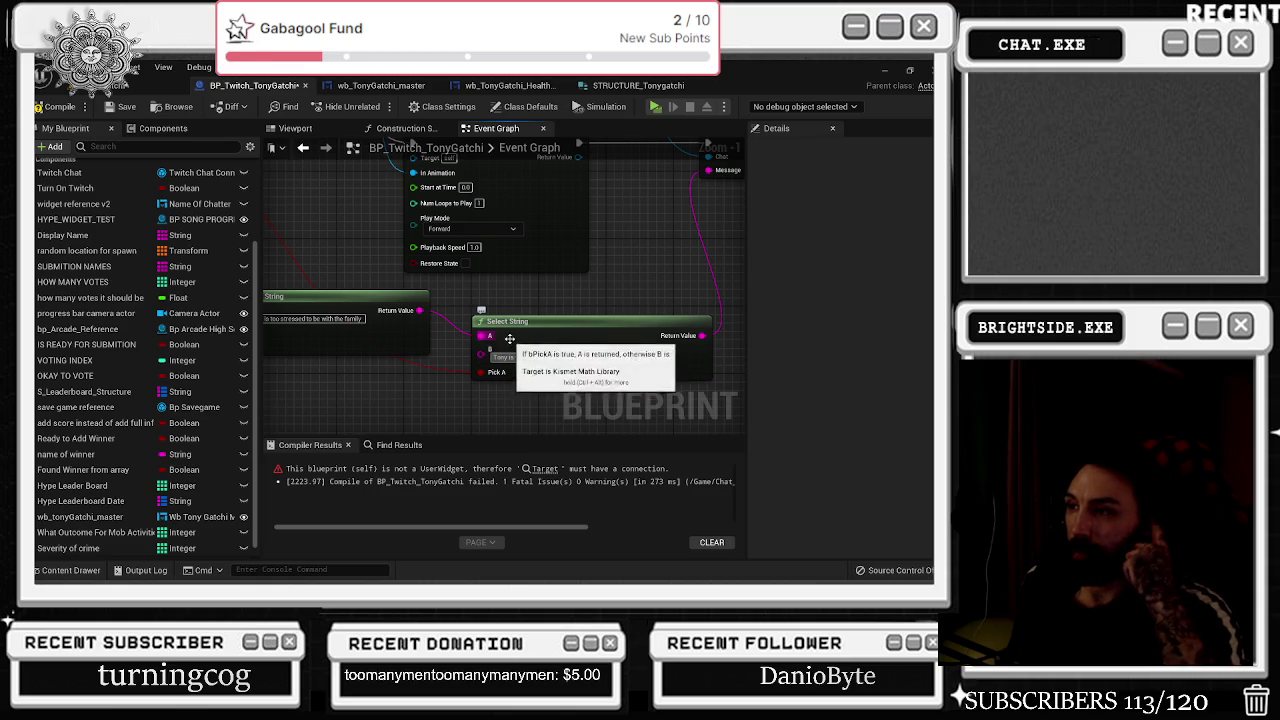
left_click_drag(482, 309, 560, 360)
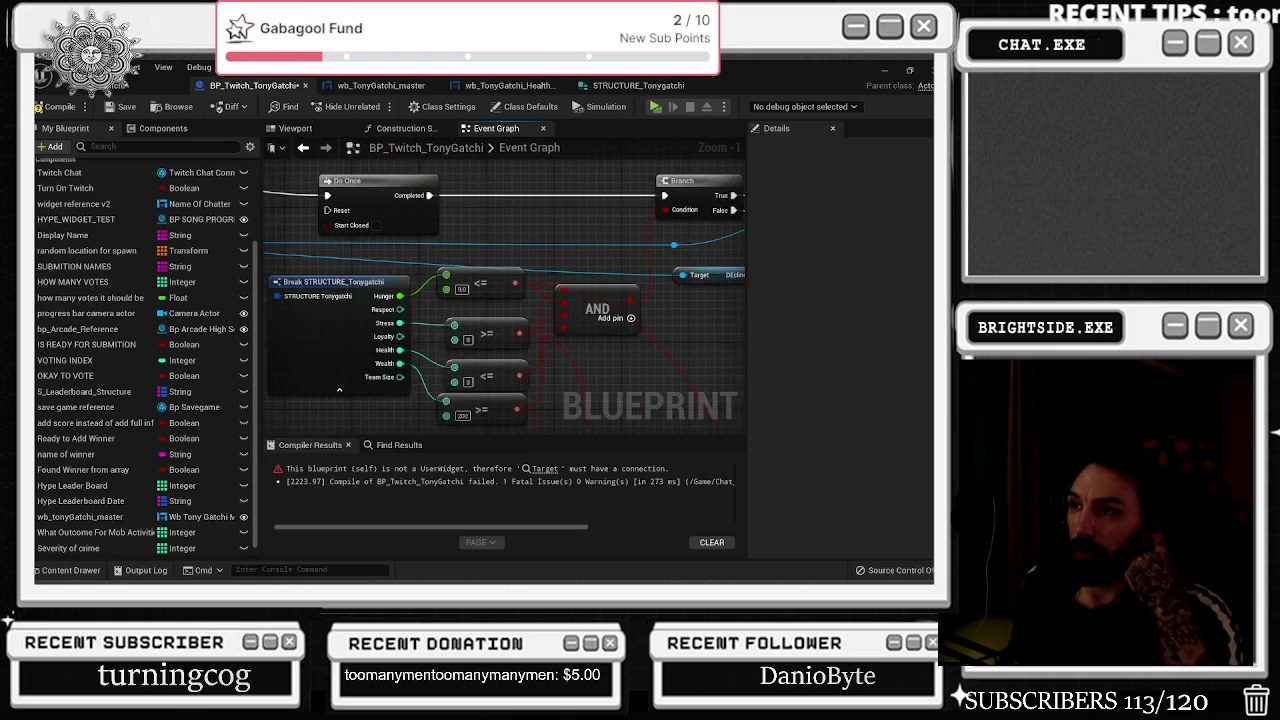
Add a less-or-equal comparison node wired from the Stress value.
mouse_move(517, 306)
left_mouse_down()
mouse_move(540, 358)
mouse_move(645, 304)
left_mouse_up()
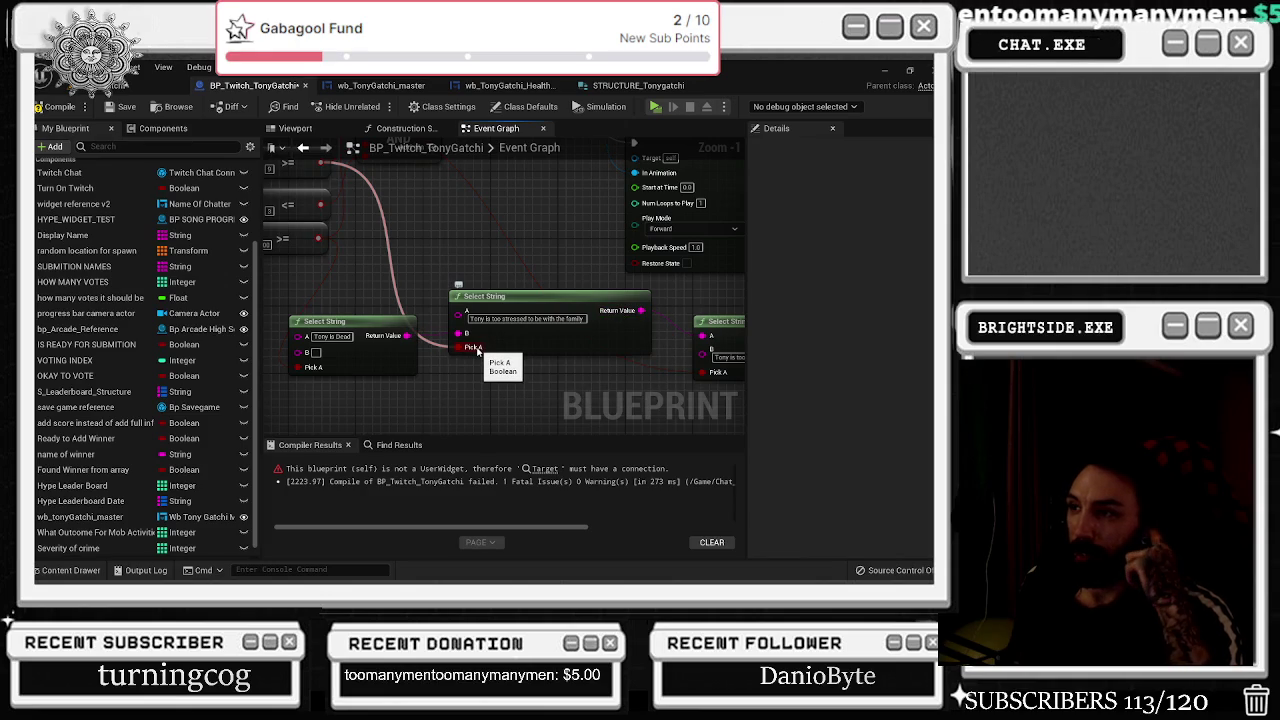
left_click_drag(478, 350, 472, 305)
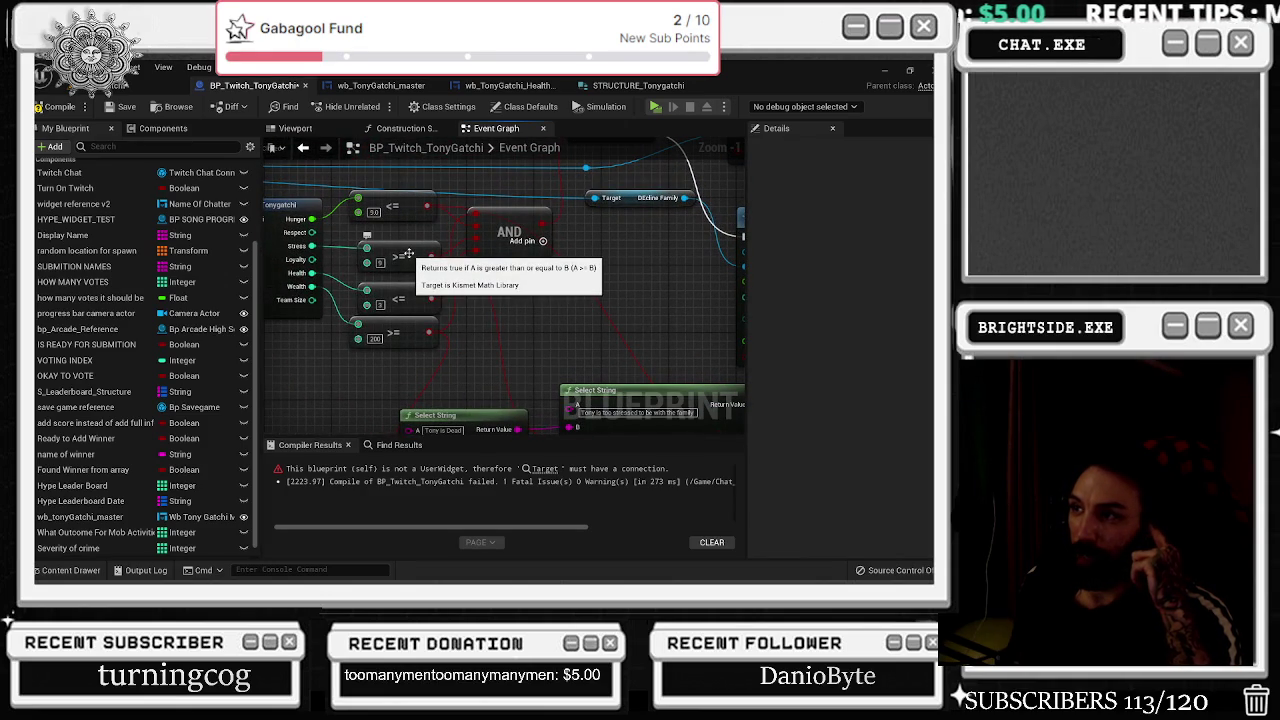
left_click_drag(408, 255, 419, 316)
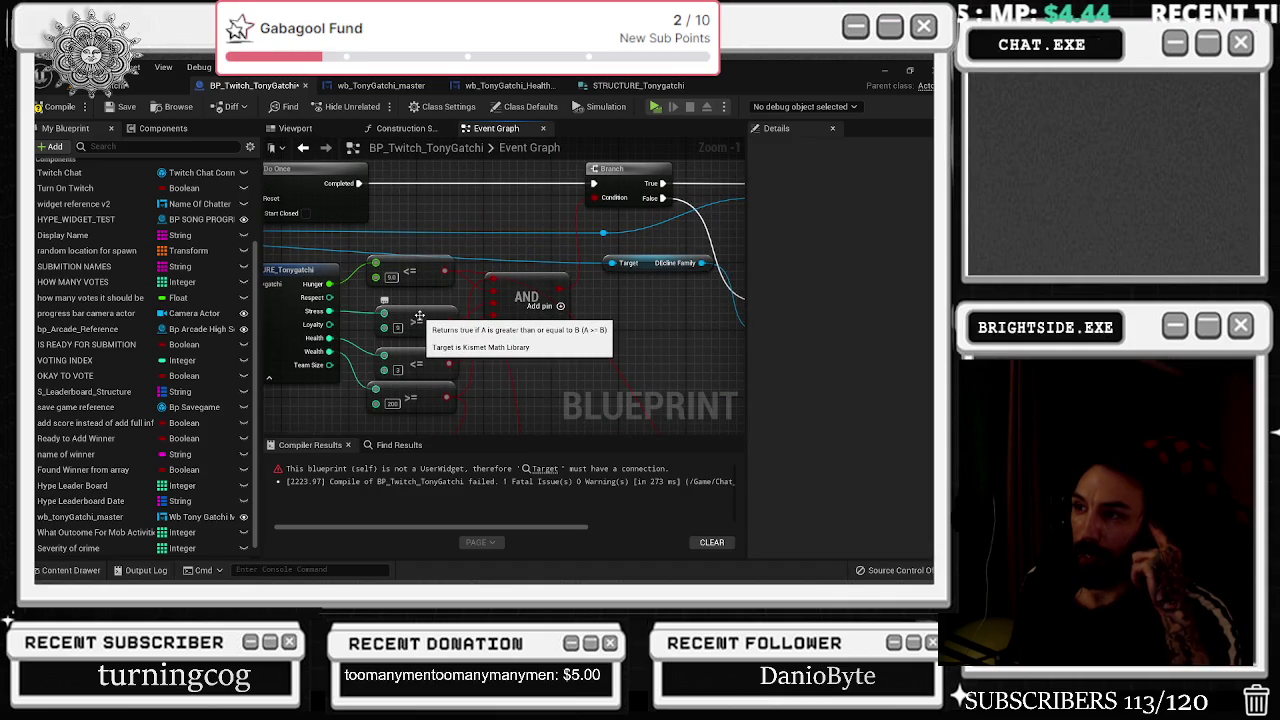
mouse_move(419, 316)
left_mouse_down()
mouse_move(370, 308)
mouse_move(420, 301)
left_mouse_up()
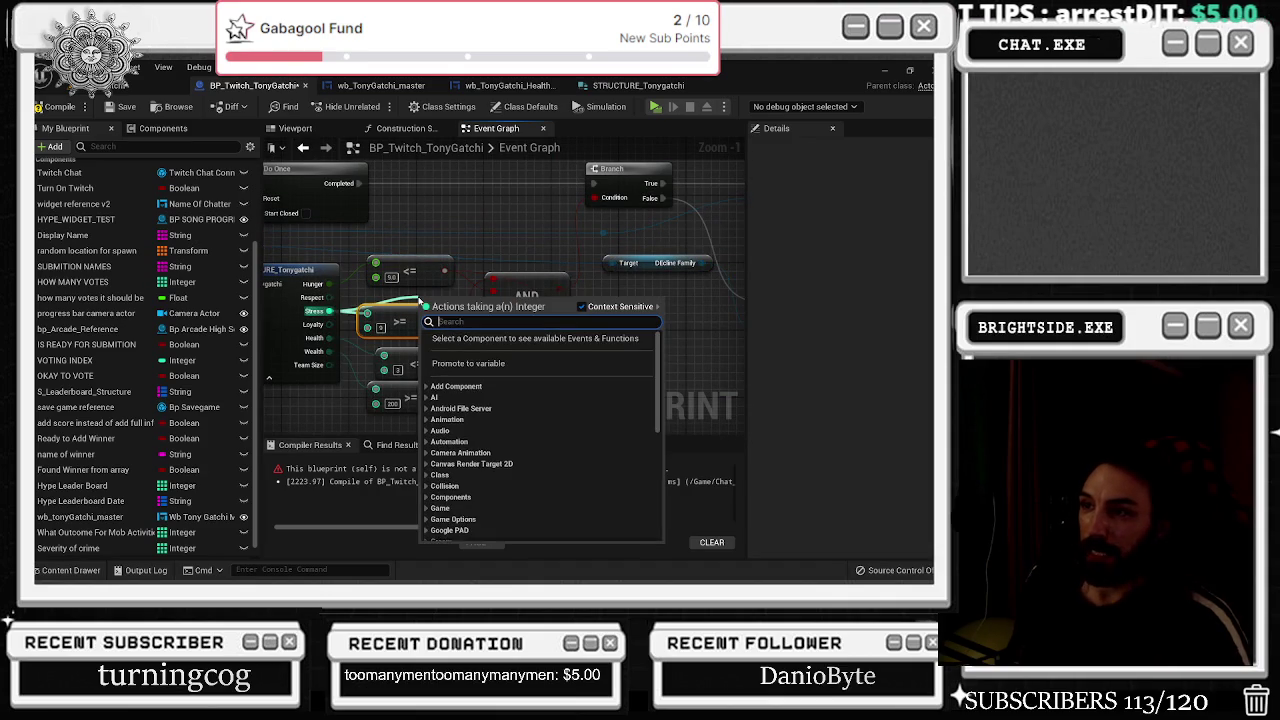
type("less")
type(" equal")
key("Return")
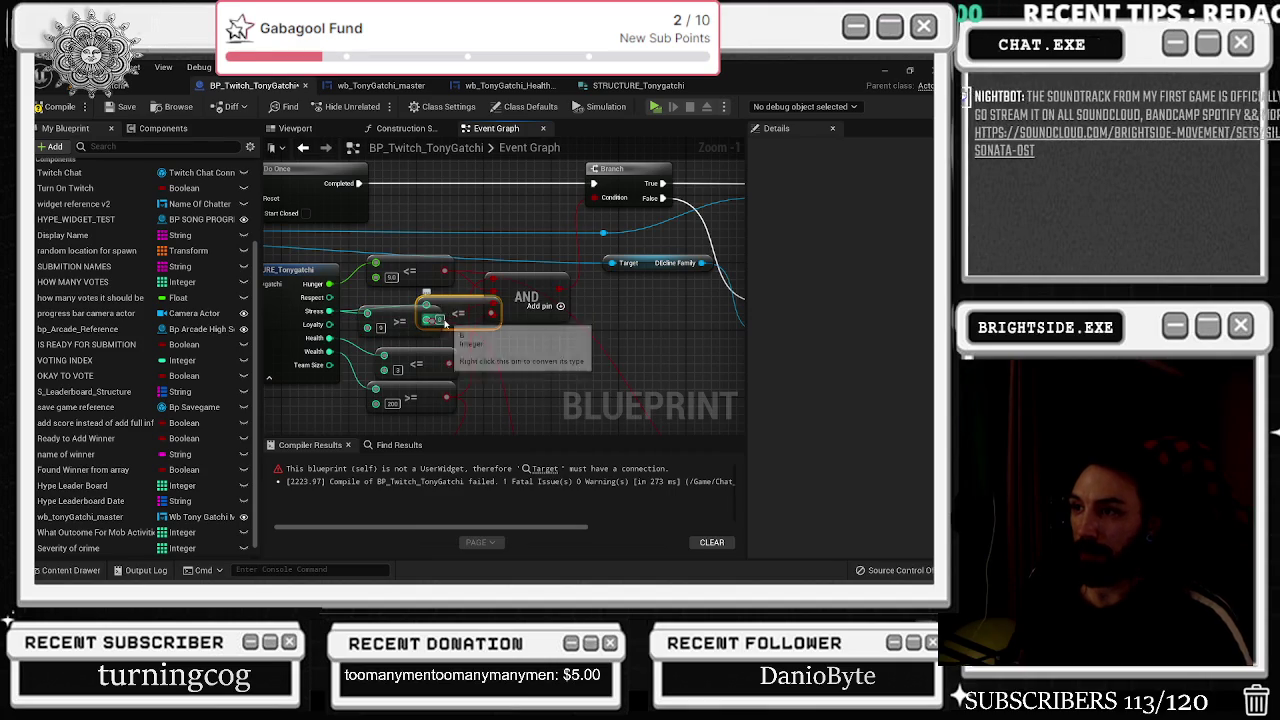
Move the old >= Stress check aside, place the <= node, and unlink Loyalty from its B input.
left_click(401, 314)
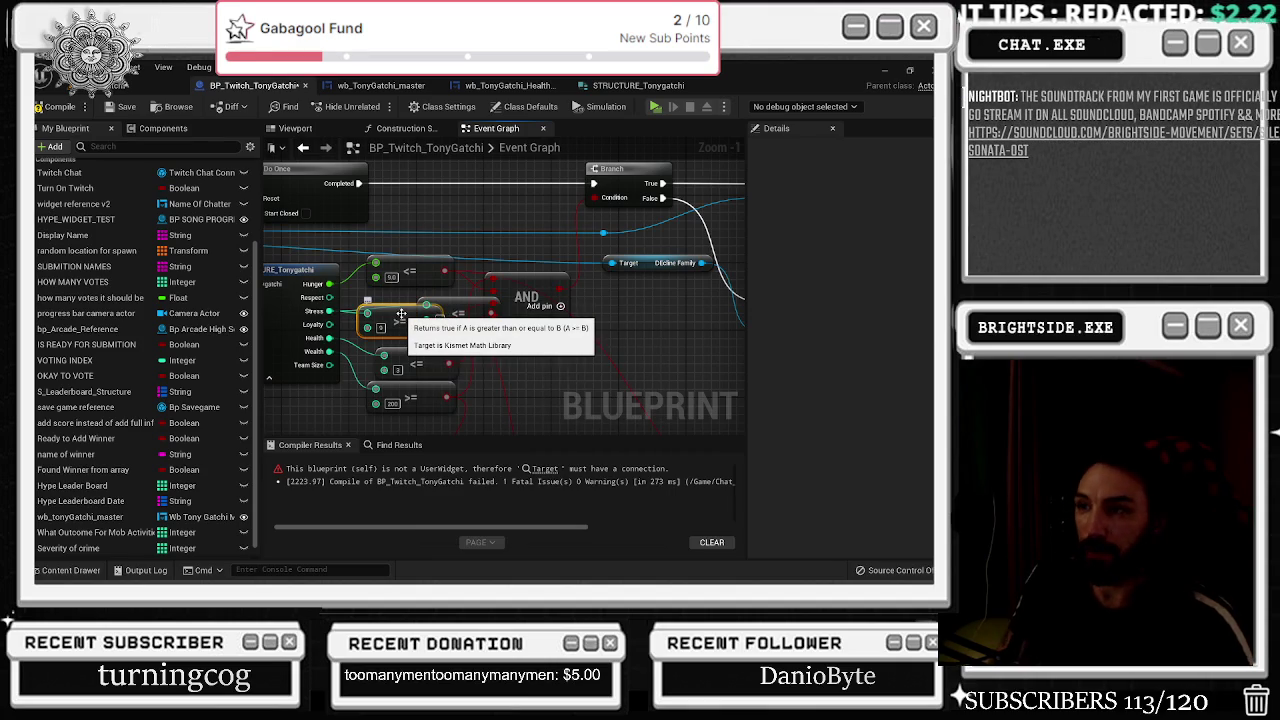
left_click_drag(401, 314, 376, 327)
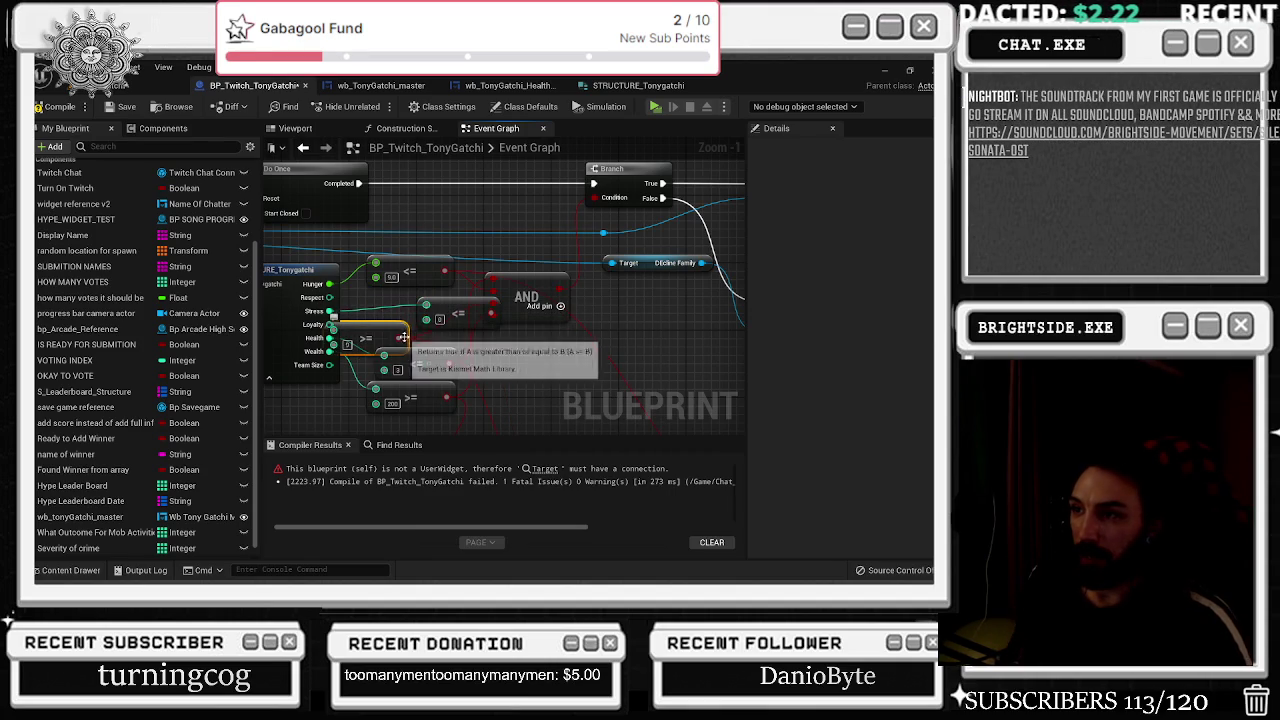
left_click_drag(449, 313, 404, 314)
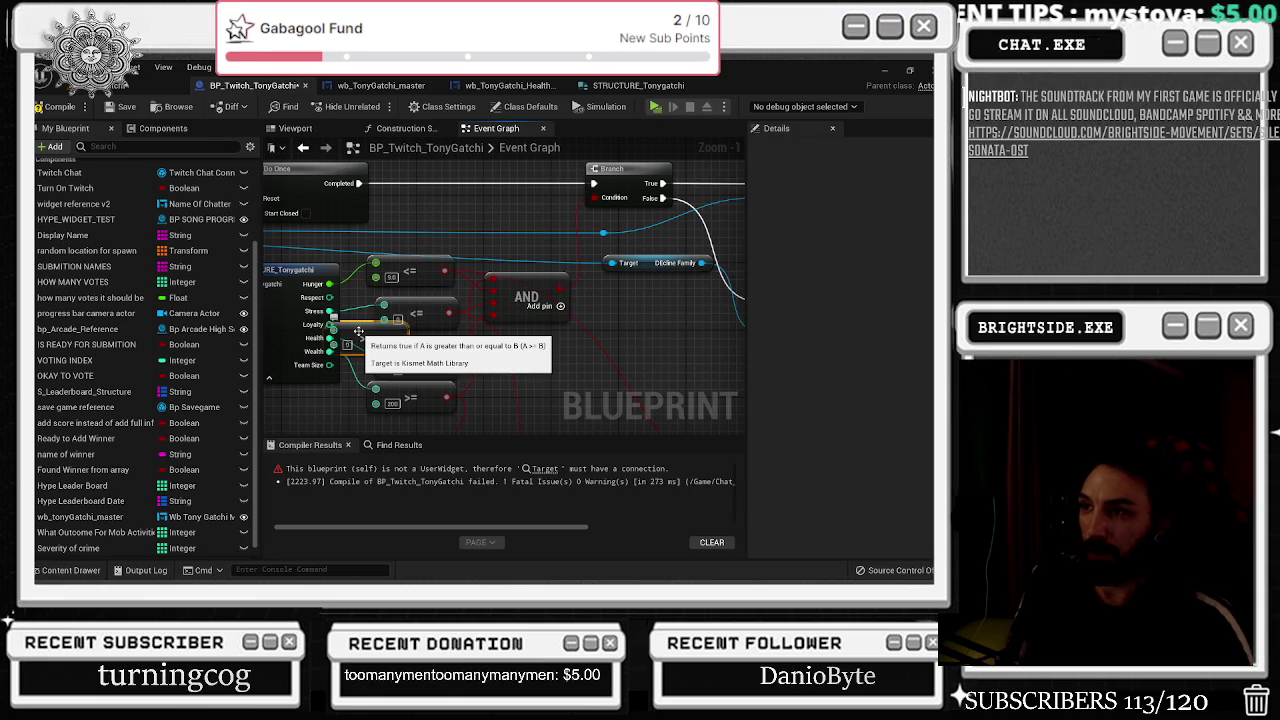
left_click(385, 318, "alt")
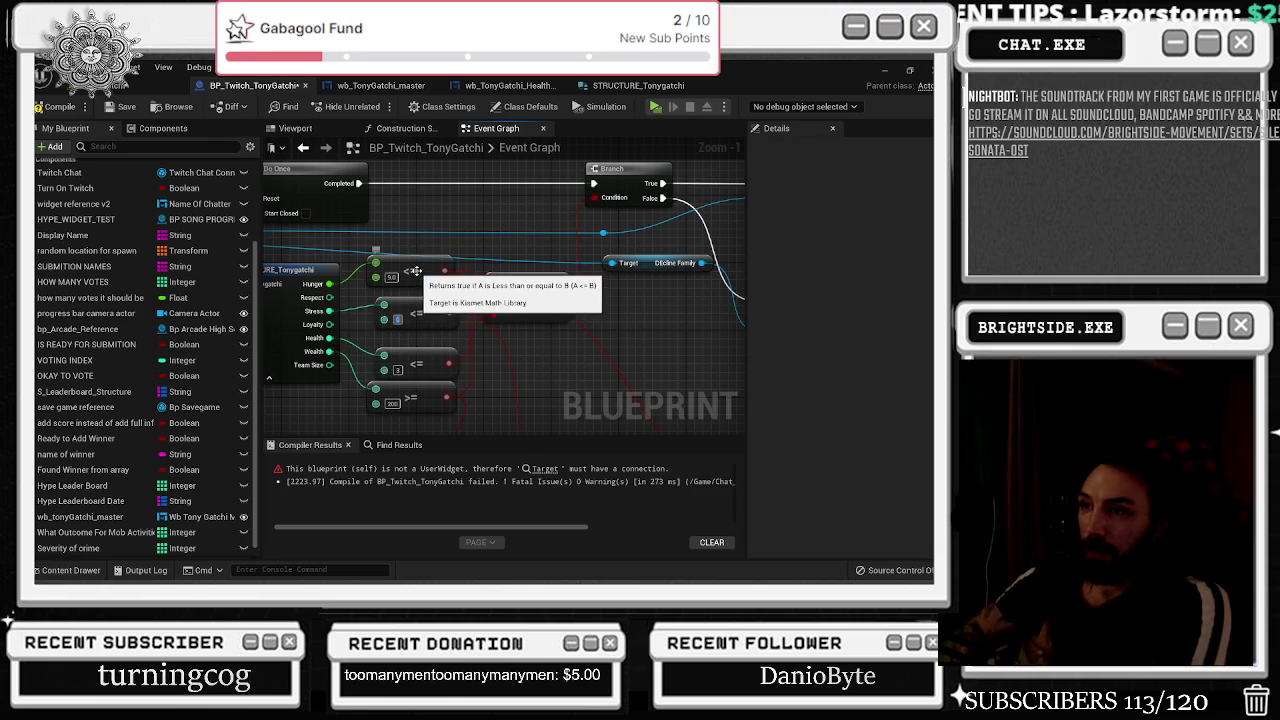
left_click_drag(412, 292, 416, 271)
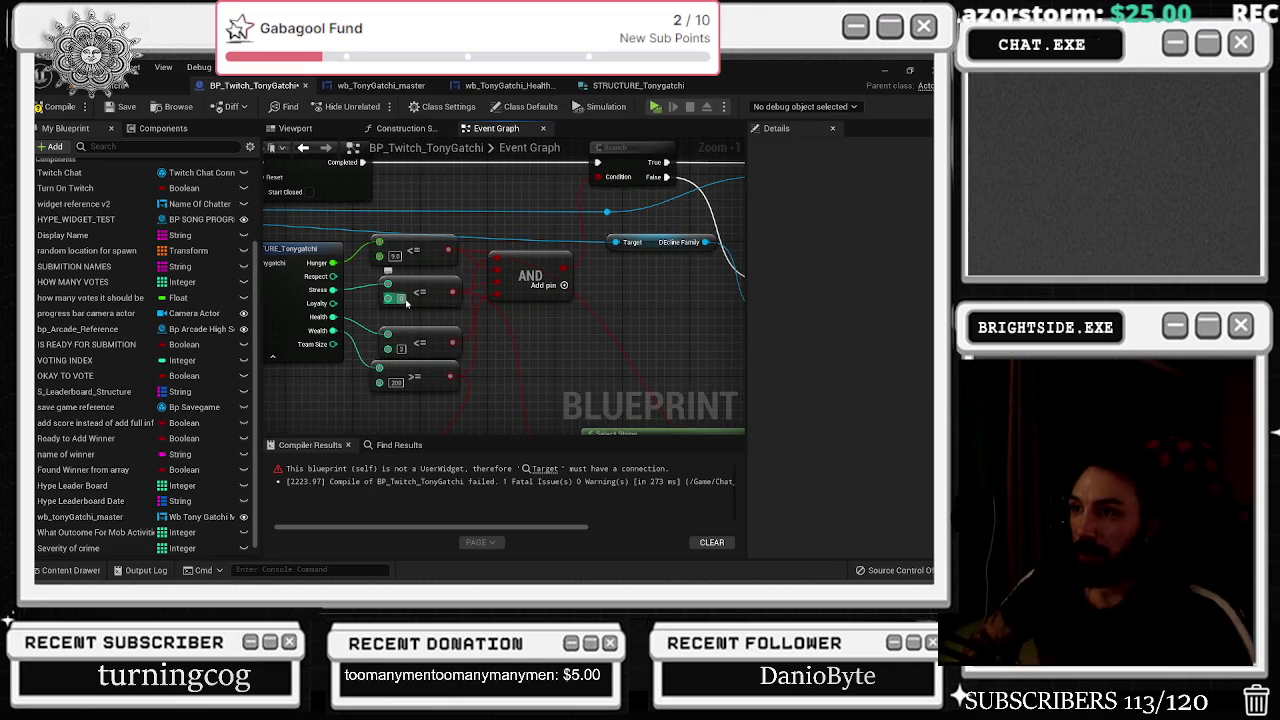
mouse_move(406, 303)
left_mouse_down()
mouse_move(356, 290)
mouse_move(310, 250)
mouse_move(479, 209)
mouse_move(457, 172)
left_mouse_up()
left_click_drag(461, 229, 540, 303)
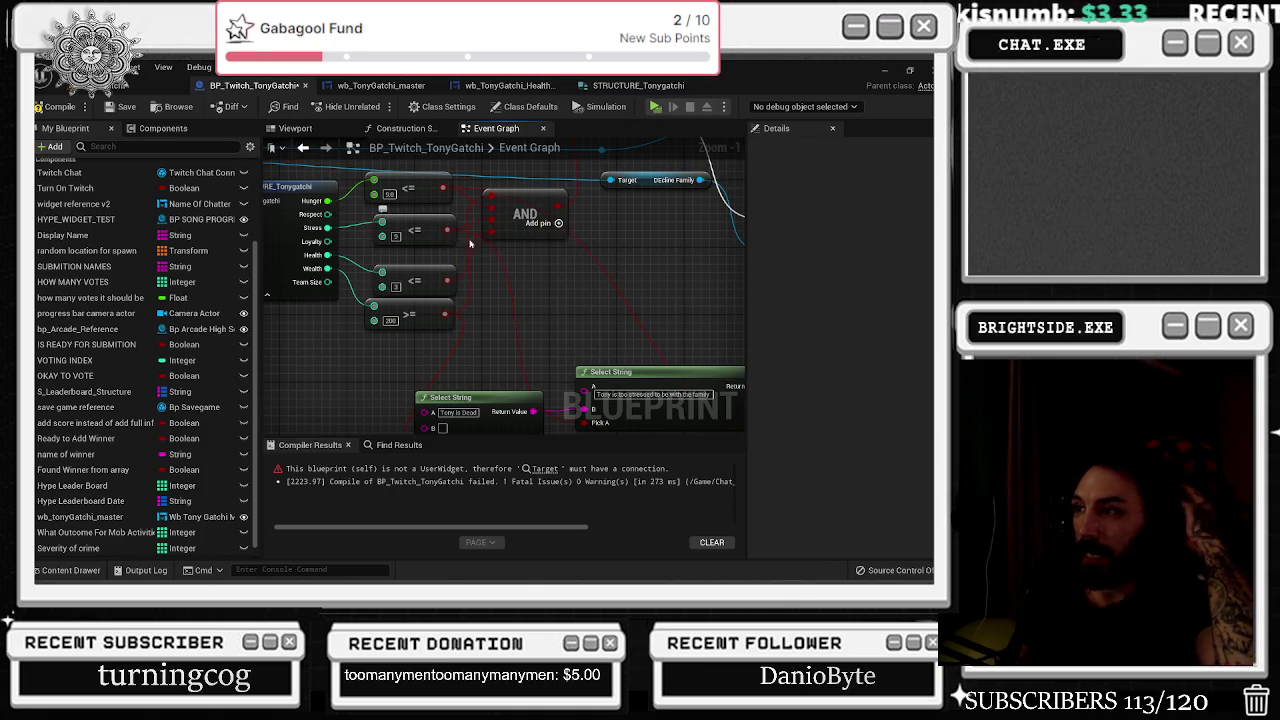
left_click_drag(522, 263, 440, 223)
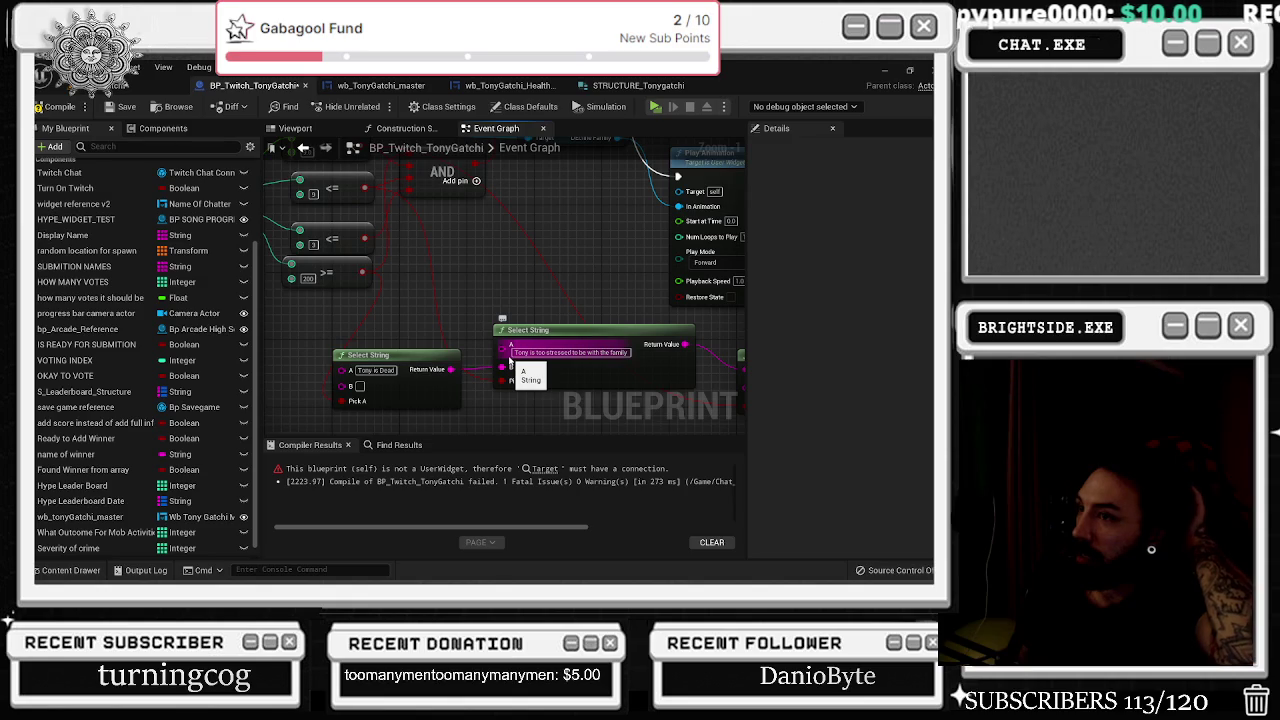
Add a period to the too-stressed message and wire 'Tony is Dead' Return Value into the next Select String's A.
left_click_drag(451, 369, 504, 358)
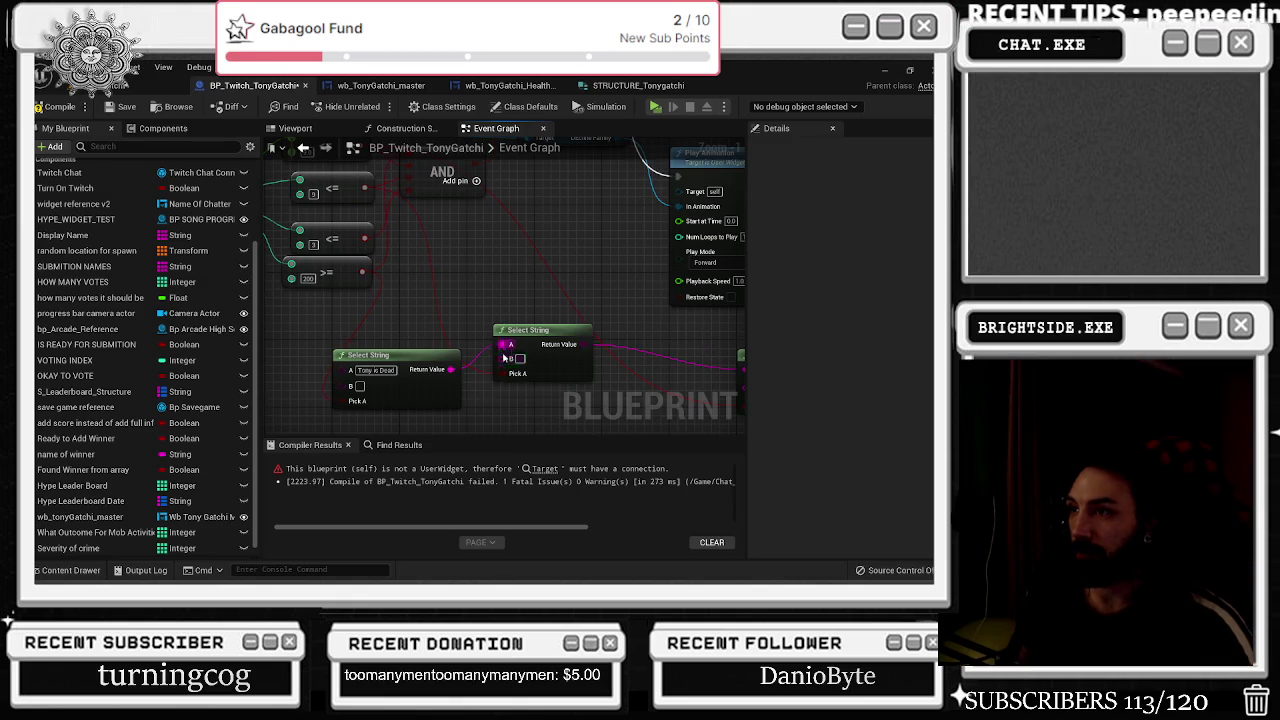
key("ctrl+z")
left_click(620, 352)
type(".")
left_click(476, 296)
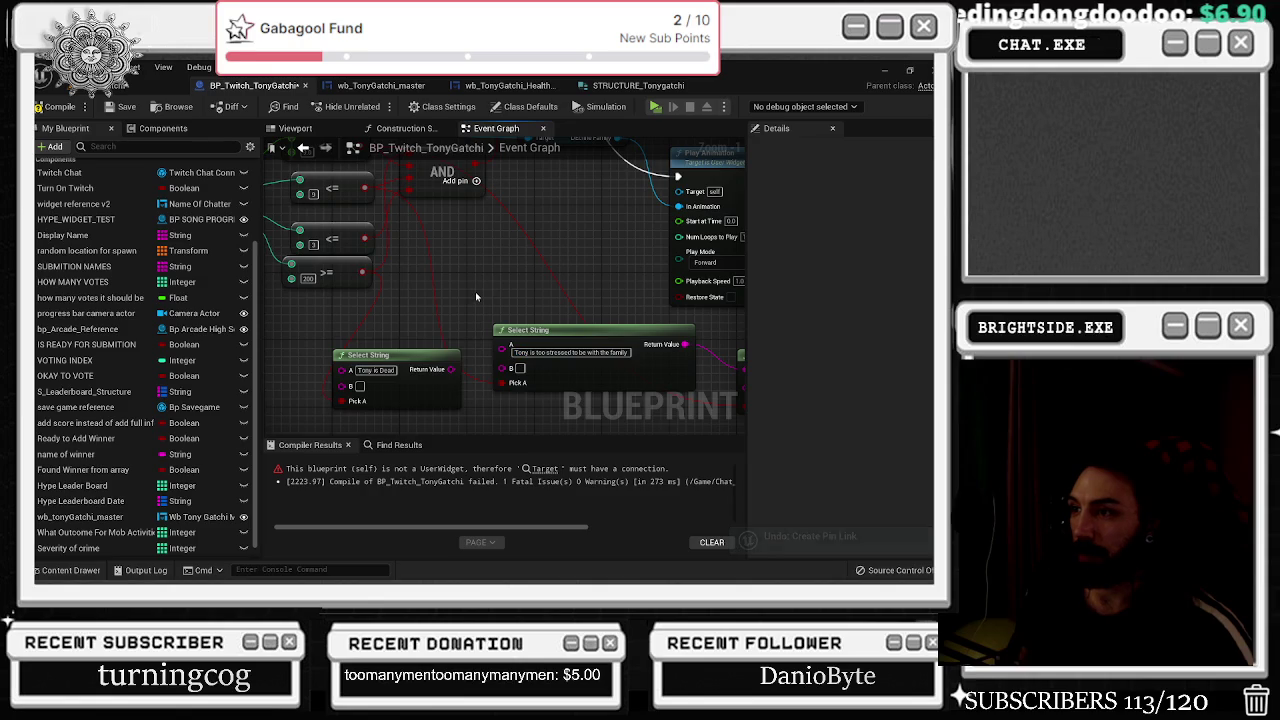
left_click_drag(451, 369, 502, 344)
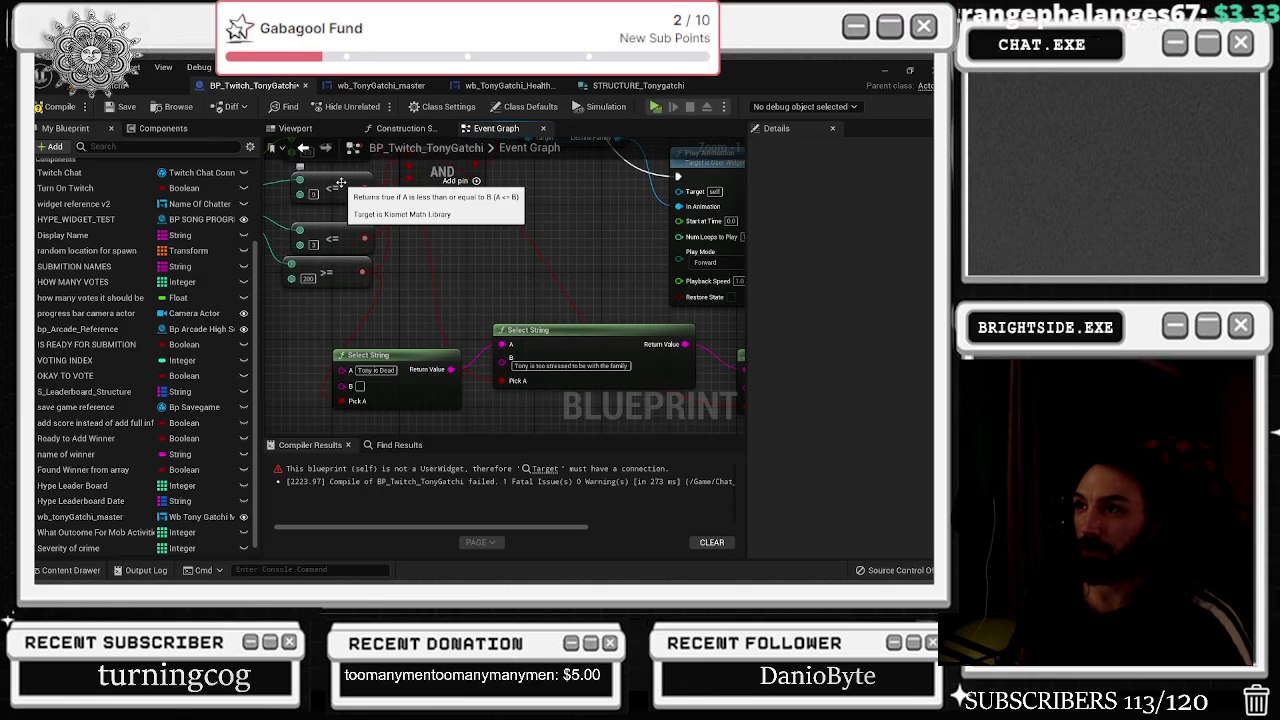
mouse_move(340, 183)
left_mouse_down()
mouse_move(414, 222)
mouse_move(364, 191)
left_mouse_up()
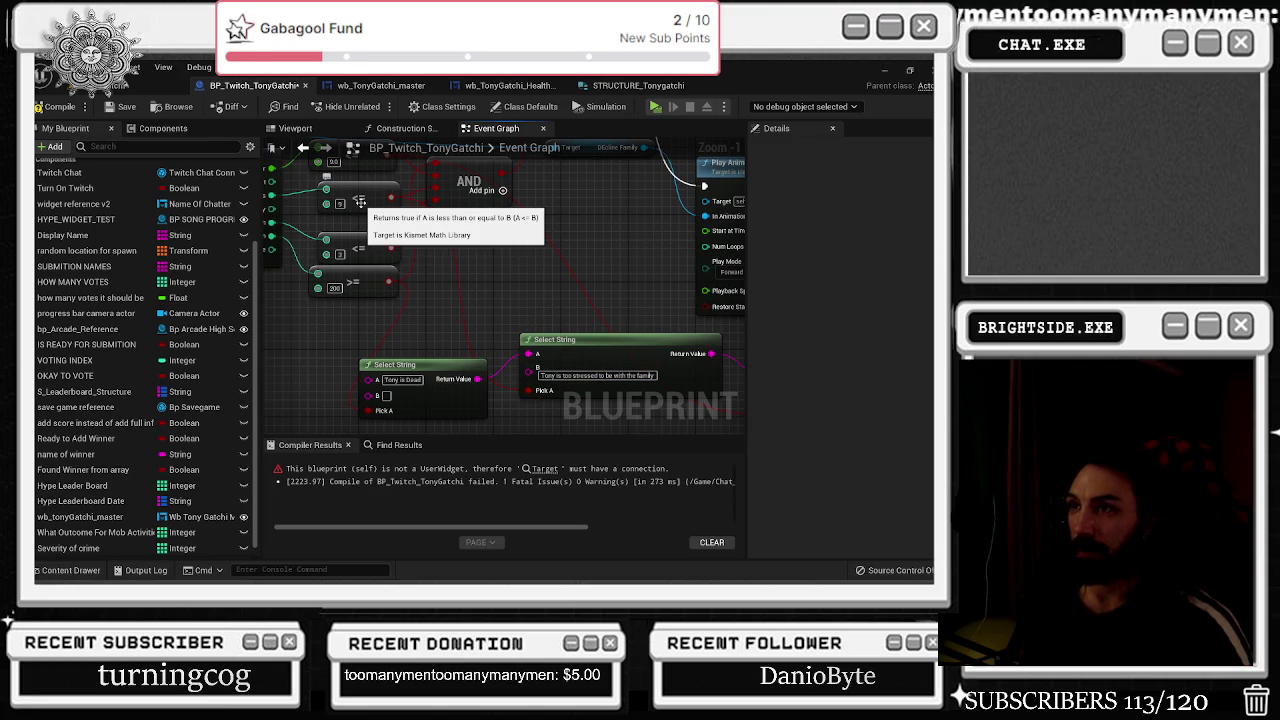
mouse_move(428, 369)
left_mouse_down()
mouse_move(419, 361)
mouse_move(522, 337)
mouse_move(577, 351)
left_mouse_up()
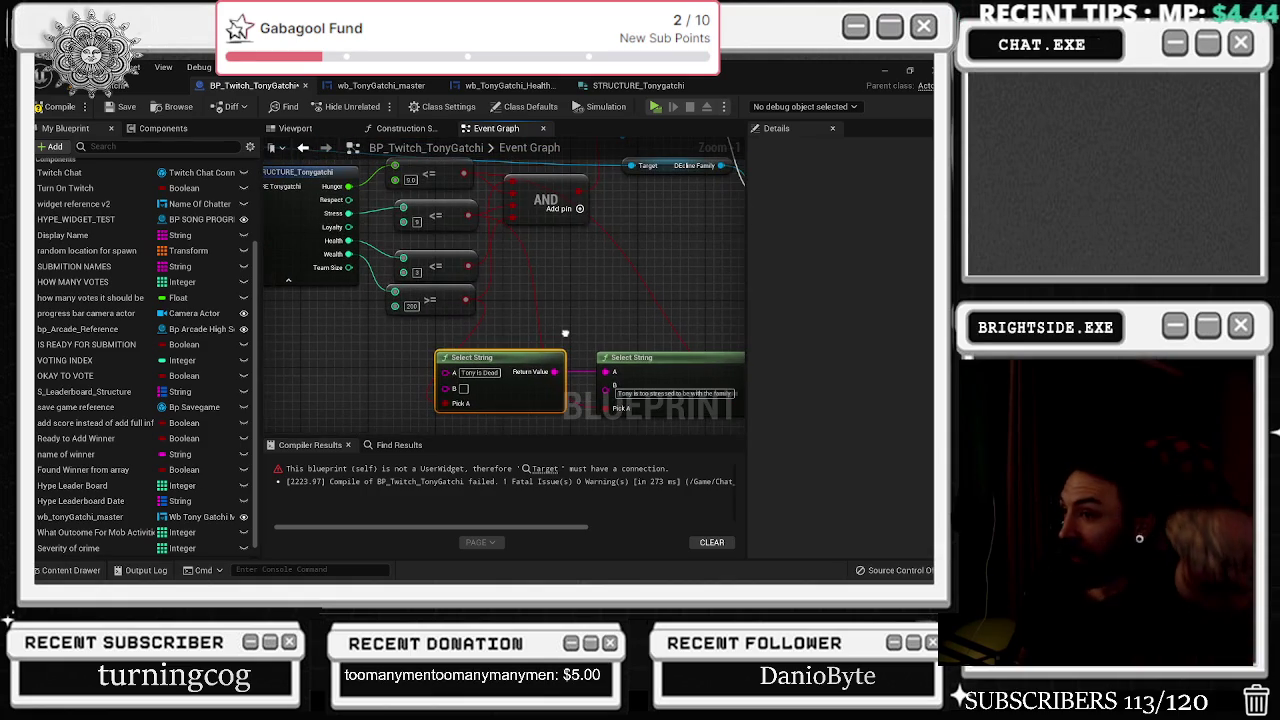
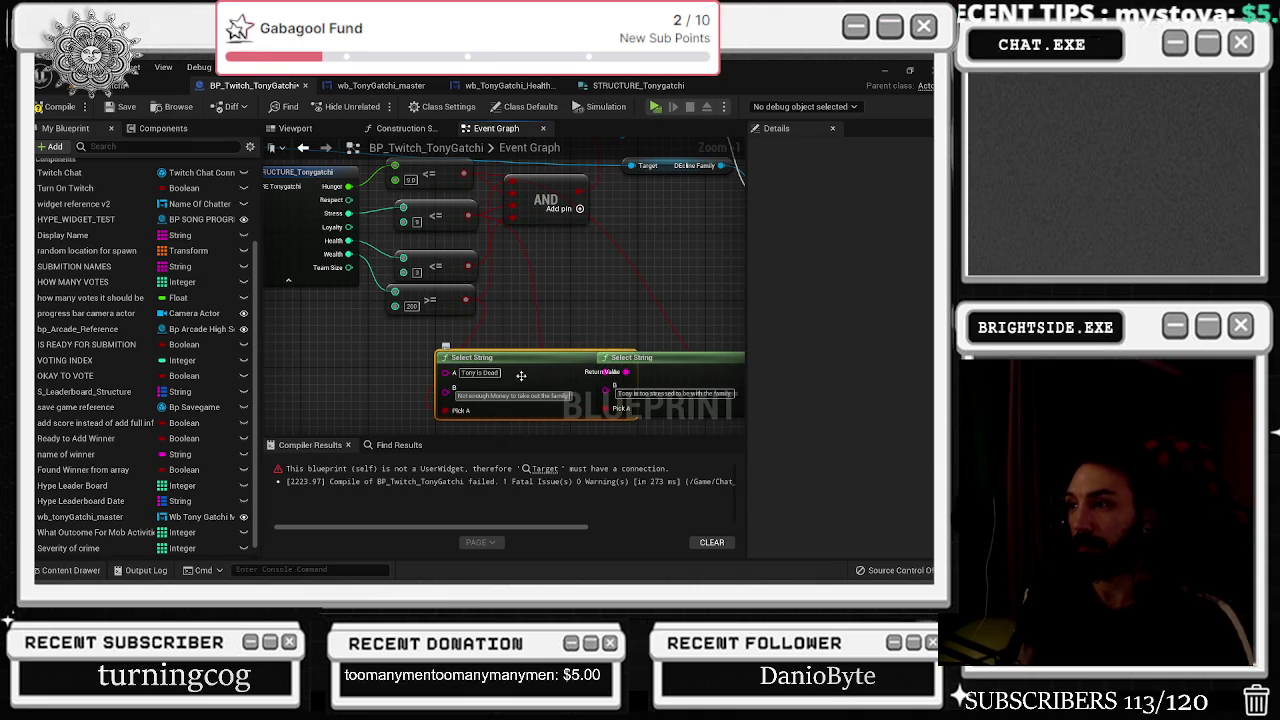
Separate the overlapping Select String nodes.
left_click_drag(521, 375, 452, 375)
scroll(518, 341, "down", 2)
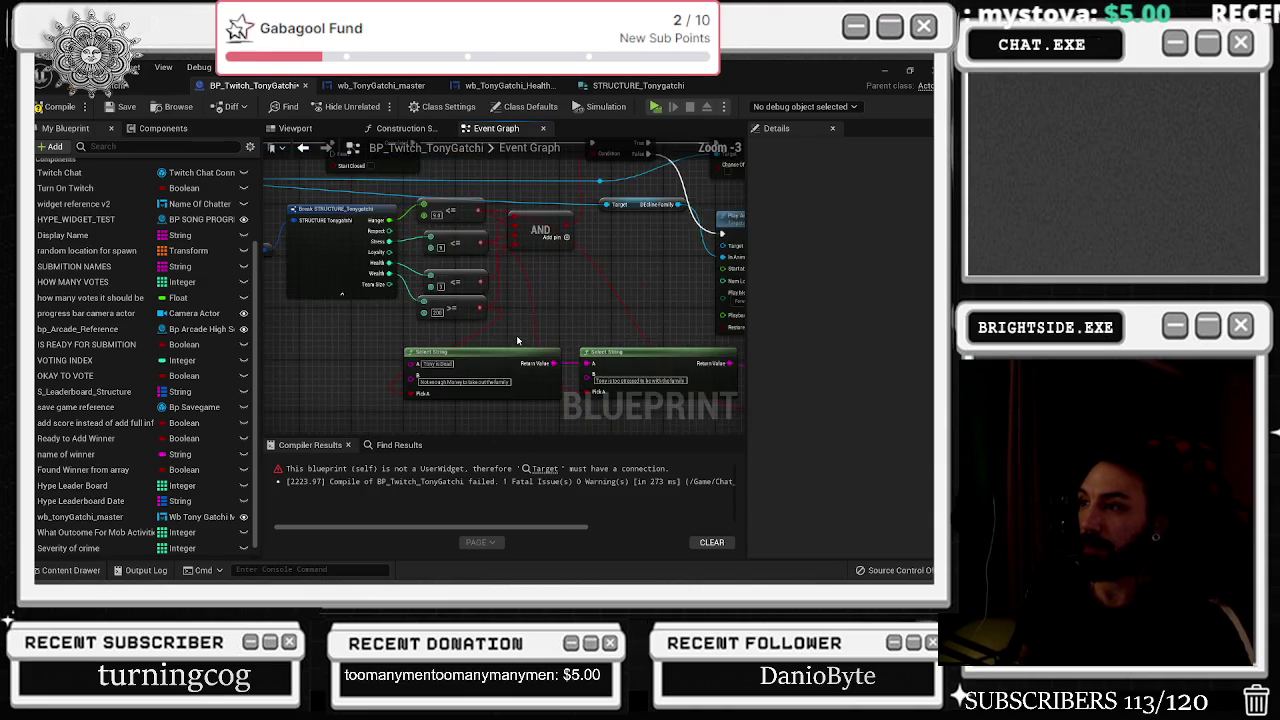
scroll(518, 341, "down", 1)
left_click_drag(548, 350, 400, 352)
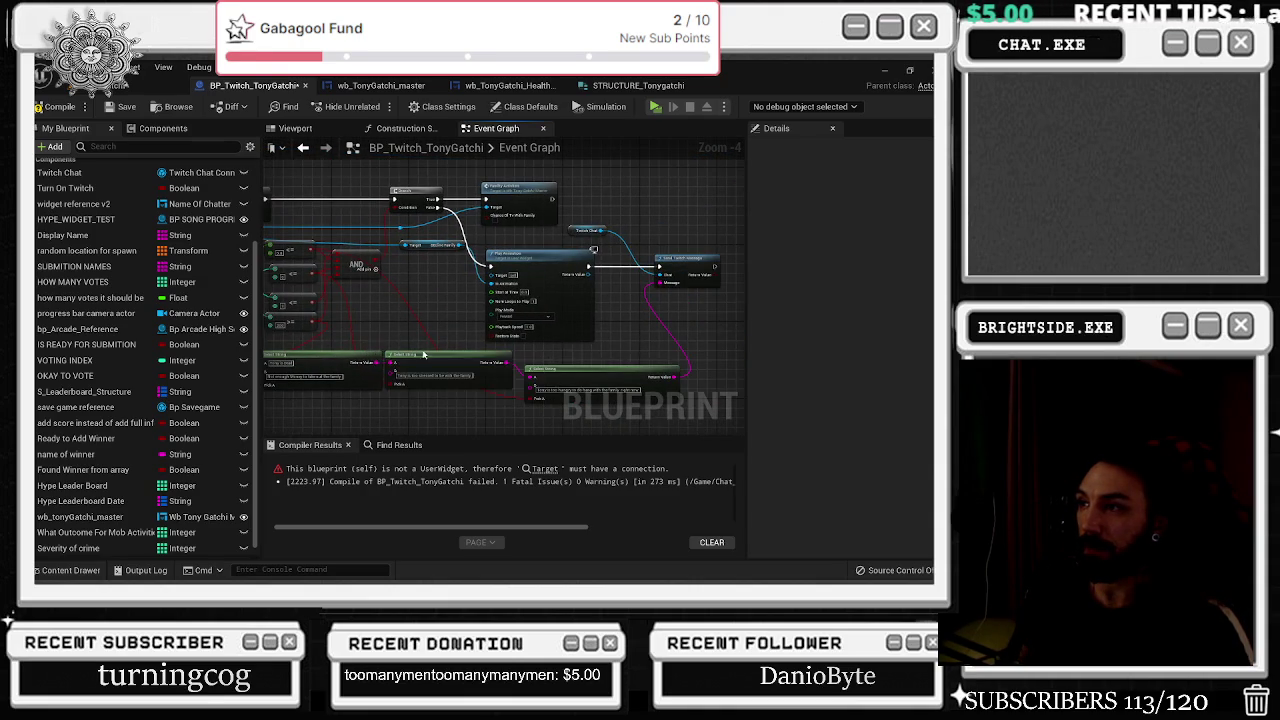
Set the Delay after Send Twitch Message to a duration of 10.0.
mouse_move(593, 249)
left_mouse_down()
mouse_move(520, 300)
mouse_move(518, 337)
mouse_move(532, 343)
mouse_move(591, 311)
left_mouse_up()
scroll(534, 308, "up", 3)
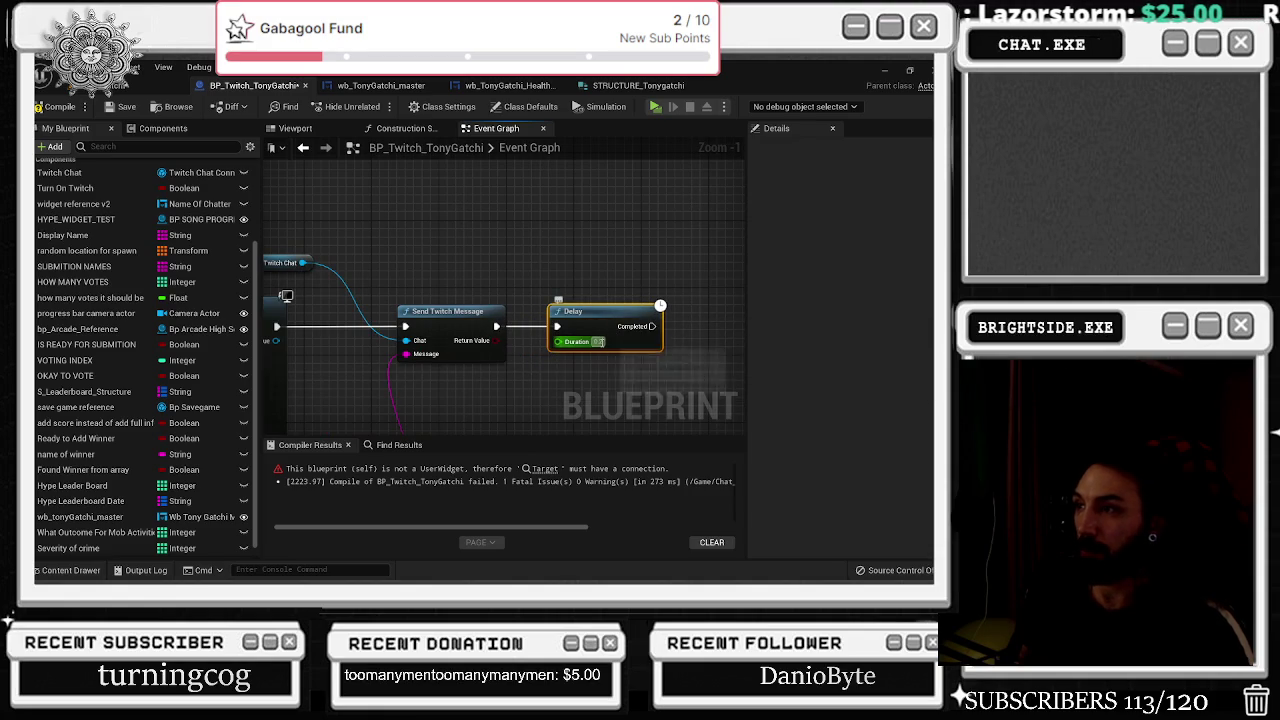
type("10")
left_click(678, 318)
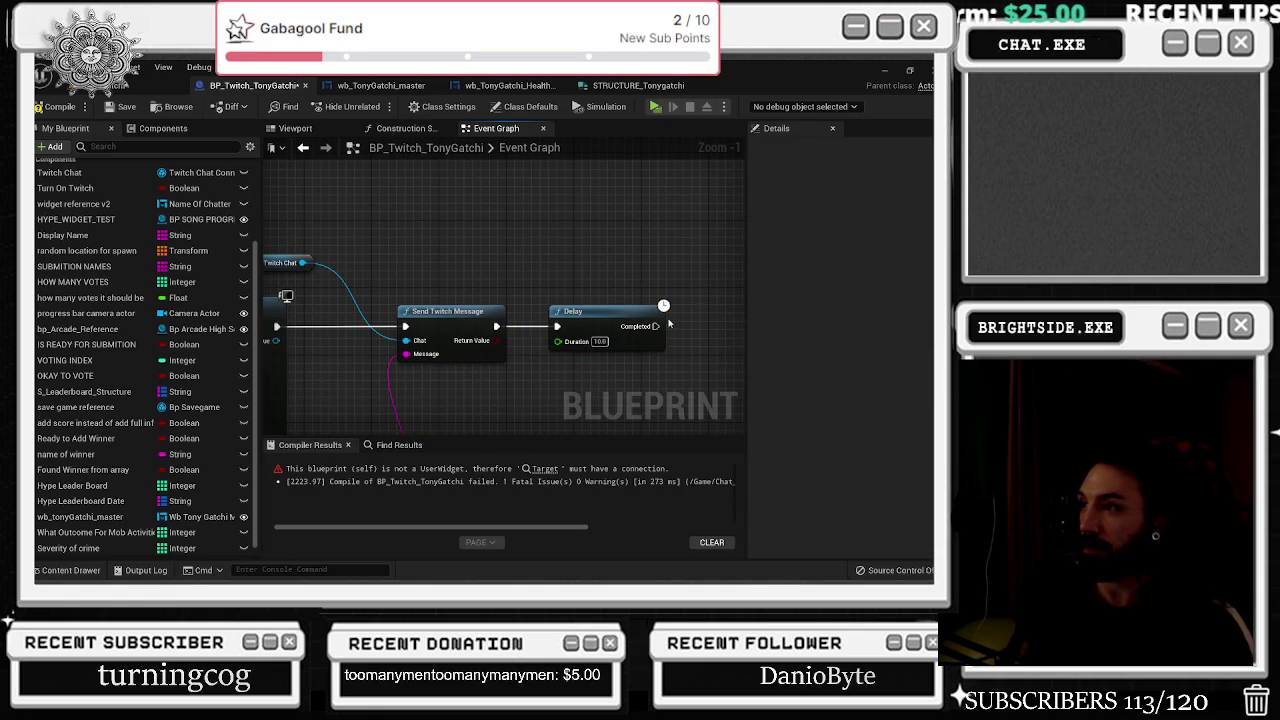
Add a Sequence node off the Delay's Completed output, wiring one output to the structure save.
left_click(676, 311)
mouse_move(655, 326)
left_mouse_down()
mouse_move(688, 326)
mouse_move(313, 244)
mouse_move(450, 260)
mouse_move(316, 385)
mouse_move(330, 370)
mouse_move(430, 356)
left_mouse_up()
scroll(730, 340, "down", 1)
left_click_drag(617, 288, 390, 374)
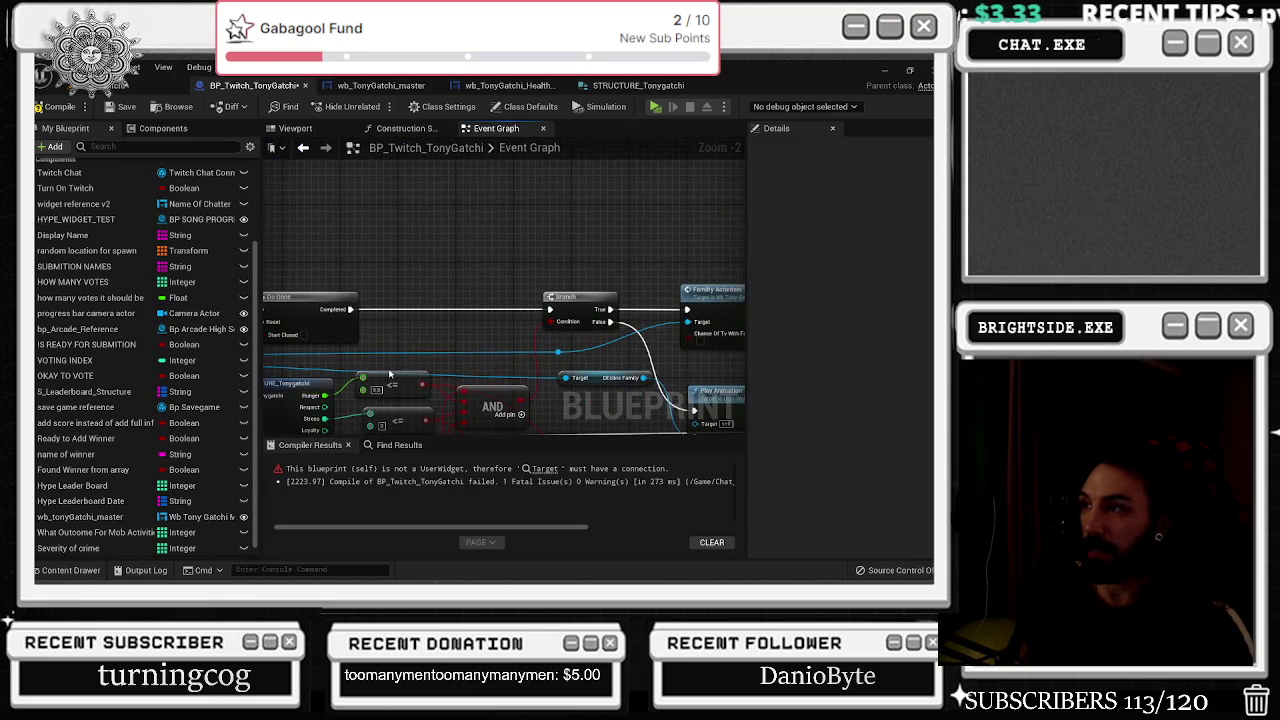
Move the orange reroute node to the right and search for 'random' nodes.
left_click_drag(551, 358, 625, 357)
mouse_move(590, 364)
left_mouse_down()
mouse_move(438, 368)
mouse_move(426, 385)
mouse_move(472, 287)
mouse_move(460, 278)
left_mouse_up()
type("random")
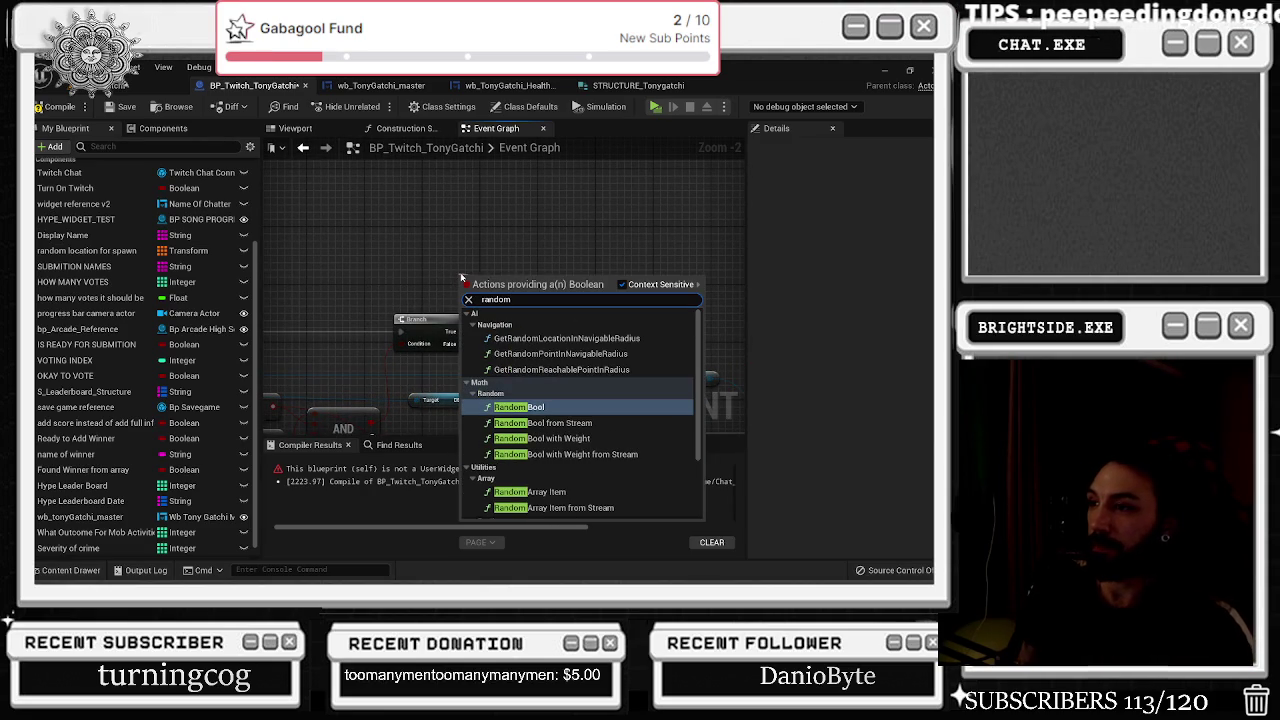
Place a Random Bool with Weight node feeding the Branch condition that gates Family Activities.
key("Down")
key("Down")
key("Return")
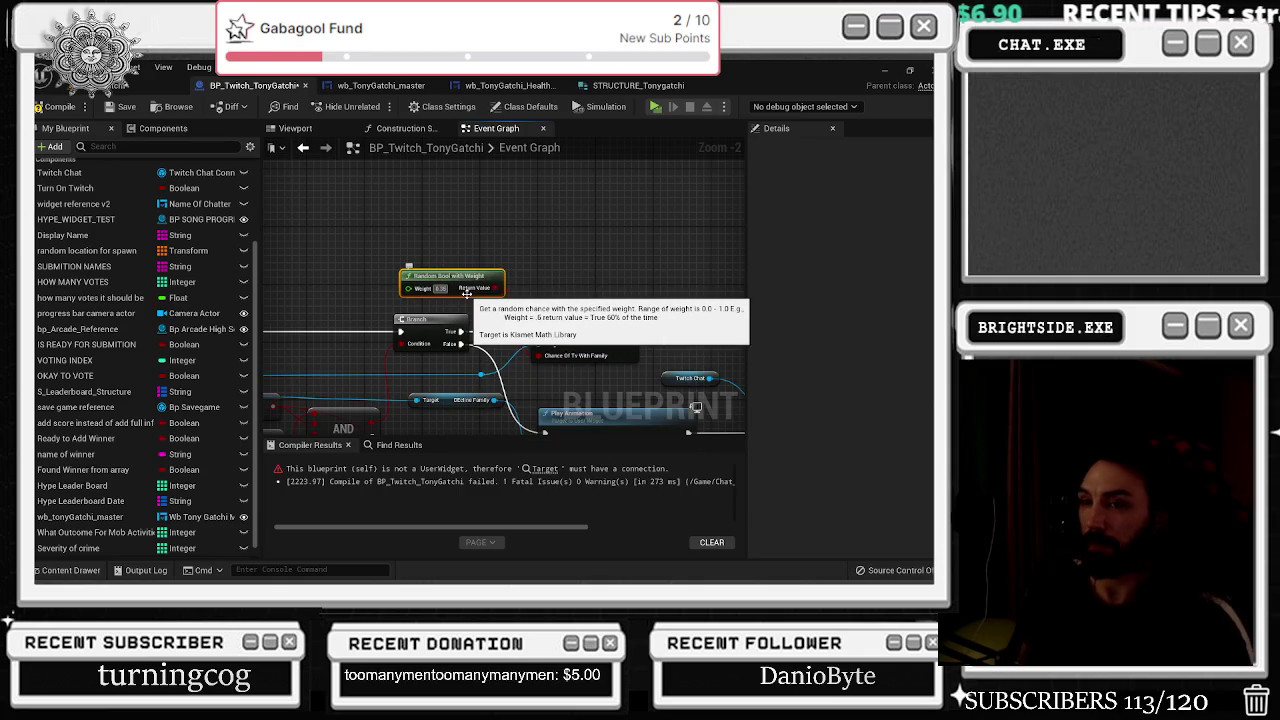
scroll(455, 315, "down", 2)
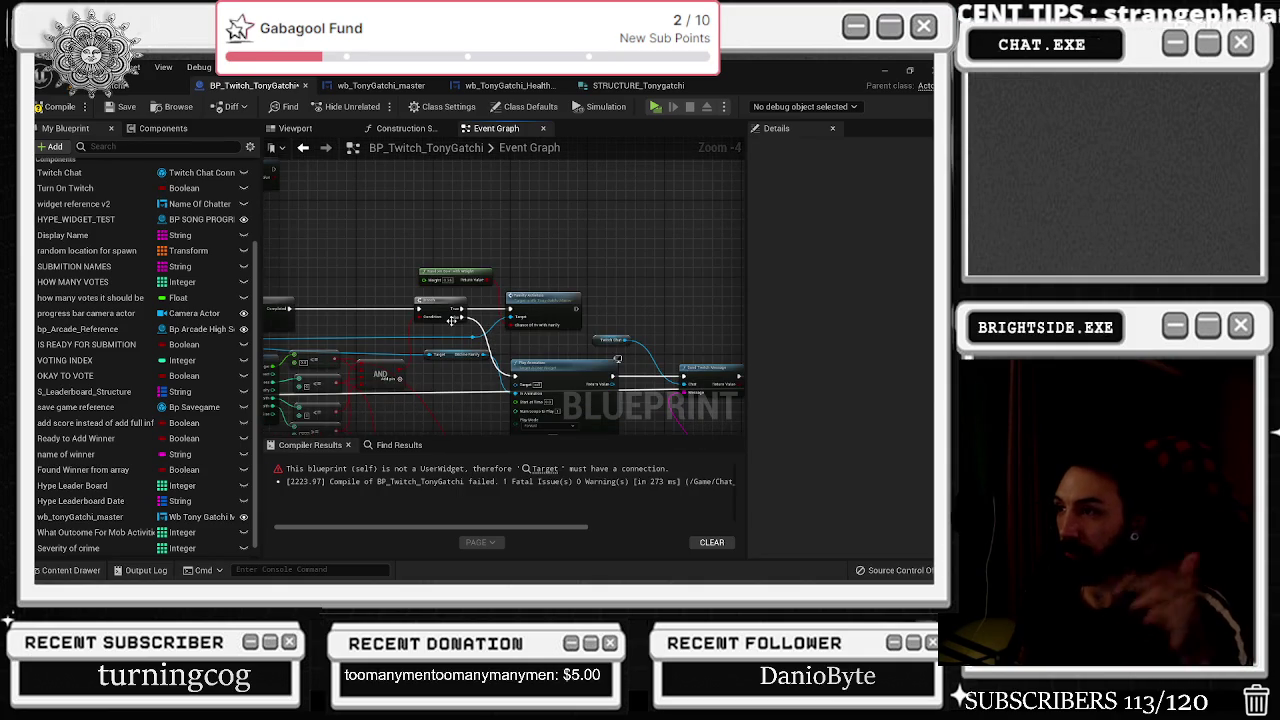
scroll(452, 320, "up", 1)
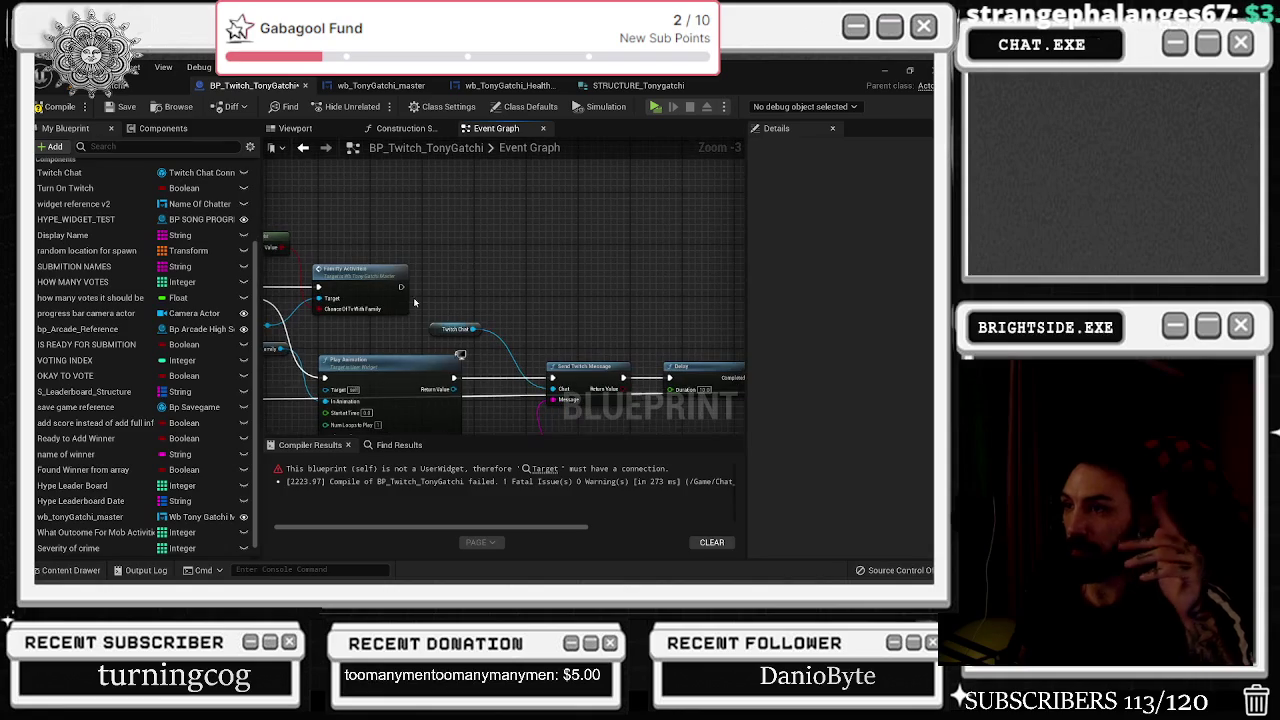
mouse_move(415, 297)
left_mouse_down()
mouse_move(413, 284)
mouse_move(461, 248)
left_mouse_up()
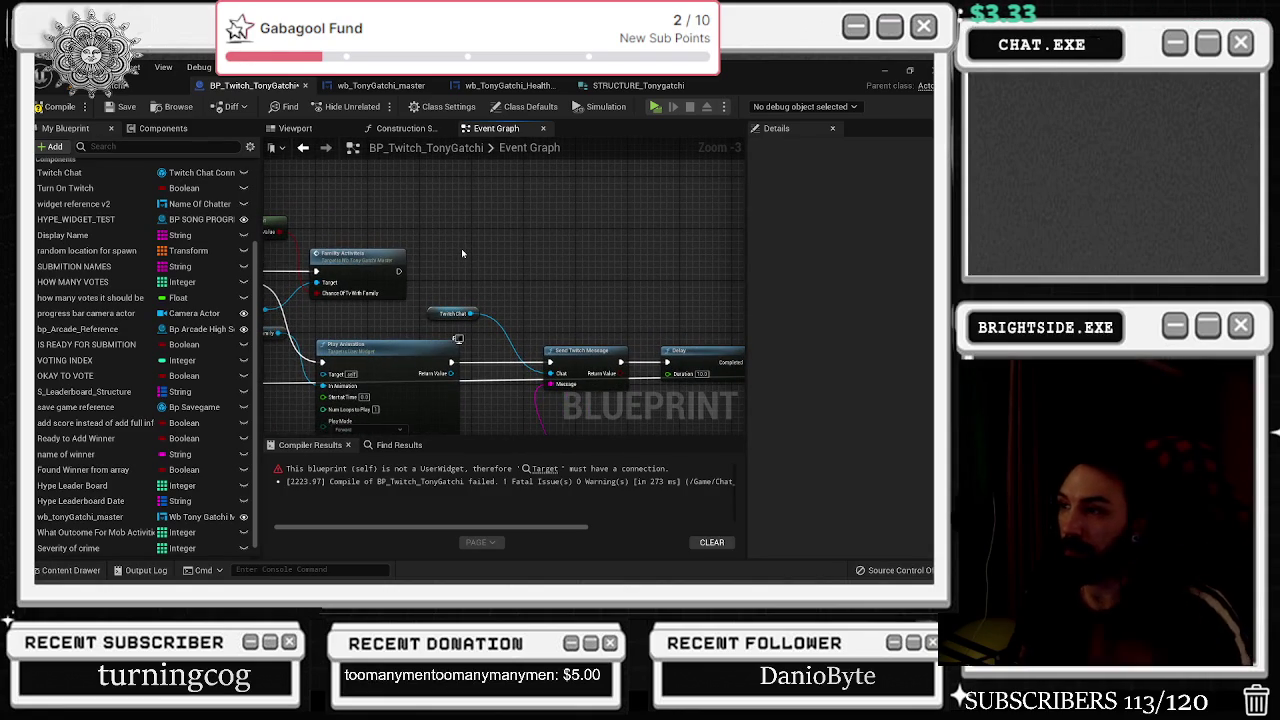
Paste a Delay node after Family Activities and wire its Completed output onward.
key("ctrl+v")
left_click_drag(397, 272, 452, 266)
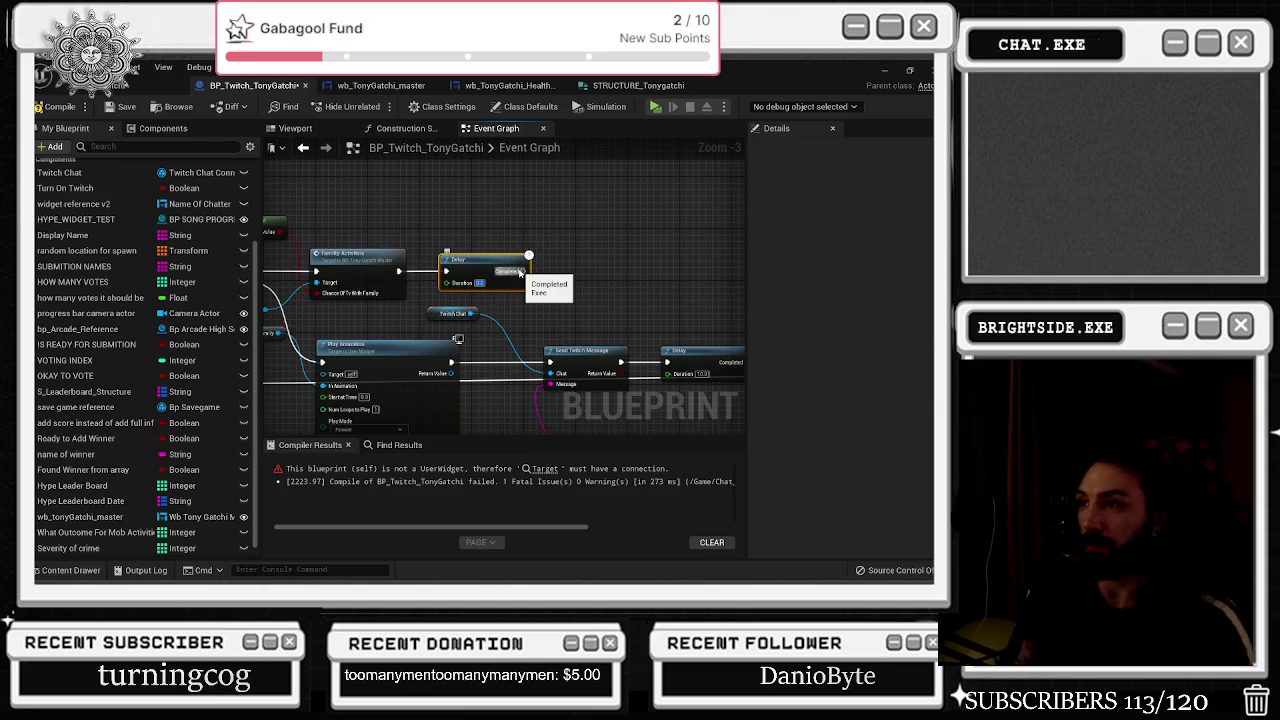
left_click_drag(552, 245, 435, 257)
left_click_drag(660, 363, 670, 363)
mouse_move(409, 283)
left_mouse_down()
mouse_move(540, 375)
mouse_move(505, 348)
mouse_move(413, 317)
mouse_move(400, 326)
left_mouse_up()
Duplicate the Twitch Chat and Send Twitch Message nodes and place them after the Delay.
left_click_drag(457, 370, 453, 263)
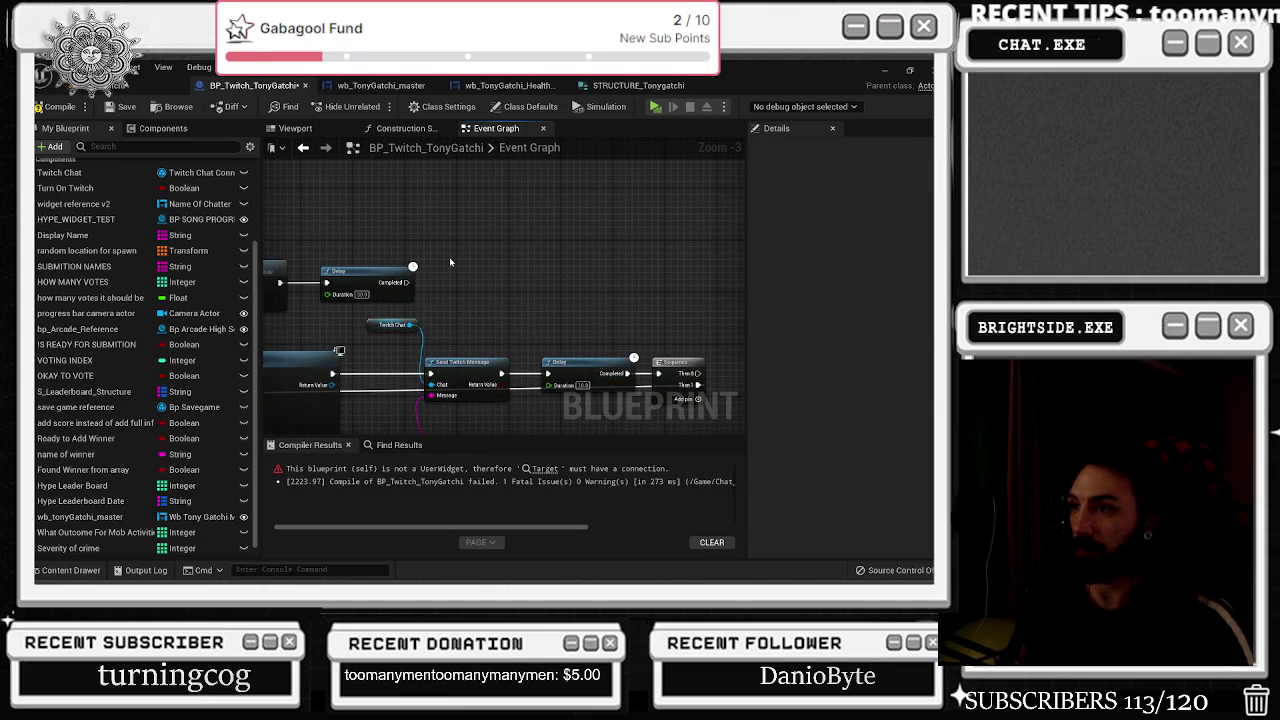
key("ctrl+v")
left_click_drag(520, 298, 445, 272)
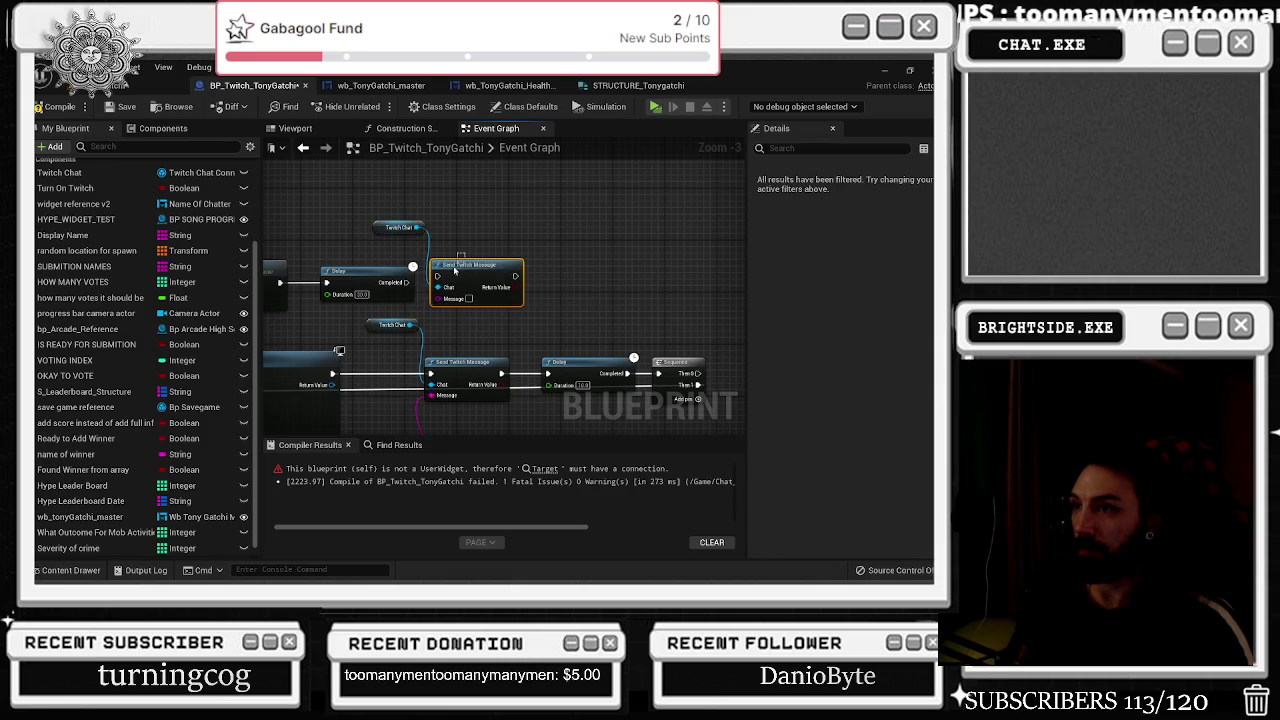
mouse_move(521, 262)
left_mouse_down()
mouse_move(547, 374)
mouse_move(531, 201)
mouse_move(481, 219)
mouse_move(551, 216)
left_mouse_up()
Delete the Append node feeding Message, then open the Family Activities event in wb_TonyGatchi_master.
type("appe")
key("Return")
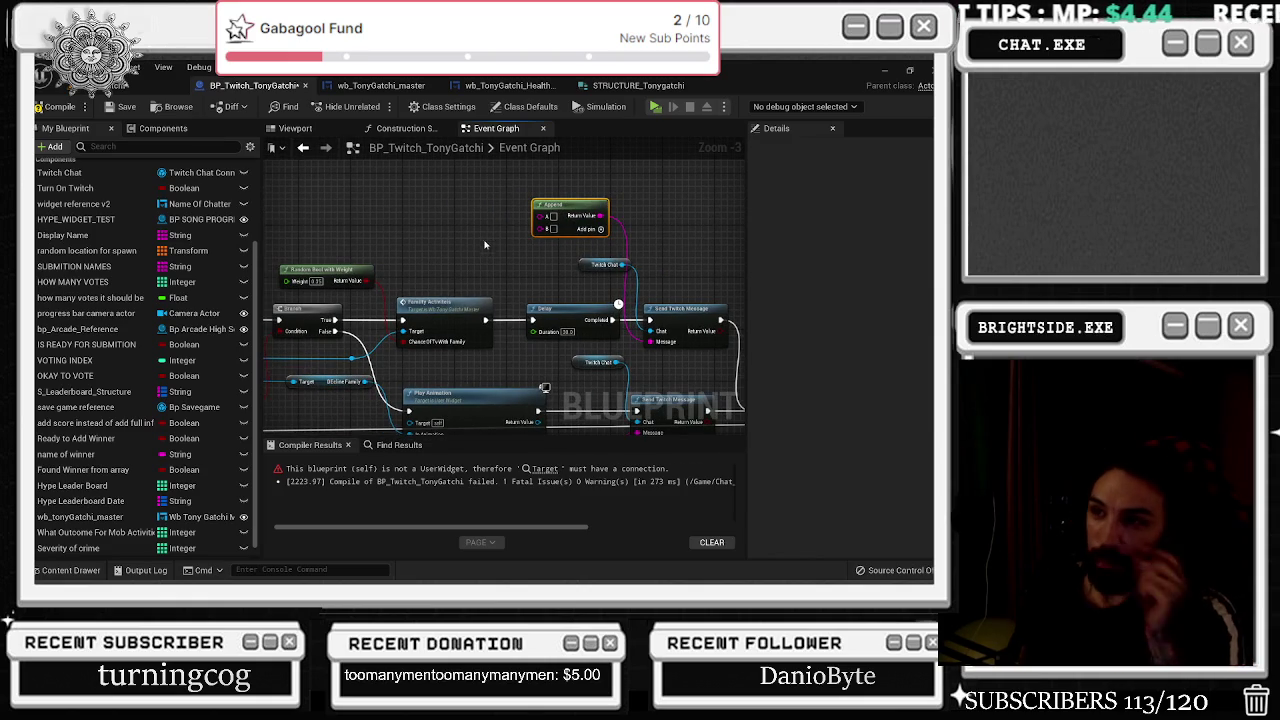
left_click_drag(651, 343, 544, 274)
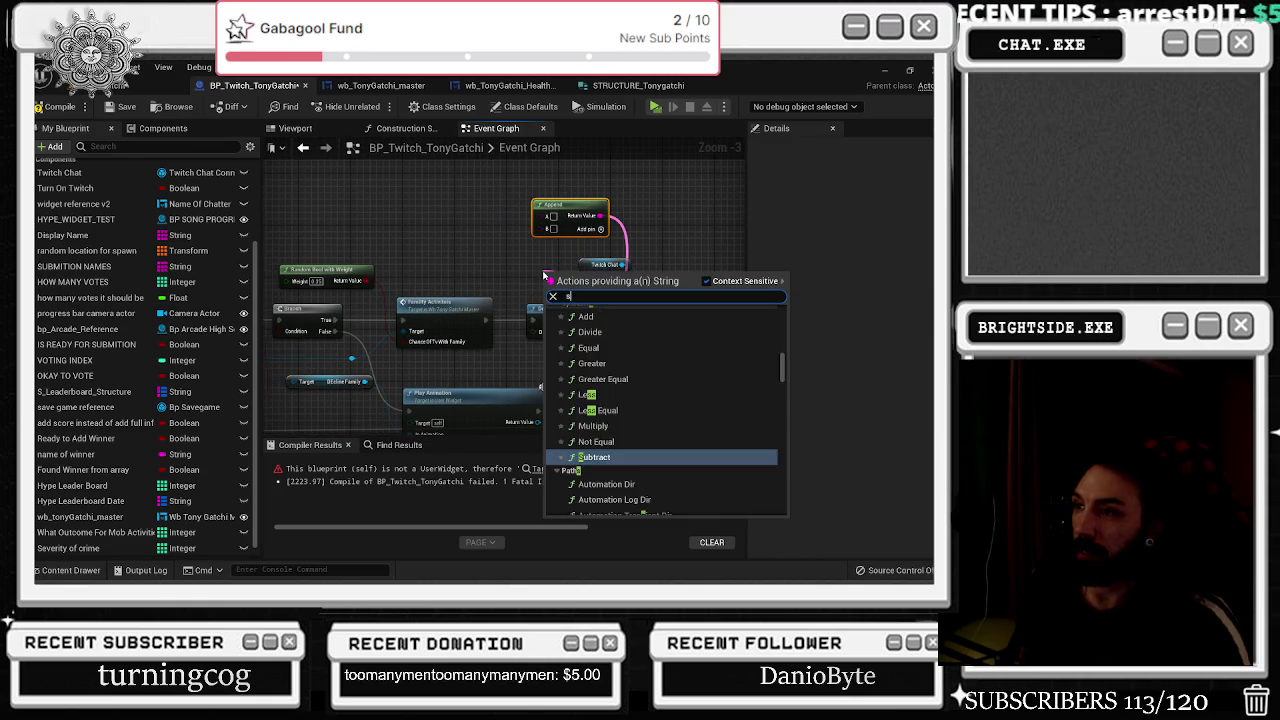
type("swit")
left_click(515, 247)
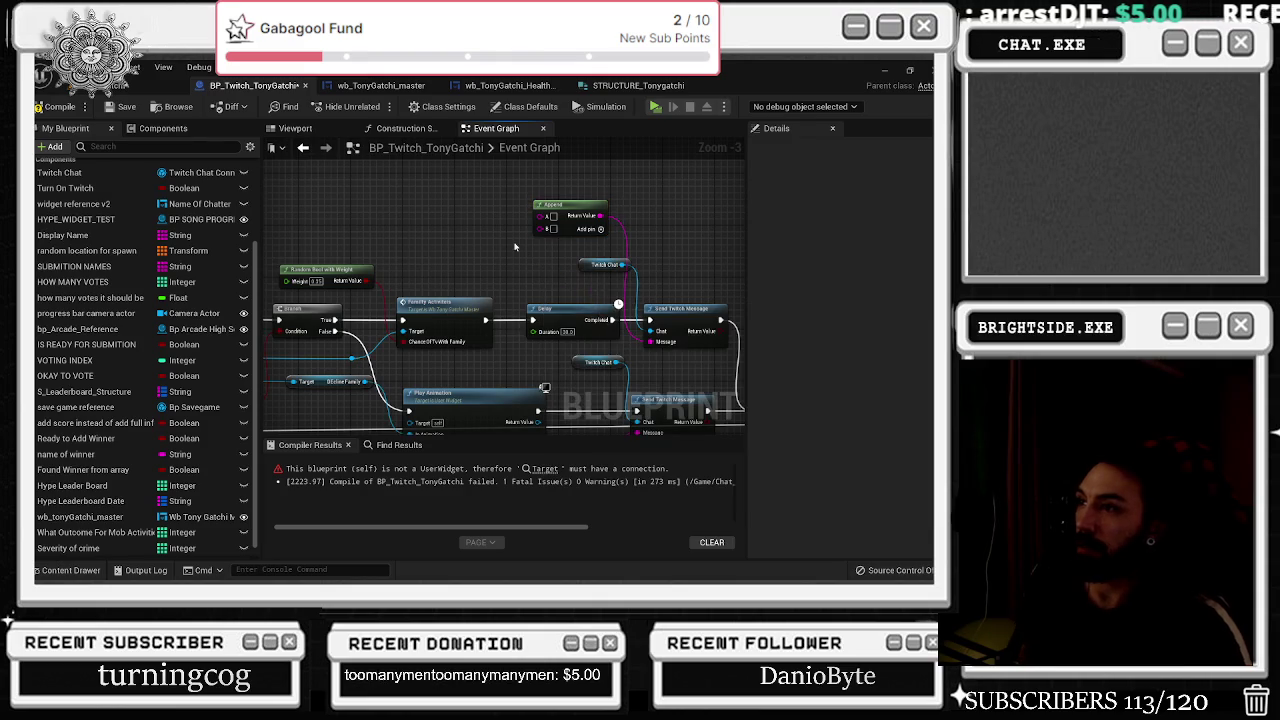
key("Delete")
left_click_drag(651, 342, 595, 213)
type("swit")
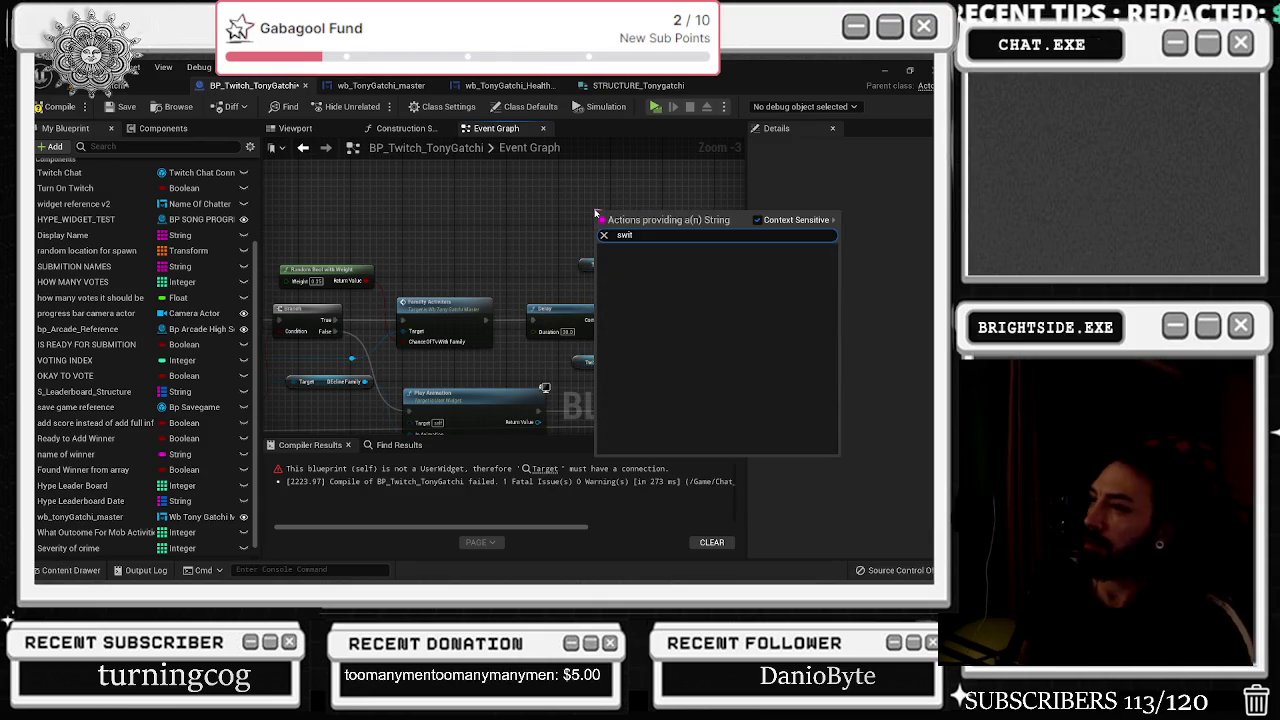
left_click(594, 212)
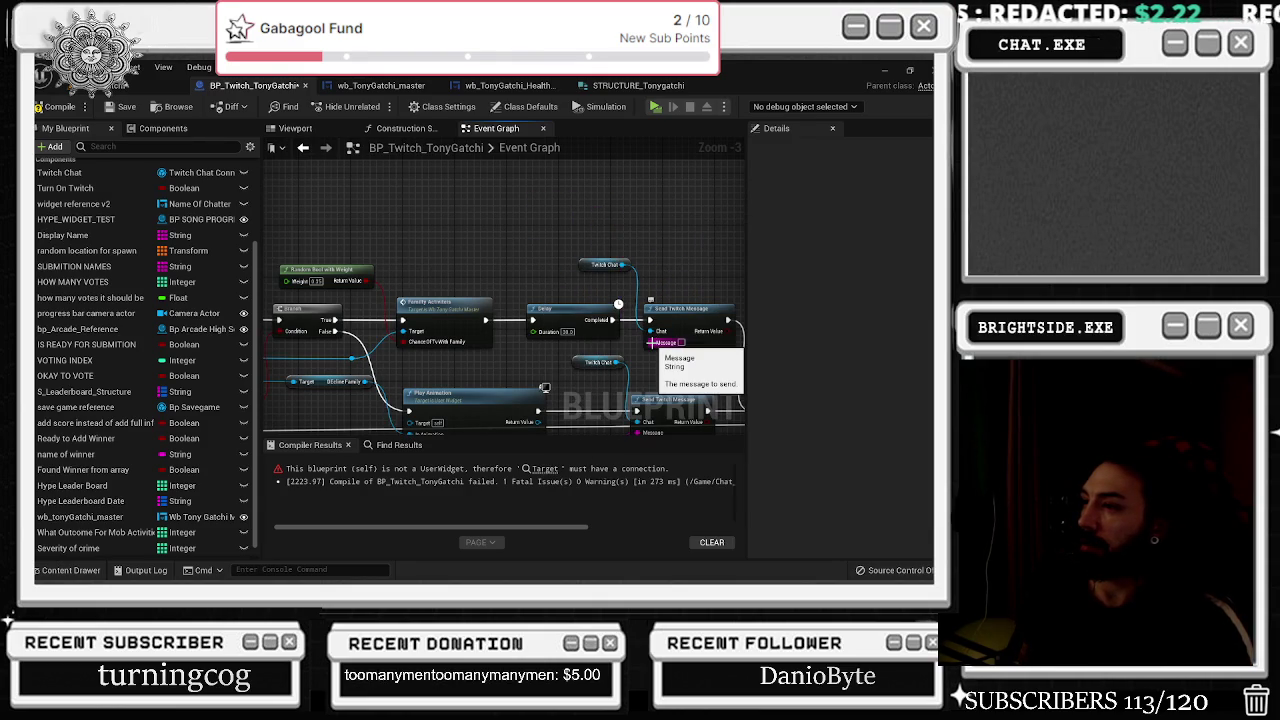
double_click(451, 310)
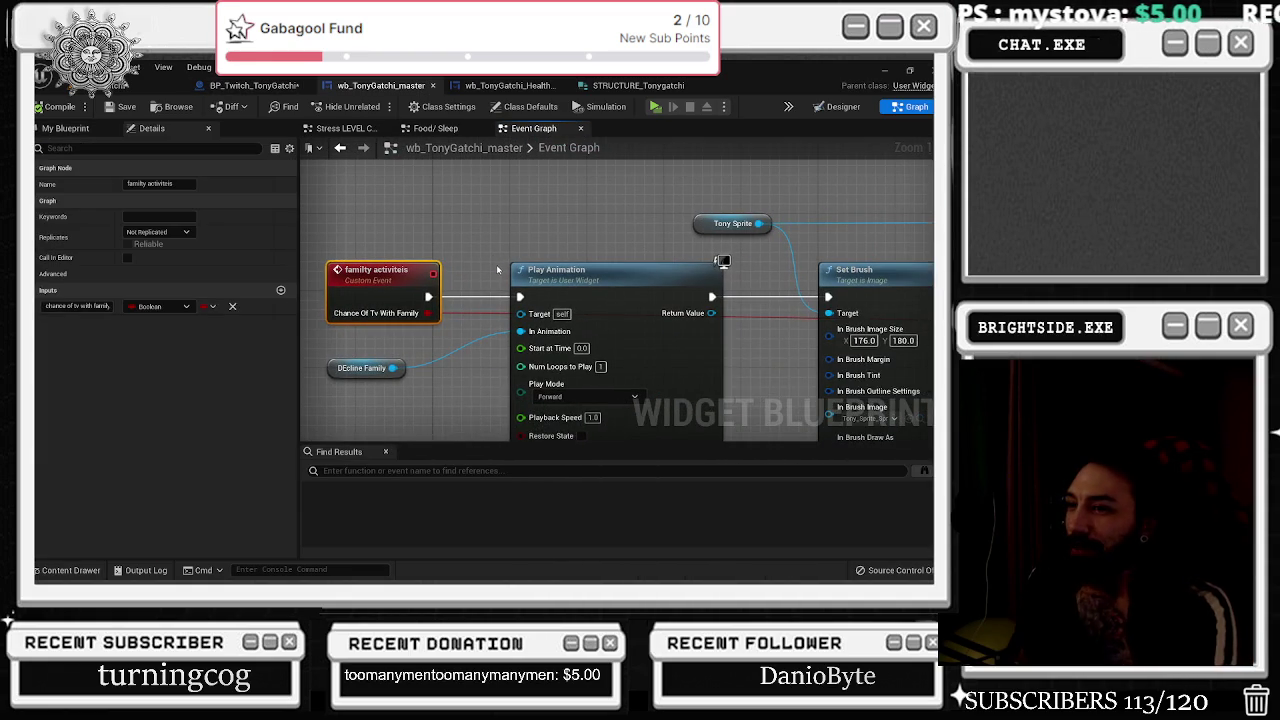
Pan through wb_TonyGatchi_master's family activities chain up to the Break STRUCTURE_Tonygatchi node.
scroll(496, 266, "down", 2)
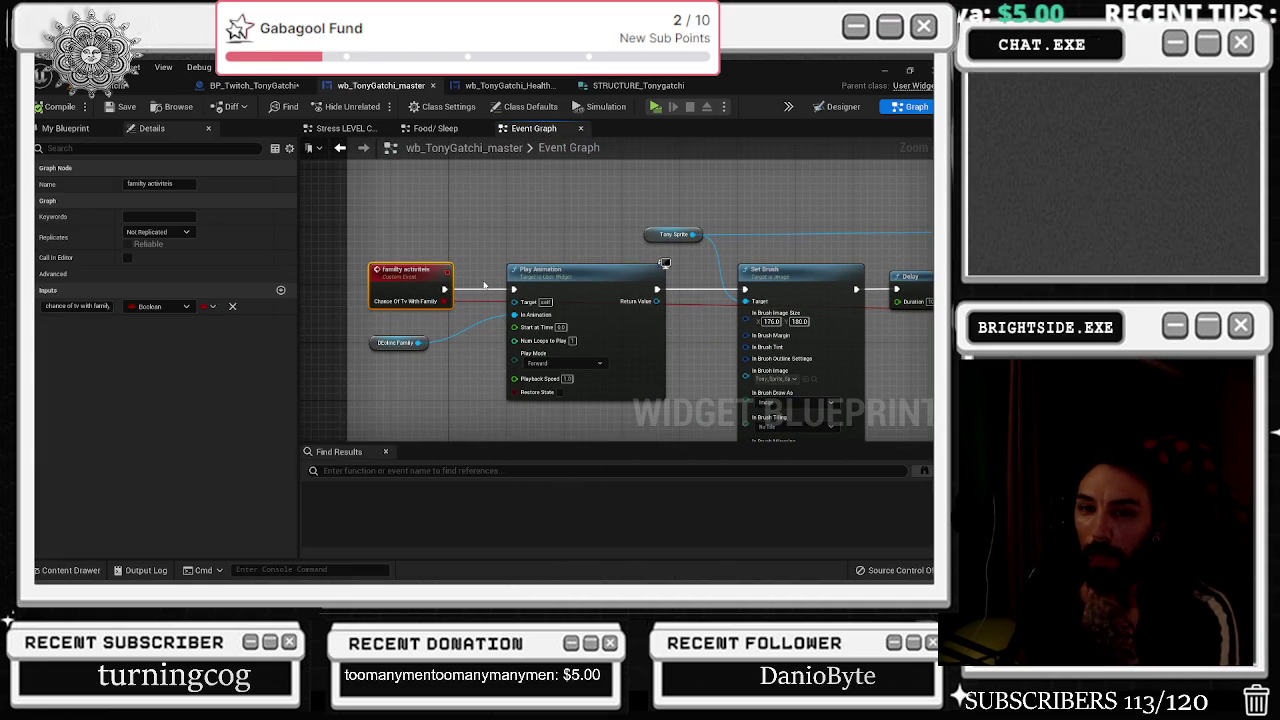
left_click_drag(565, 253, 397, 259)
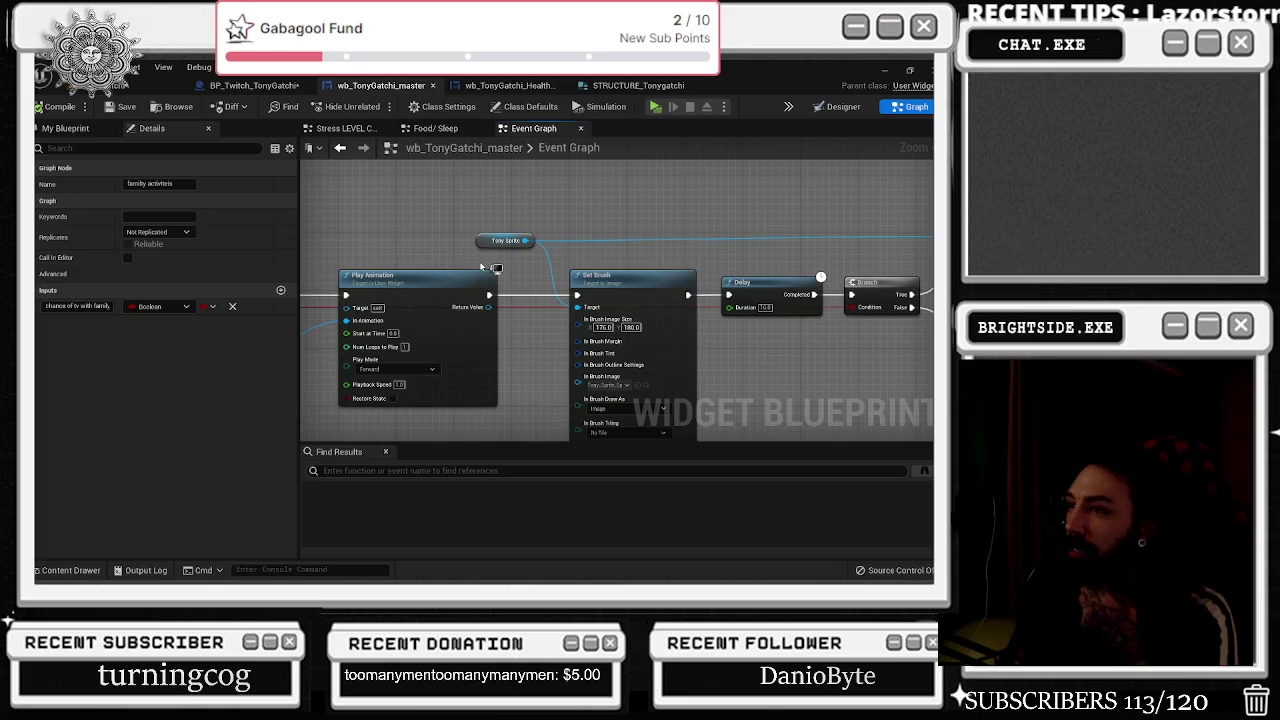
mouse_move(484, 268)
left_mouse_down()
mouse_move(380, 241)
mouse_move(299, 278)
left_mouse_up()
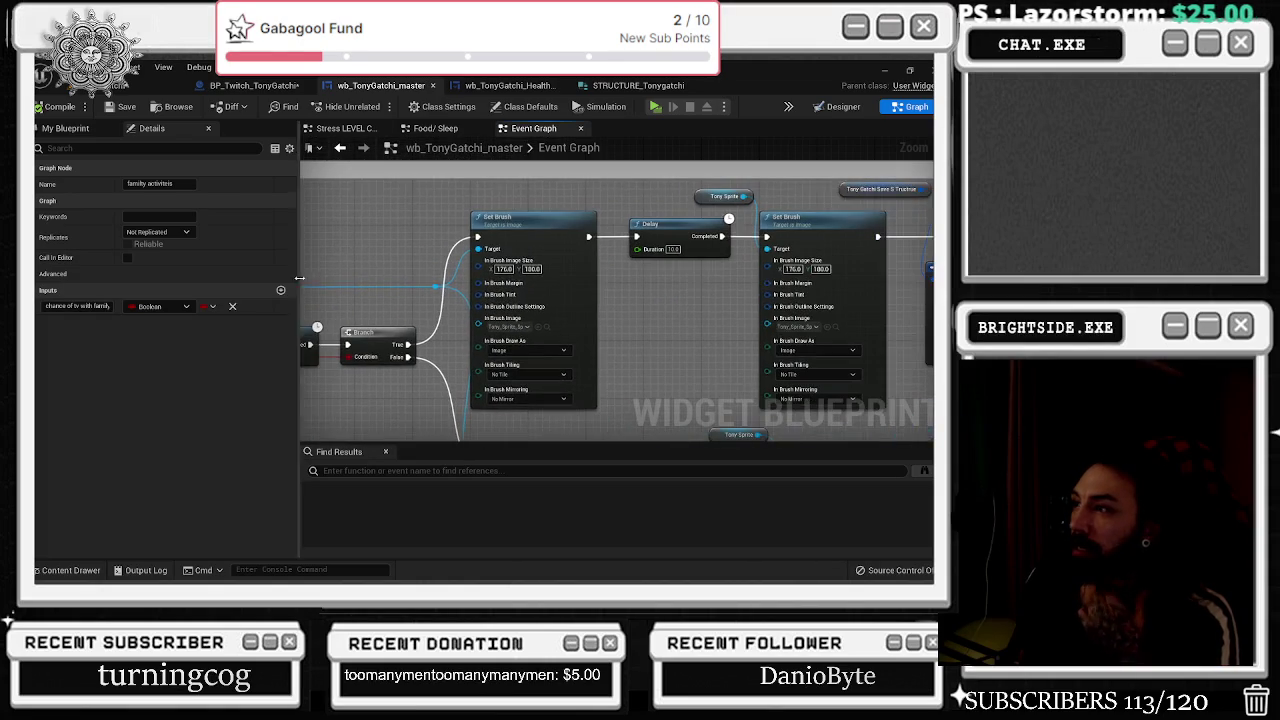
left_click_drag(422, 282, 299, 290)
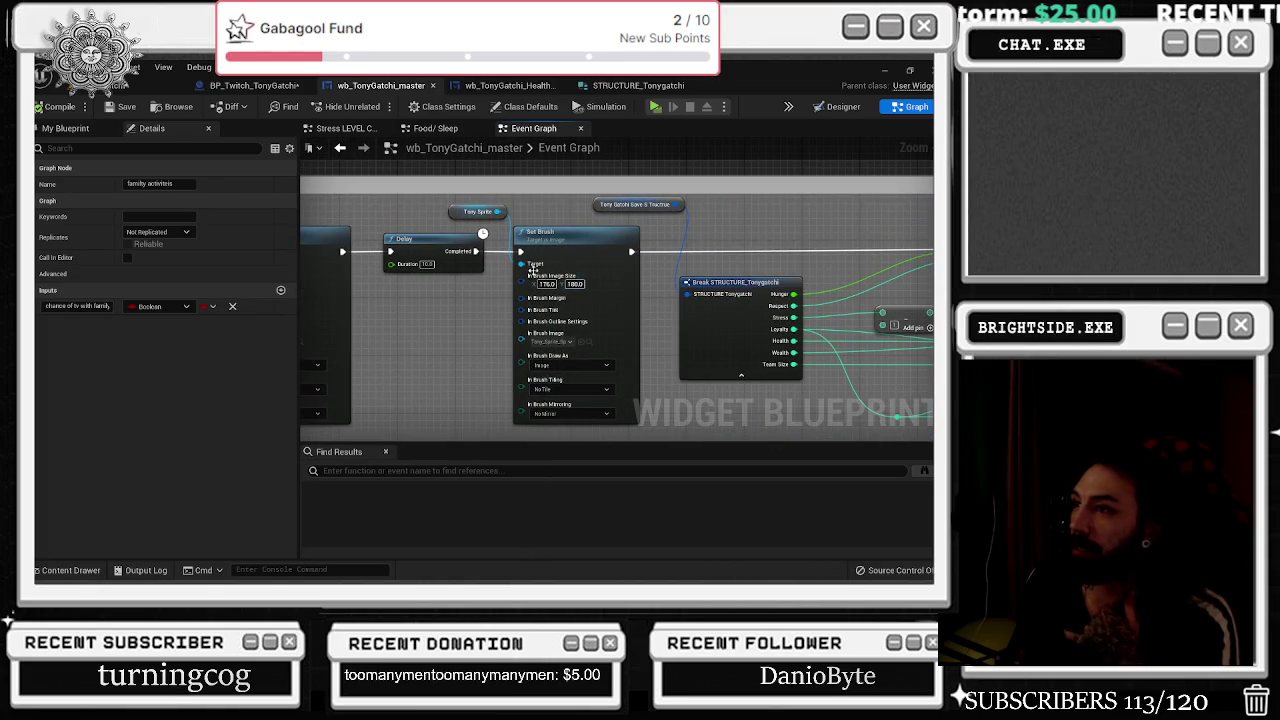
scroll(545, 253, "down", 5)
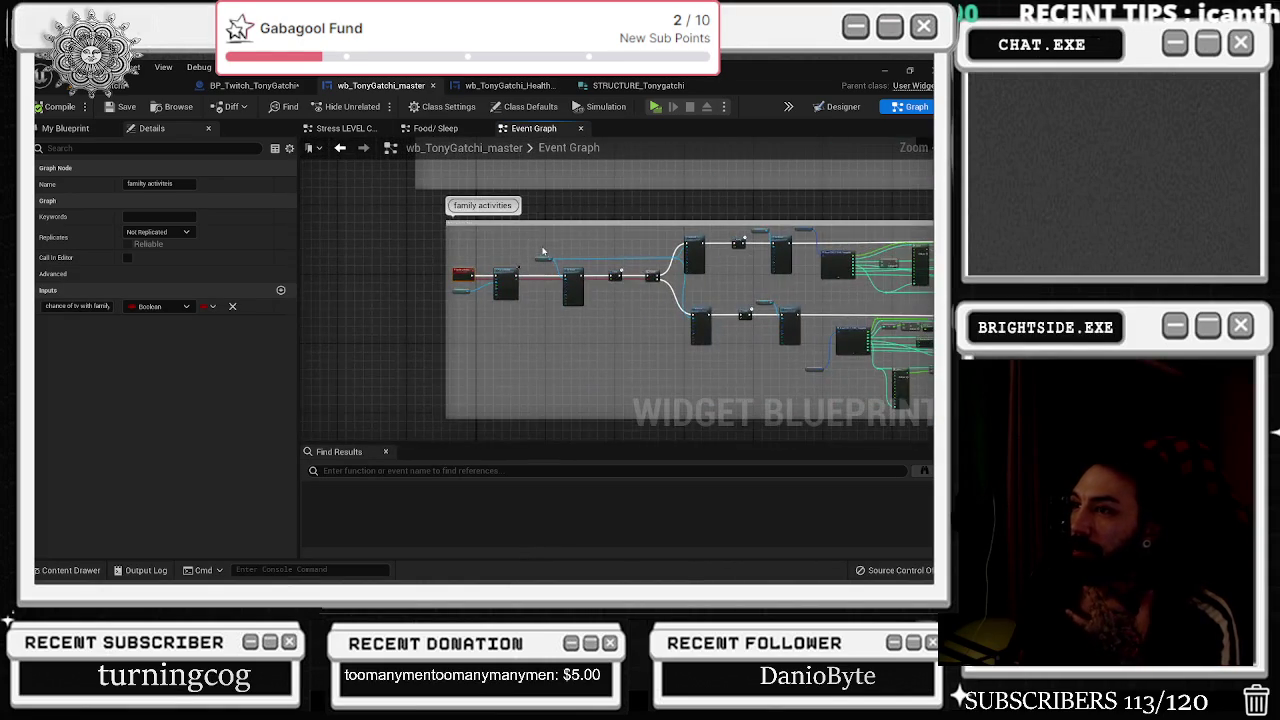
scroll(556, 252, "down", 2)
left_click_drag(563, 241, 528, 271)
scroll(564, 265, "up", 8)
left_click_drag(930, 378, 696, 412)
mouse_move(458, 316)
left_mouse_down()
mouse_move(483, 313)
mouse_move(404, 269)
left_mouse_up()
Look over the Food/ Sleep and Stress LEVEL CHECK graphs, then return to BP_Twitch_TonyGatchi.
left_click(440, 130)
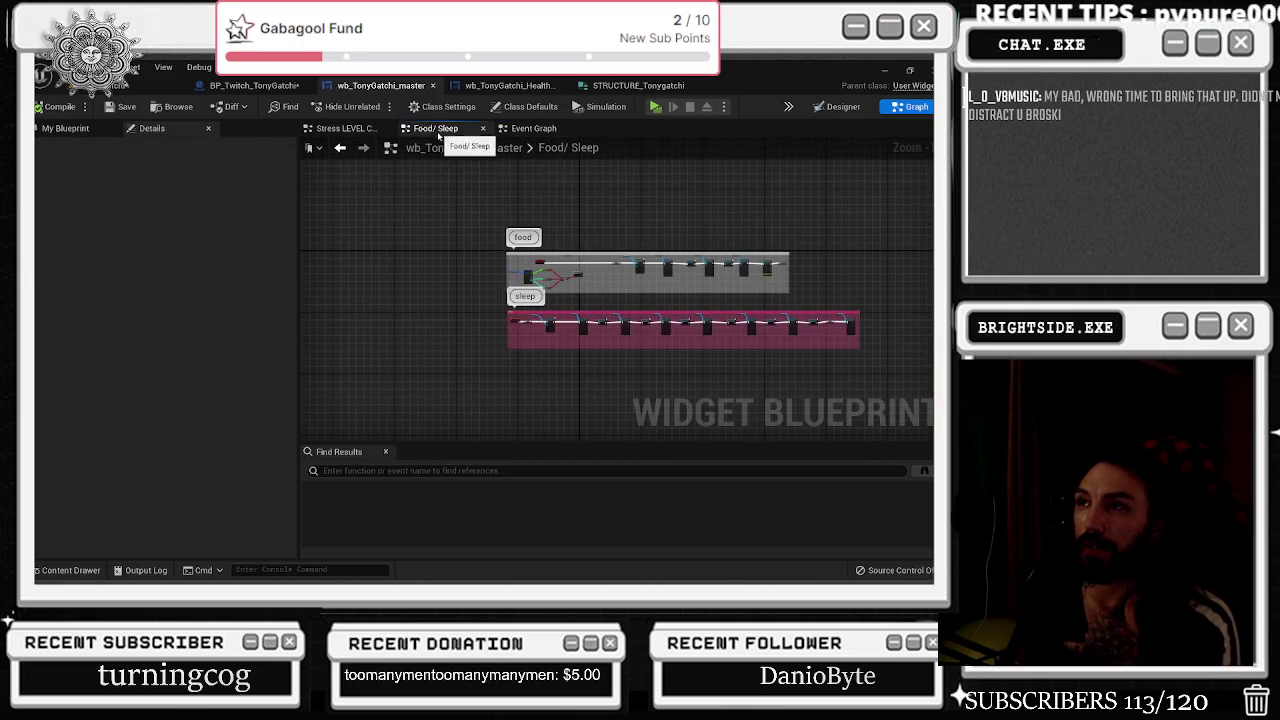
left_click(345, 129)
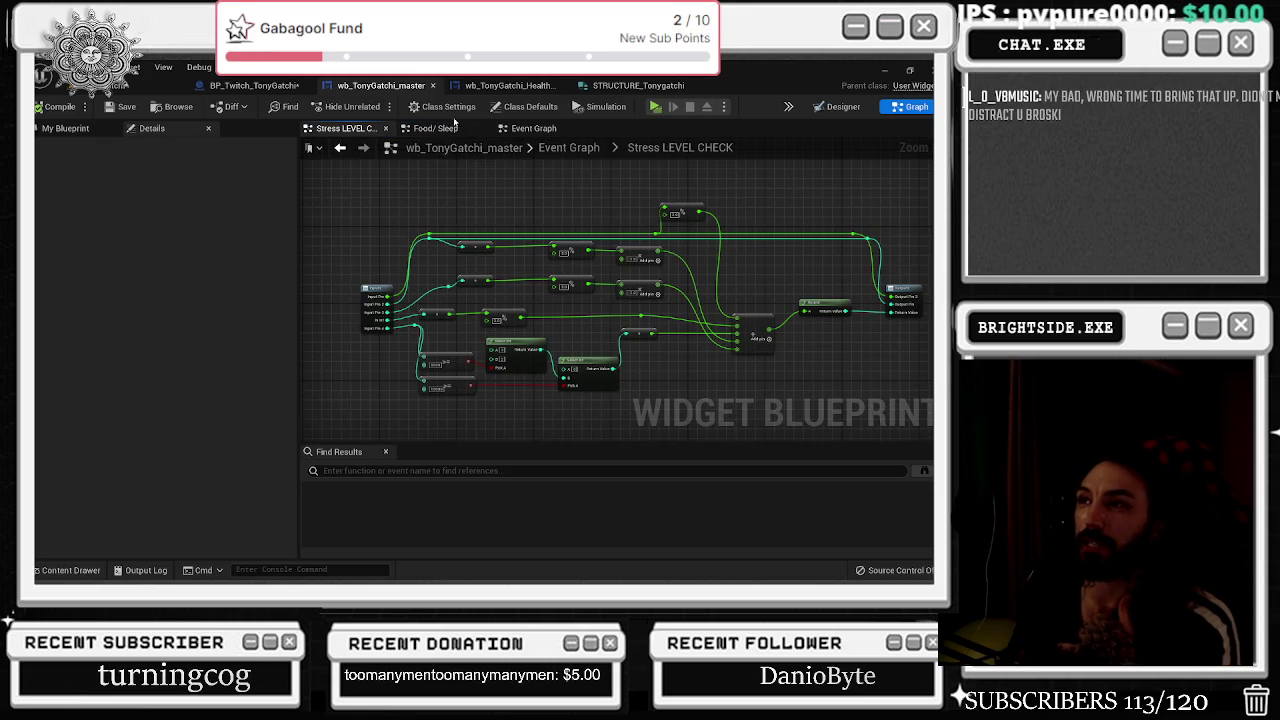
left_click(254, 86)
left_click_drag(506, 260, 449, 181)
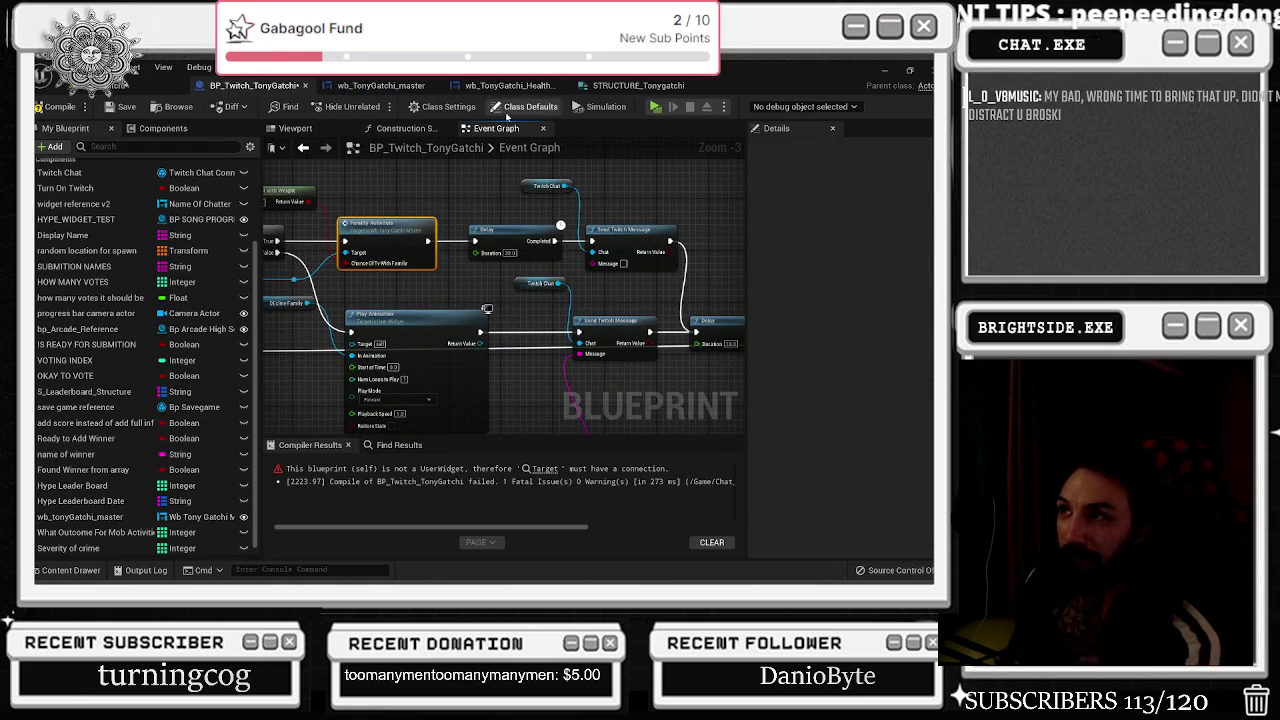
Bring the Play Animation node into view and recompile BP_Twitch_TonyGatchi, which fails with two errors.
left_click_drag(425, 225, 472, 151)
mouse_move(357, 274)
left_mouse_down()
mouse_move(459, 294)
mouse_move(560, 278)
mouse_move(405, 312)
left_mouse_up()
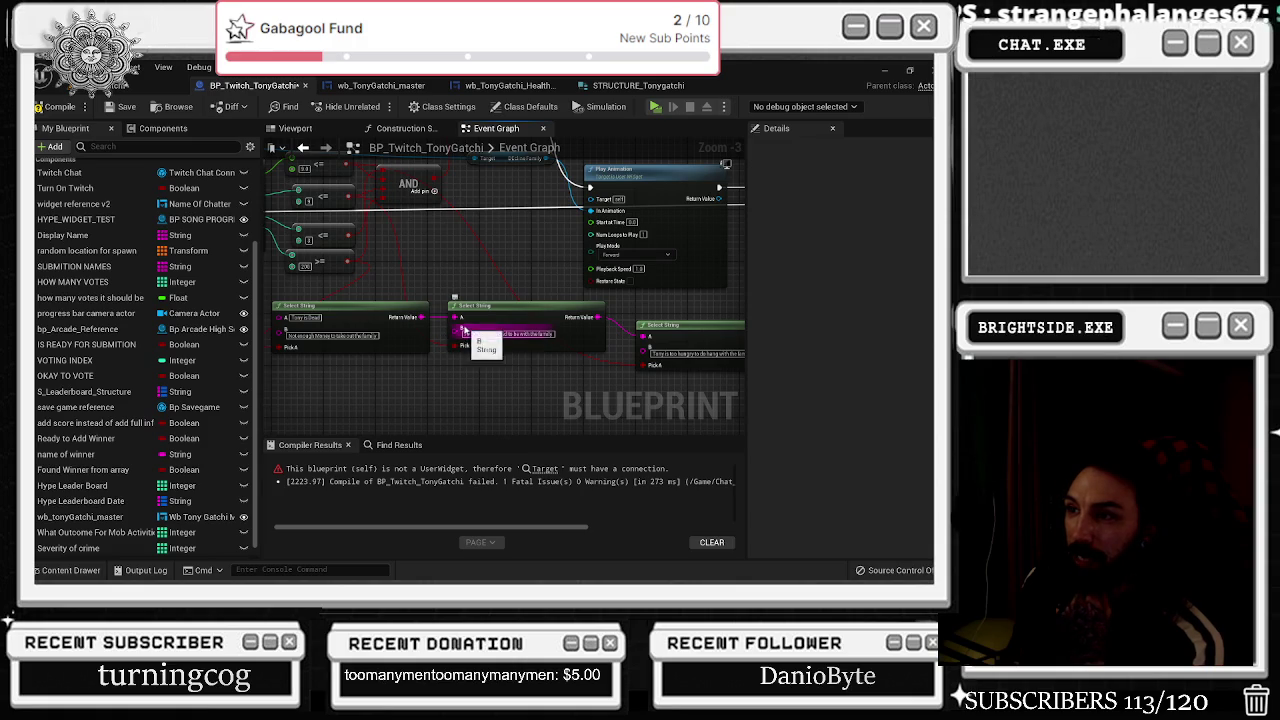
mouse_move(387, 305)
left_mouse_down()
mouse_move(557, 293)
mouse_move(372, 261)
left_mouse_up()
left_click_drag(515, 276, 431, 341)
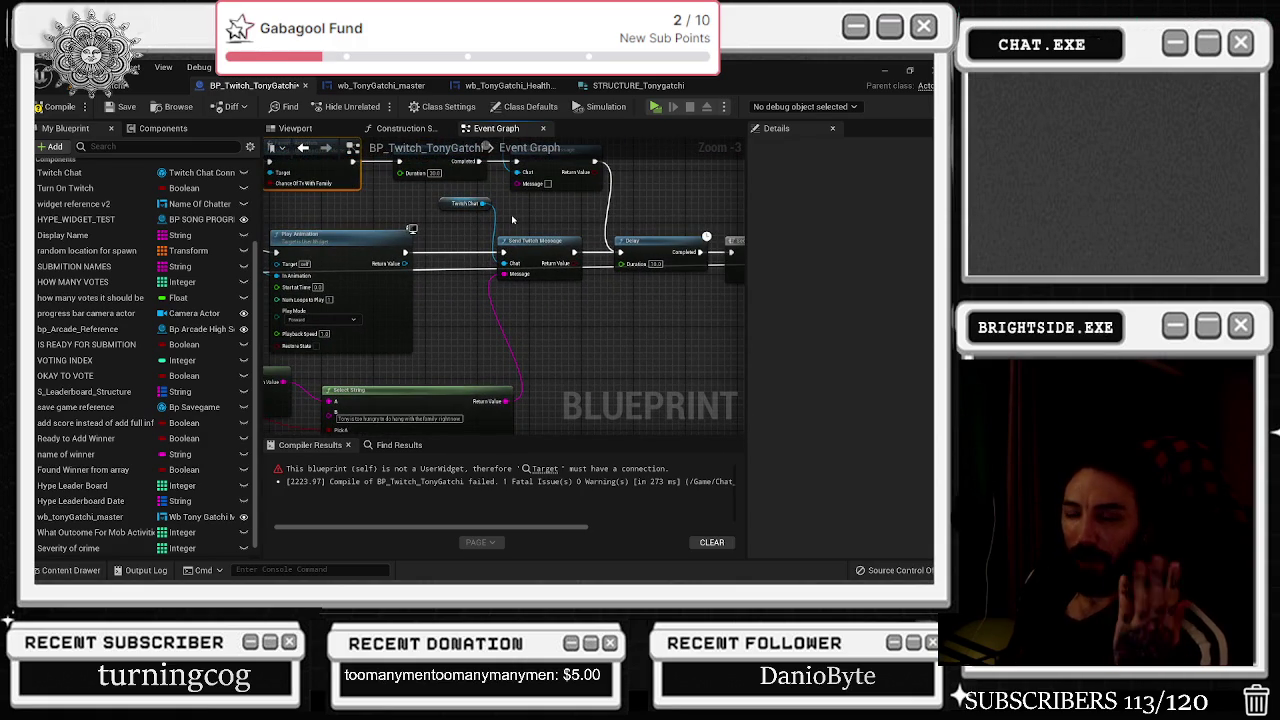
left_click_drag(420, 160, 575, 148)
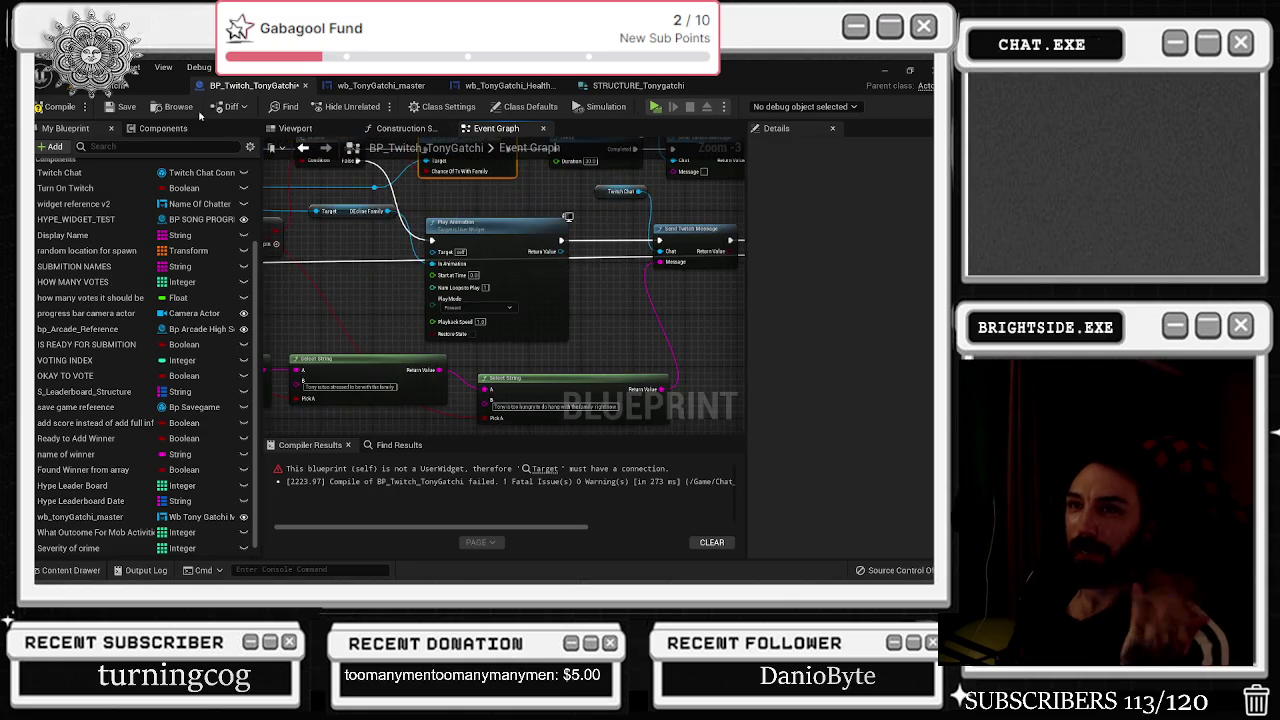
left_click(40, 107)
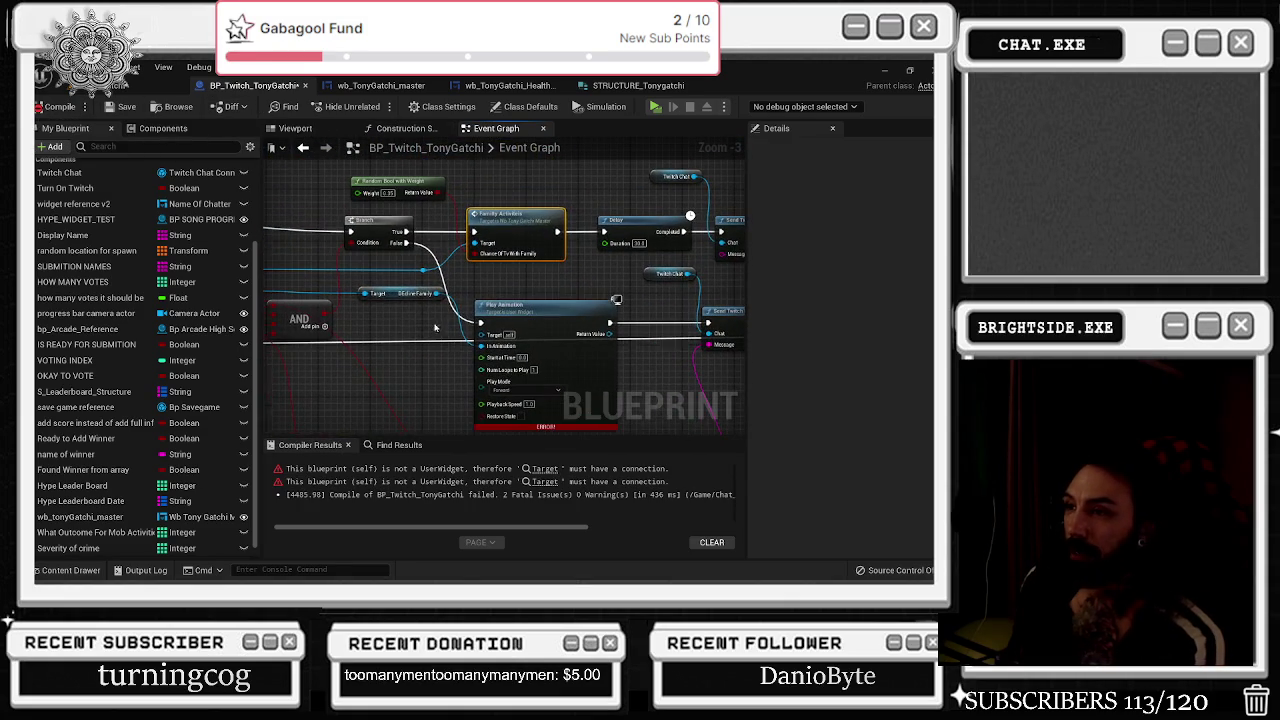
Select the DEcline Family animation variable node to view its Details.
mouse_move(389, 299)
left_mouse_down()
mouse_move(372, 293)
mouse_move(600, 308)
left_mouse_up()
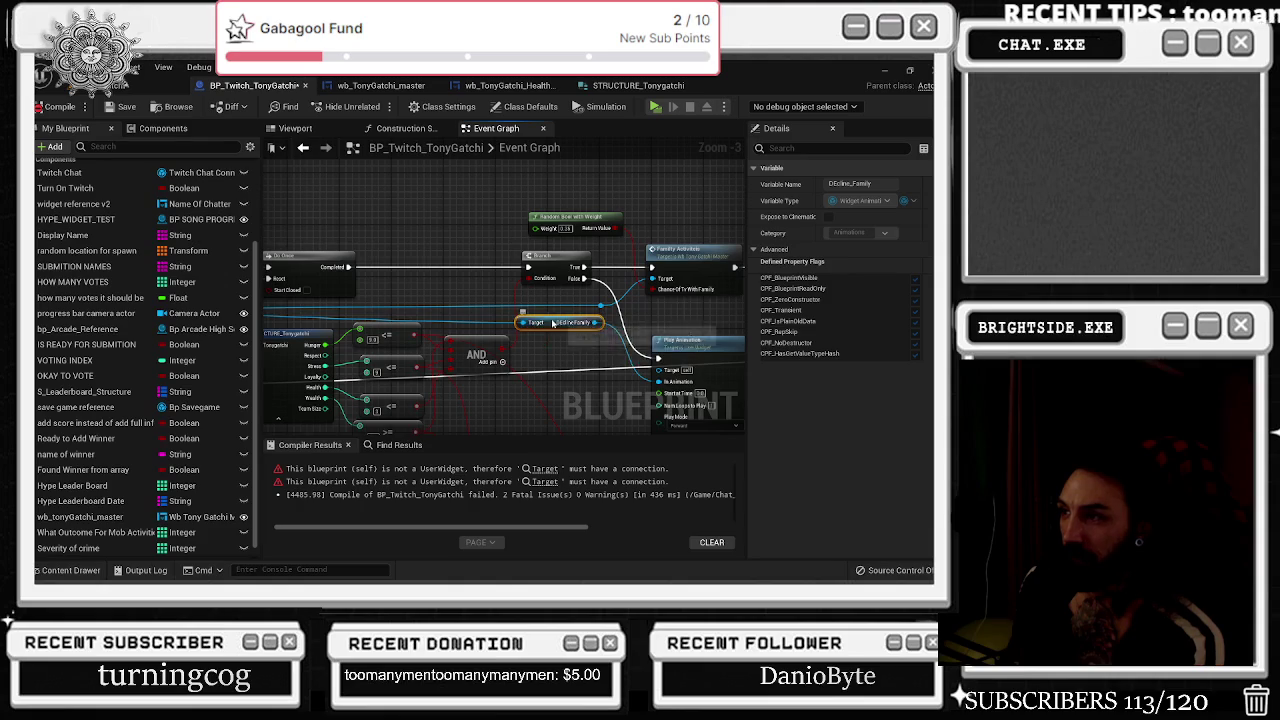
mouse_move(586, 323)
left_mouse_down()
mouse_move(390, 318)
mouse_move(561, 347)
mouse_move(604, 317)
left_mouse_up()
scroll(604, 317, "up", 1)
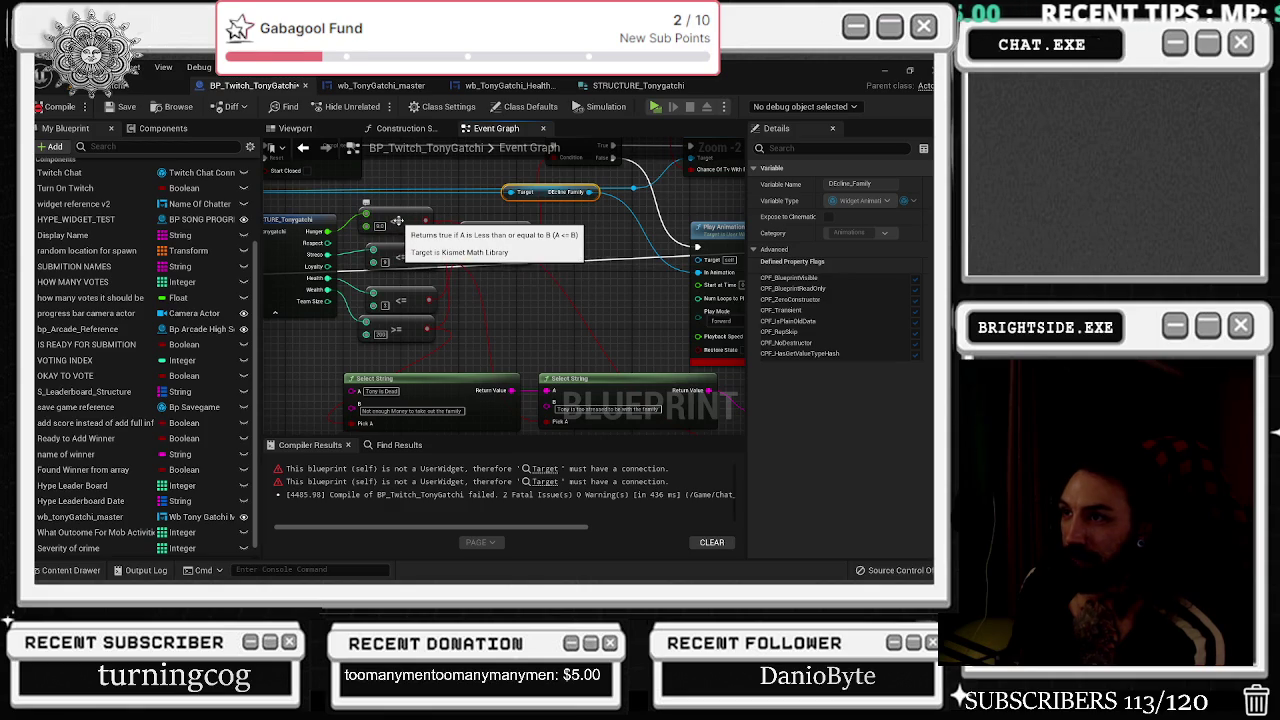
Edit the second Select String's B text to 'Tony is too hungry to hang with the family right now'.
scroll(397, 220, "up", 2)
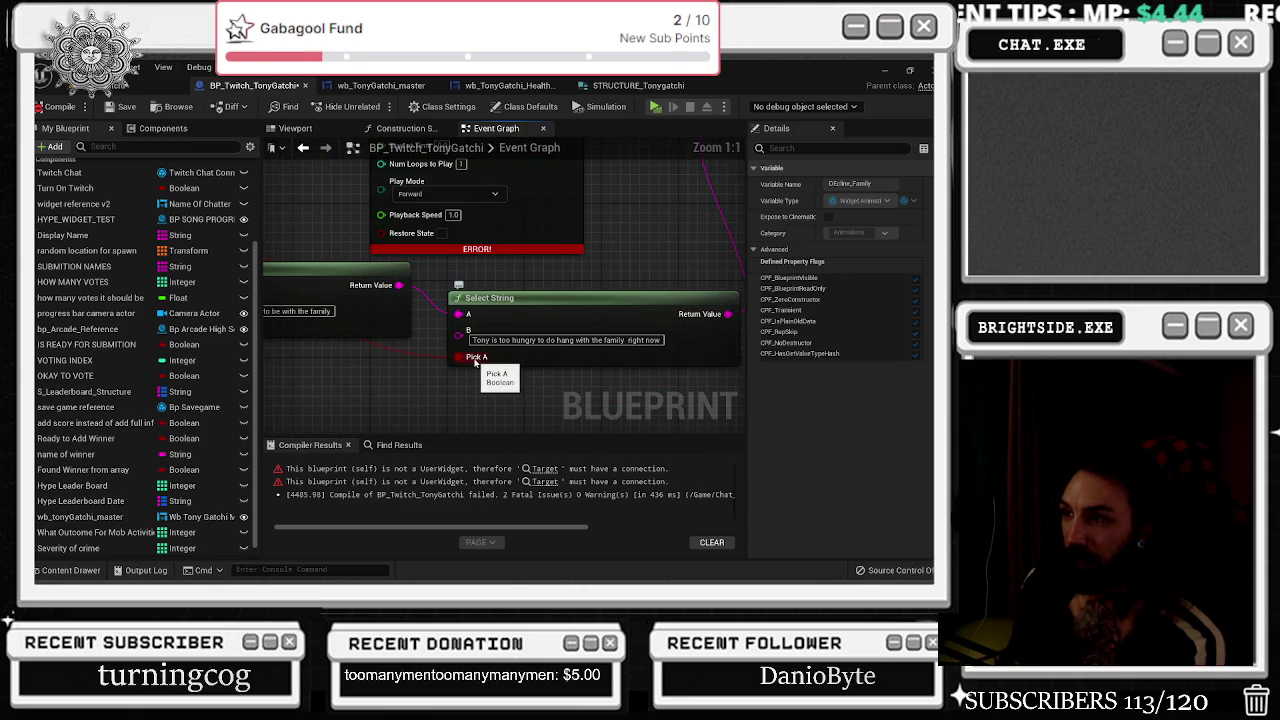
scroll(473, 316, "down", 1)
scroll(472, 318, "up", 1)
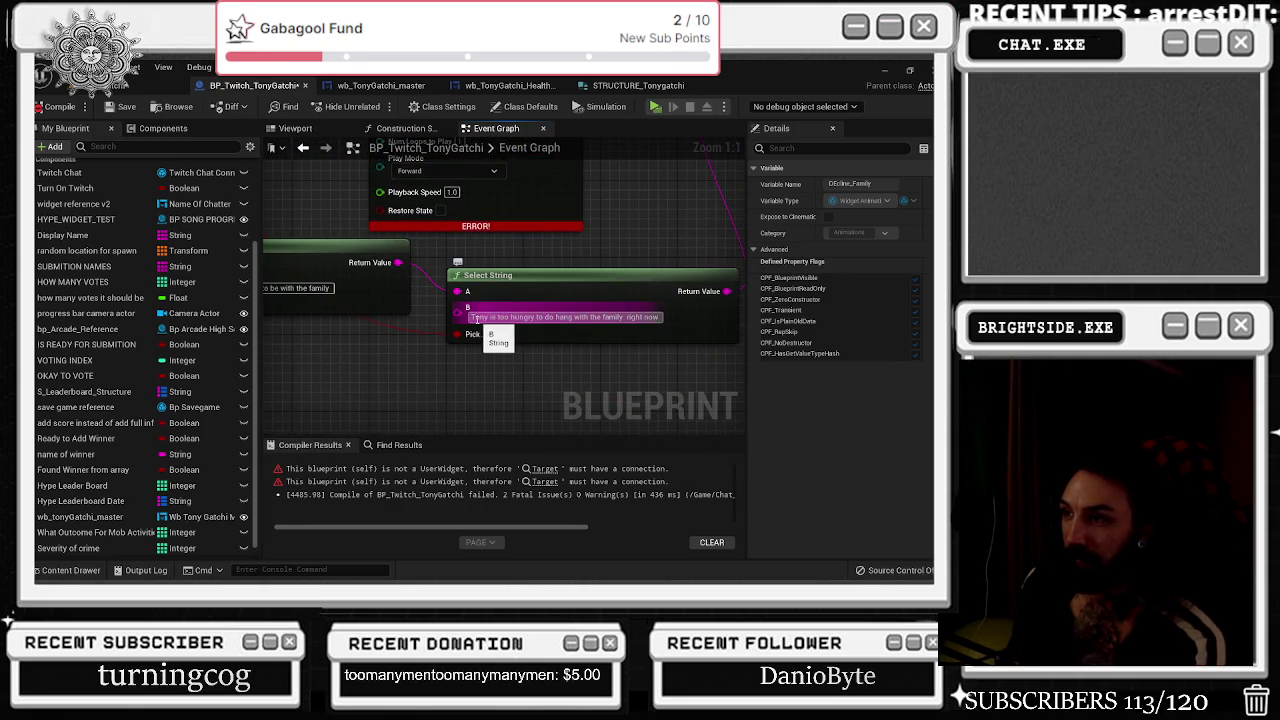
scroll(550, 300, "down", 1)
left_click_drag(487, 315, 607, 240)
scroll(519, 357, "up", 1)
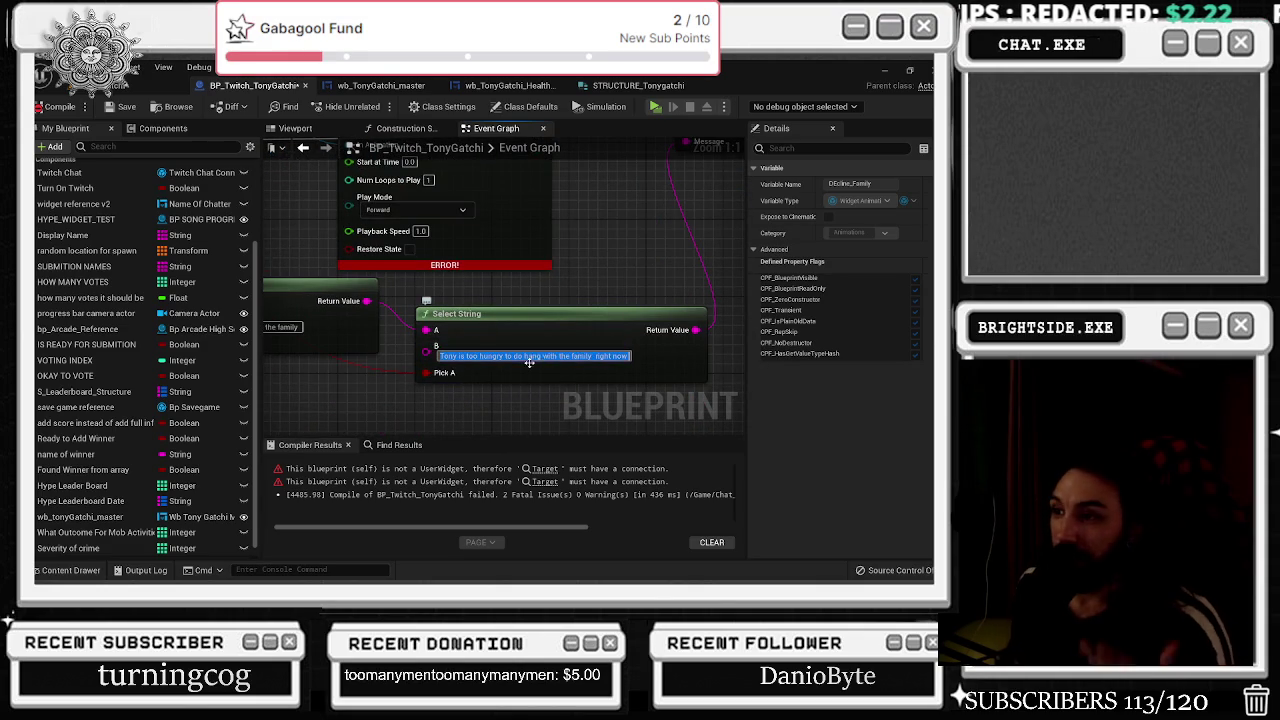
scroll(534, 373, "up", 3)
scroll(534, 373, "up", 3)
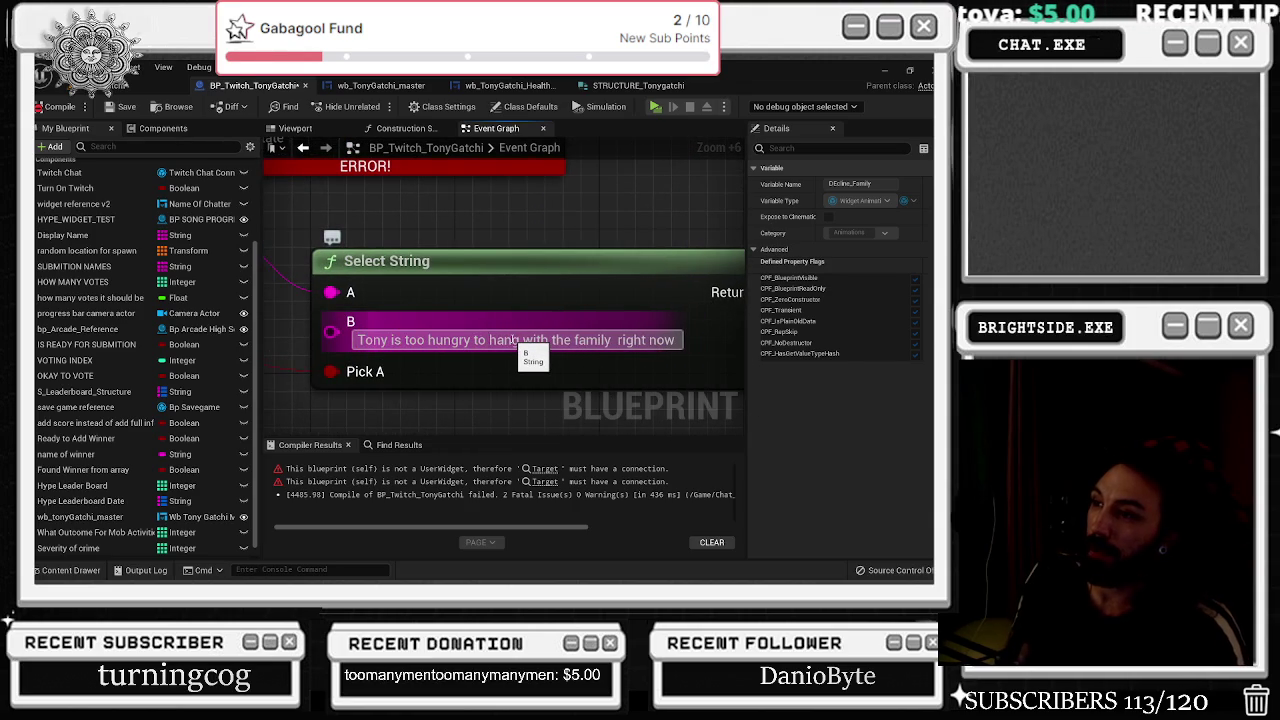
scroll(512, 340, "down", 15)
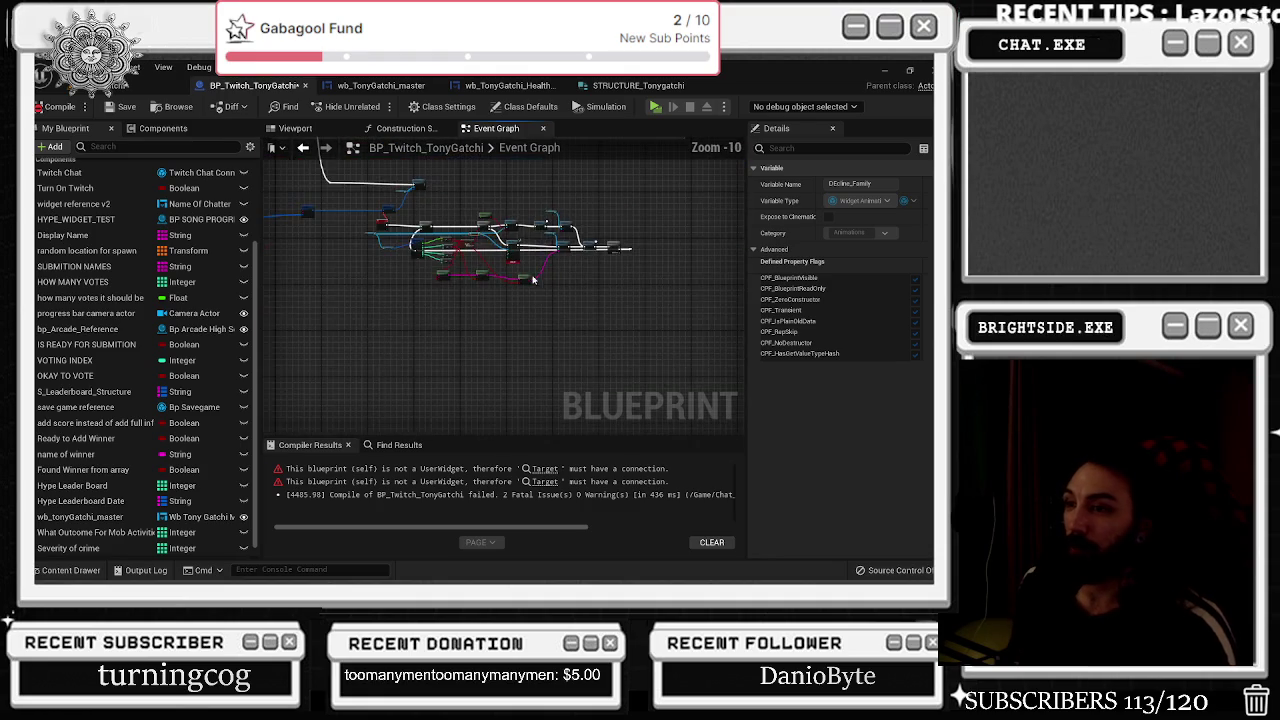
Clear the node selection and recompile BP_Twitch_TonyGatchi.
scroll(487, 251, "up", 4)
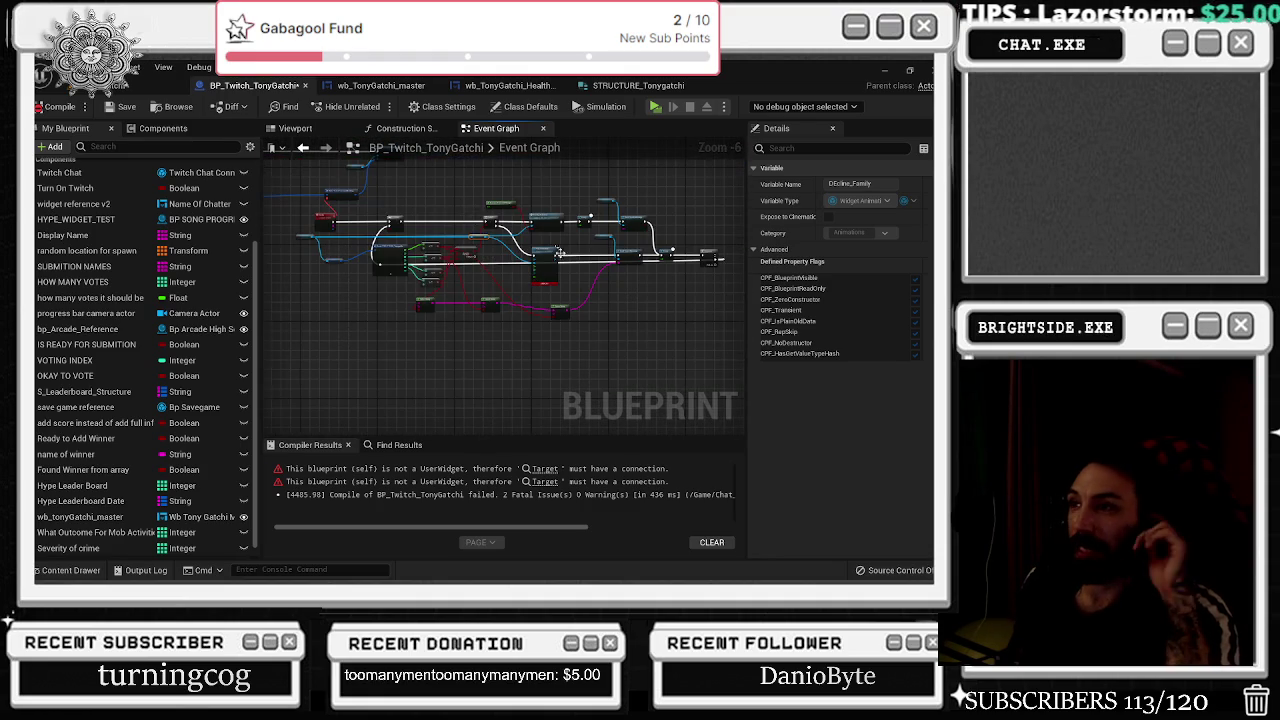
scroll(524, 250, "up", 6)
scroll(626, 277, "down", 5)
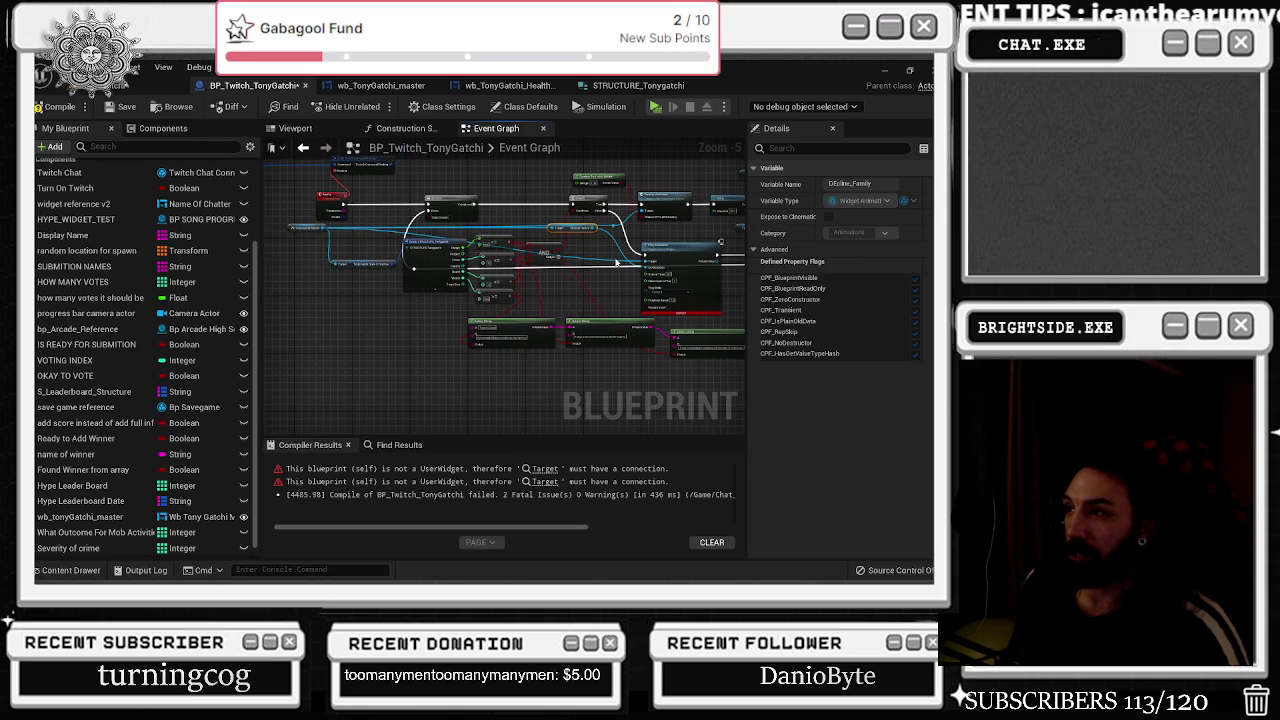
left_click(617, 262)
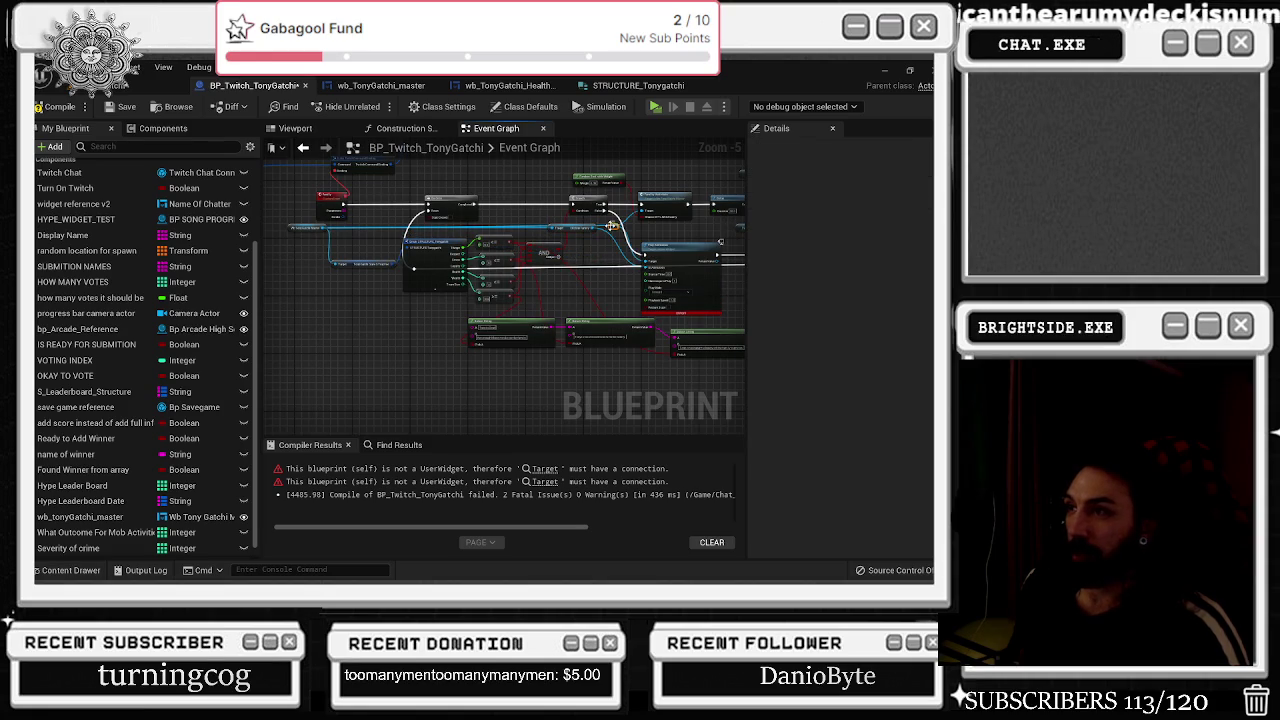
left_click(52, 106)
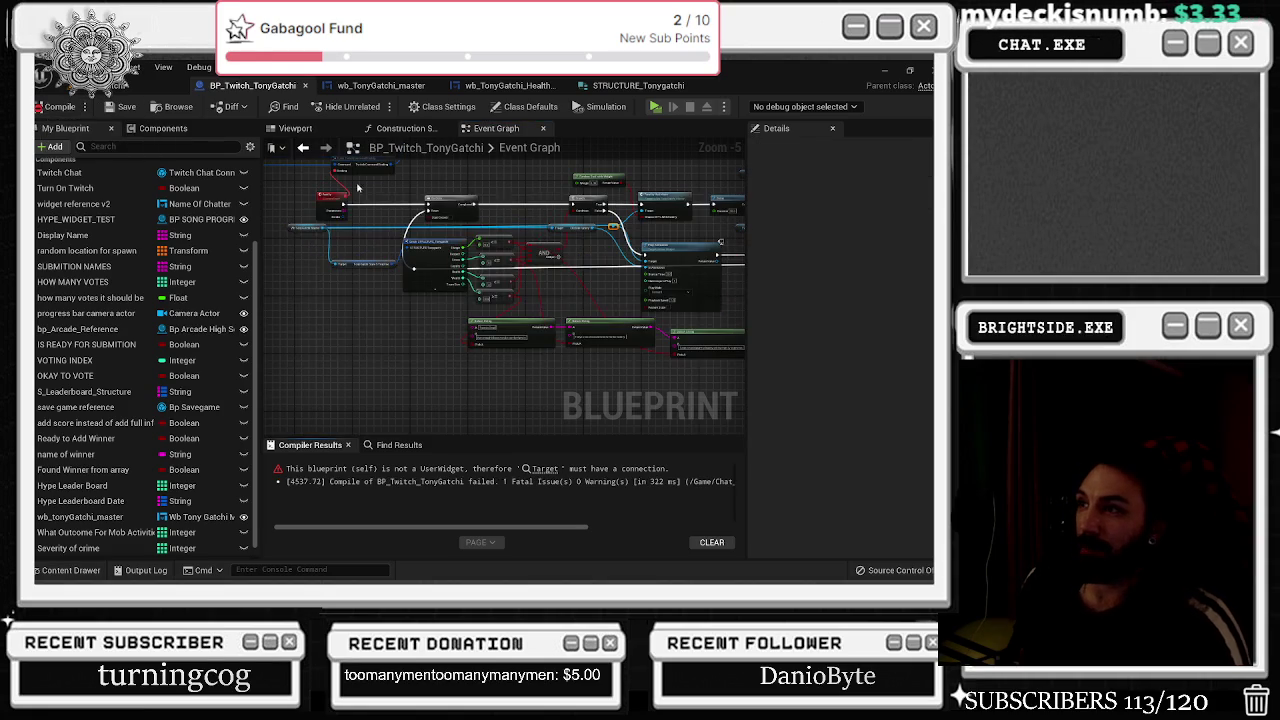
Jump to the erroring nodes and connect Wb Tony Gatchi Master to Play Animation's Target.
left_click_drag(418, 195, 452, 299)
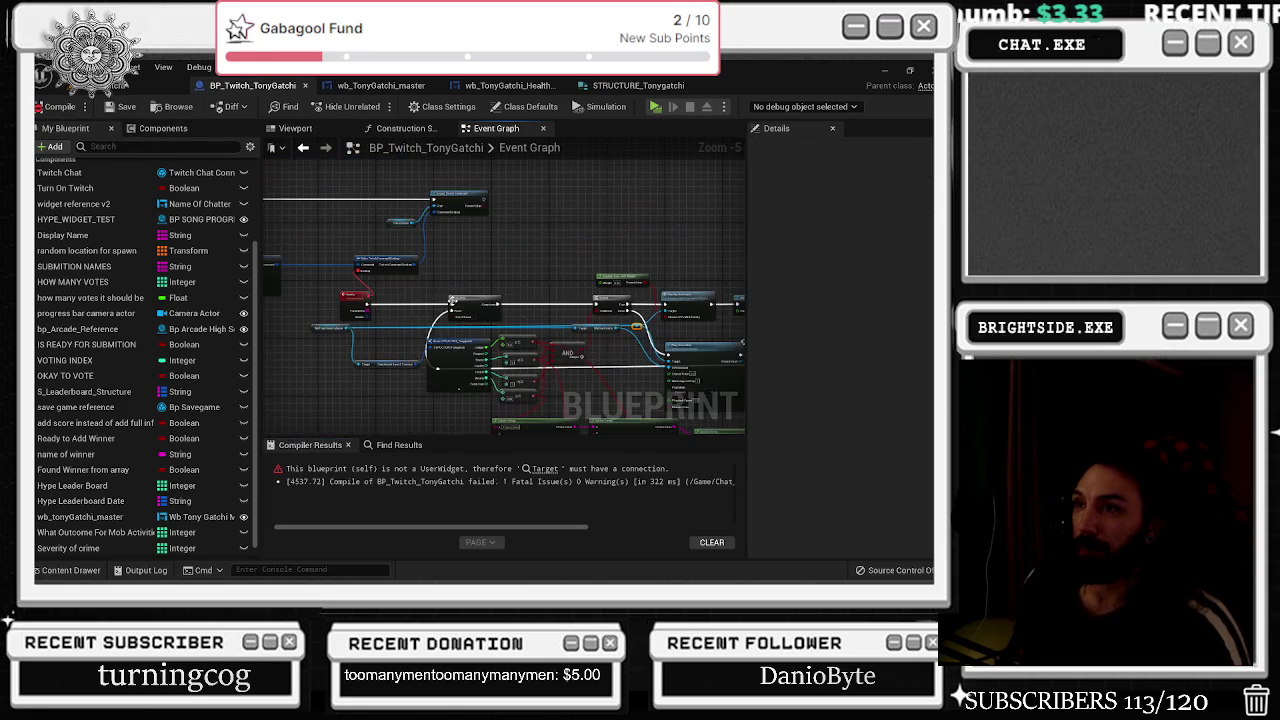
mouse_move(582, 285)
left_mouse_down()
mouse_move(696, 288)
mouse_move(733, 311)
left_mouse_up()
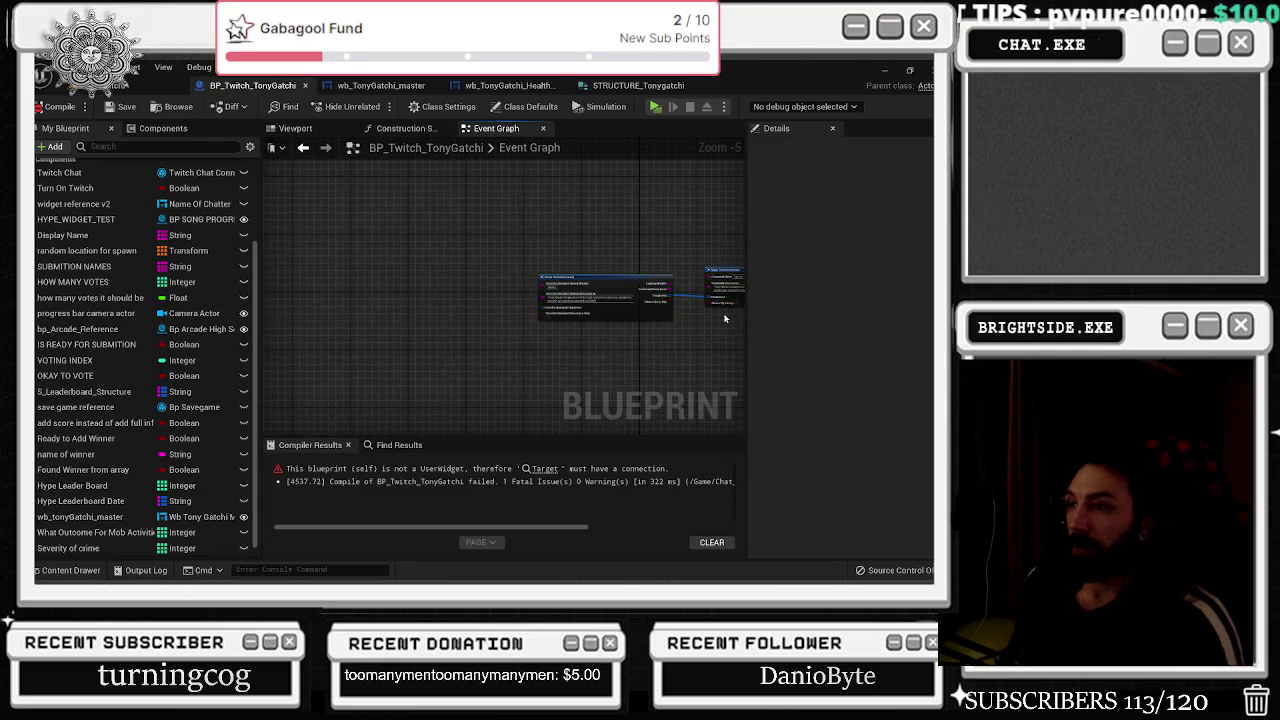
left_click(543, 472)
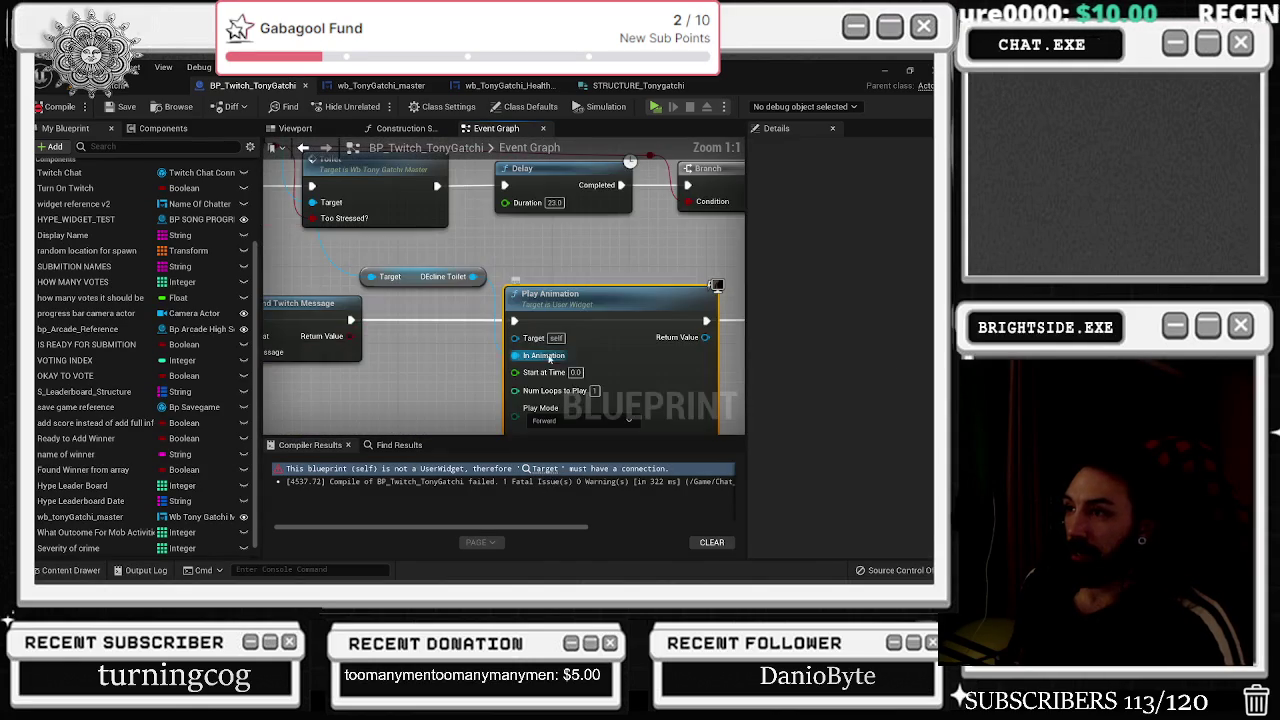
scroll(631, 344, "down", 2)
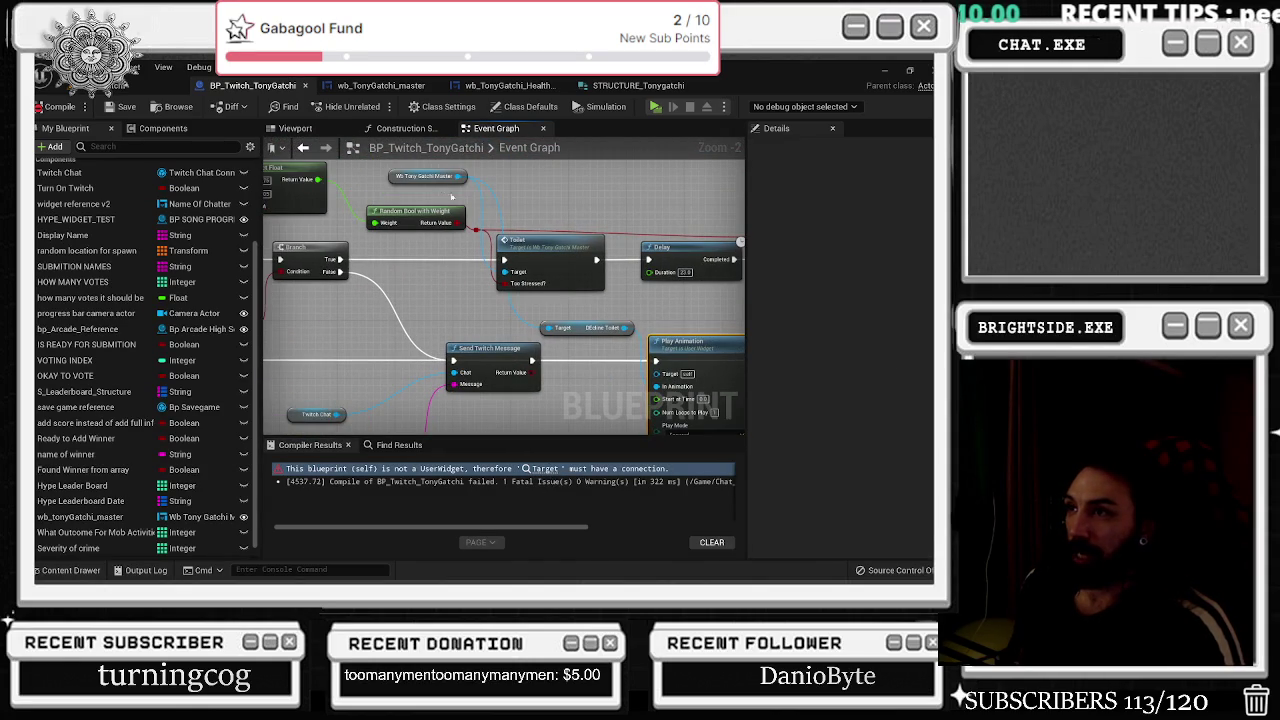
left_click_drag(459, 176, 663, 374)
Pan back to the Family Activities chain and open the family activities event in wb_TonyGatchi_master.
scroll(452, 316, "down", 3)
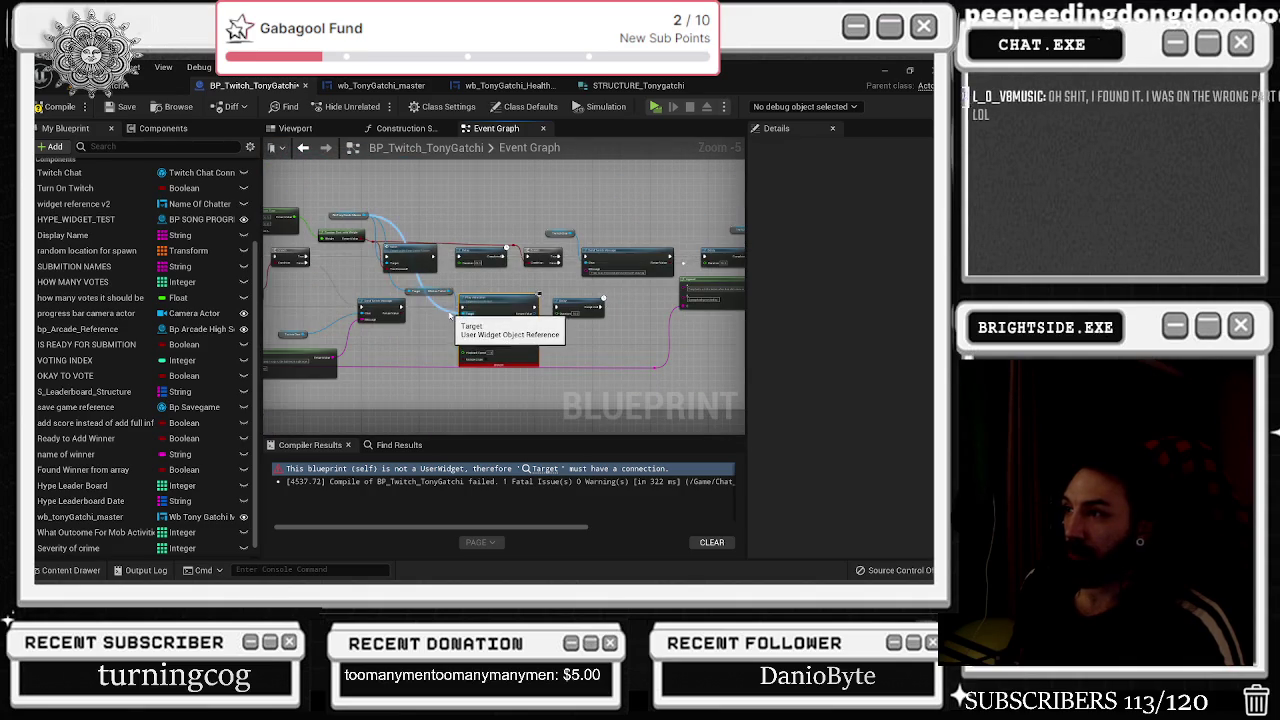
left_click_drag(298, 285, 548, 285)
left_click_drag(333, 231, 360, 224)
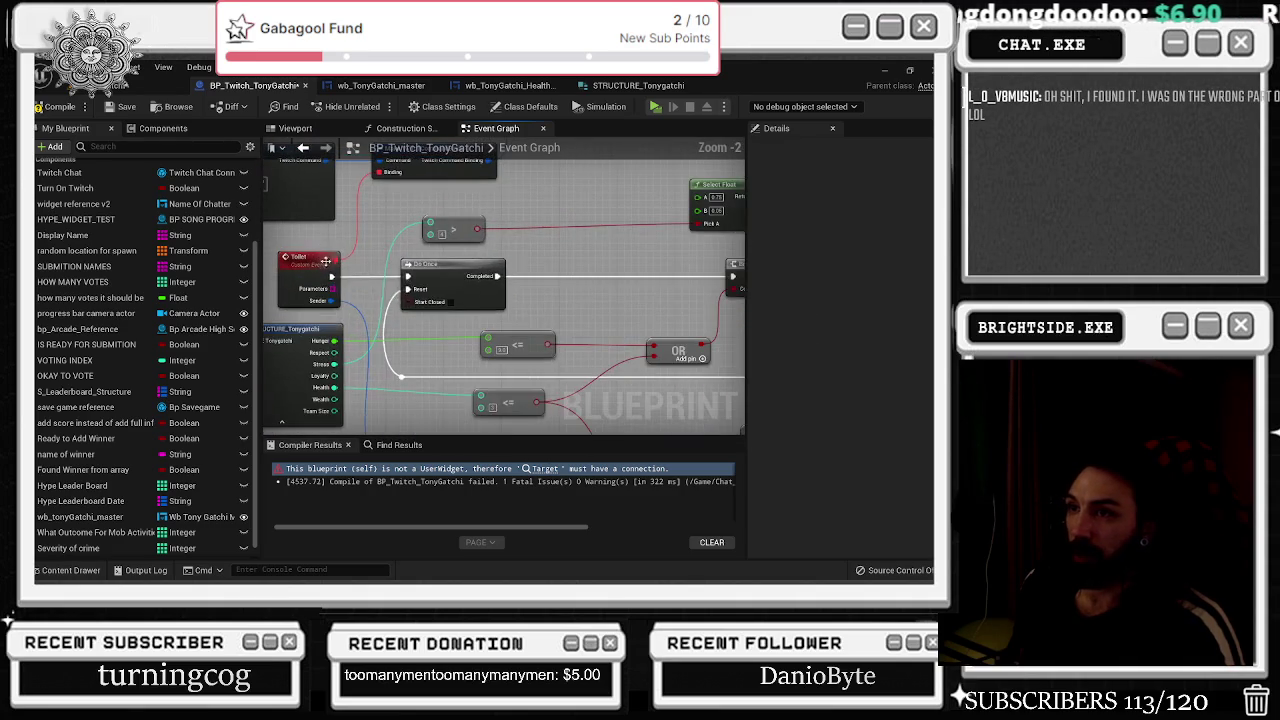
scroll(360, 224, "down", 2)
scroll(500, 310, "up", 3)
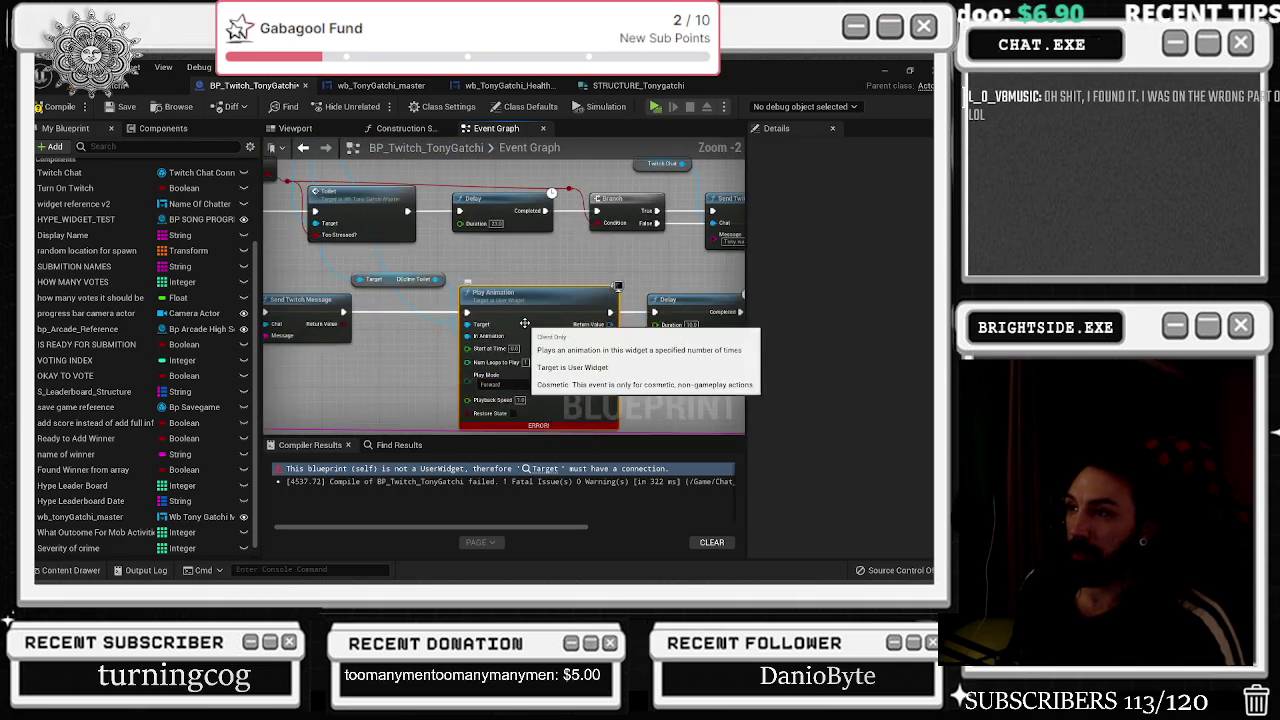
scroll(607, 231, "down", 8)
left_click_drag(607, 231, 552, 150)
scroll(553, 257, "up", 7)
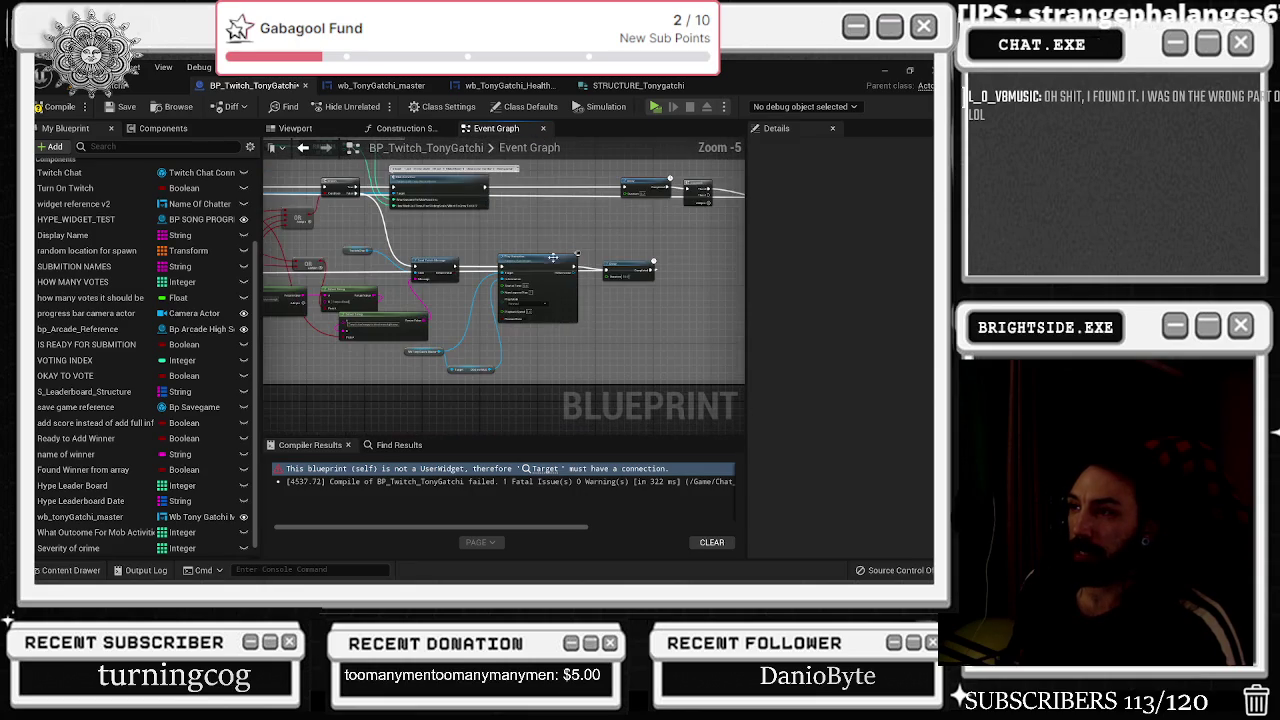
scroll(577, 314, "down", 5)
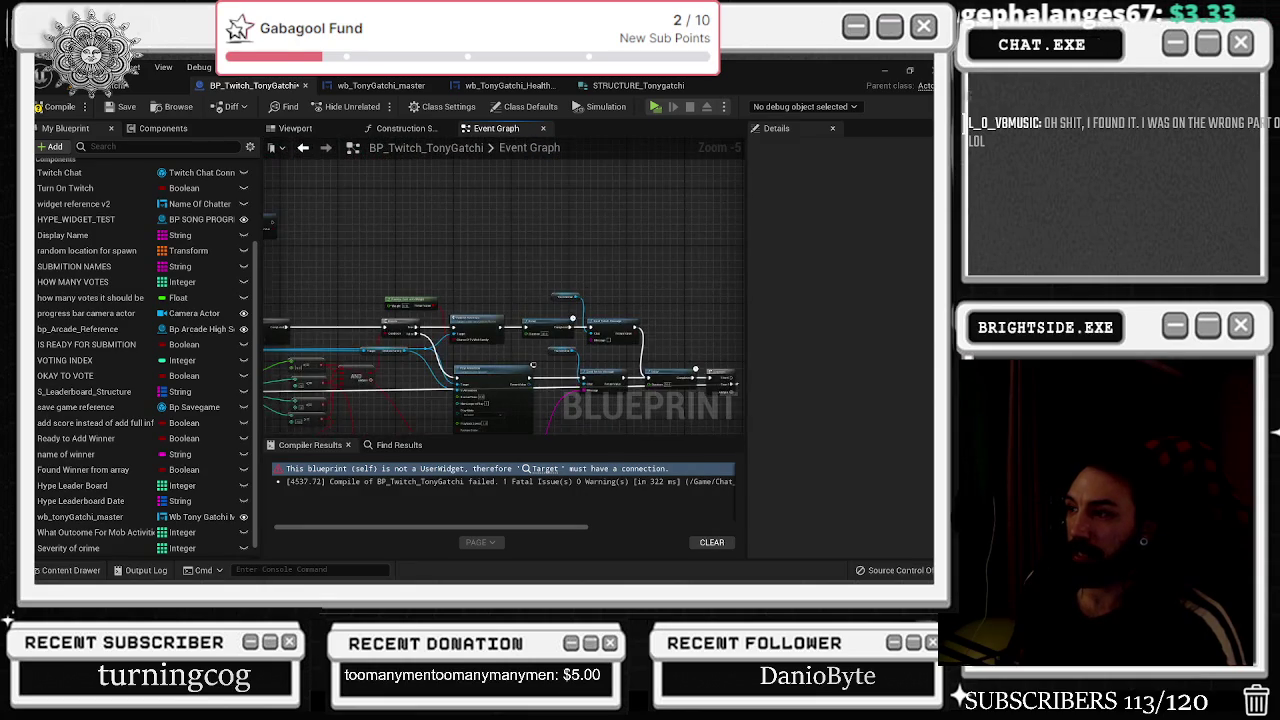
scroll(597, 258, "up", 5)
scroll(670, 314, "up", 3)
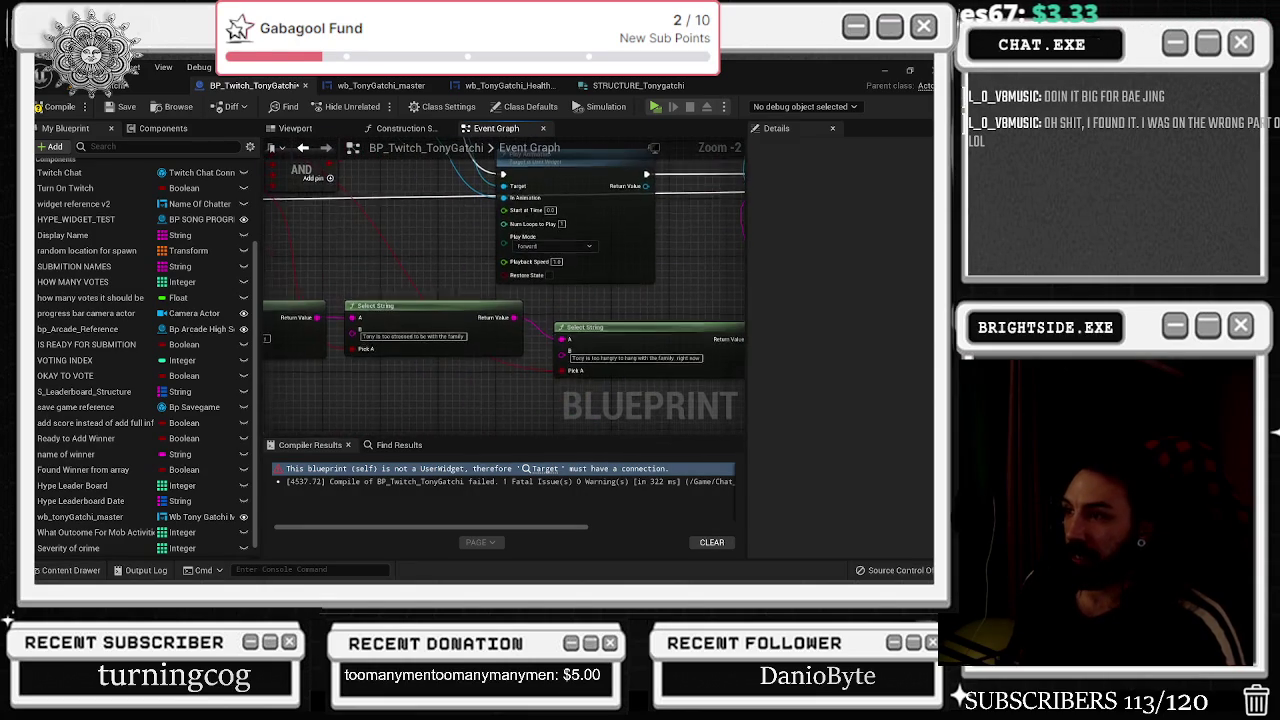
scroll(660, 310, "down", 1)
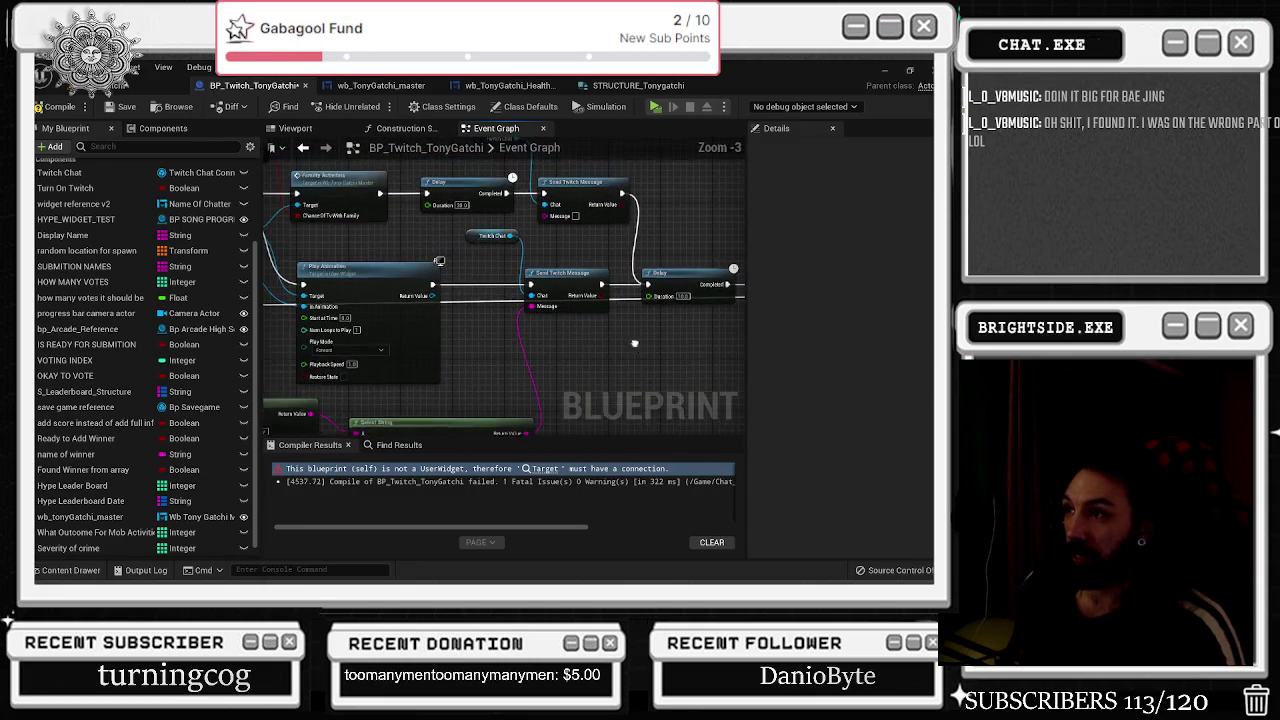
left_click_drag(591, 288, 585, 305)
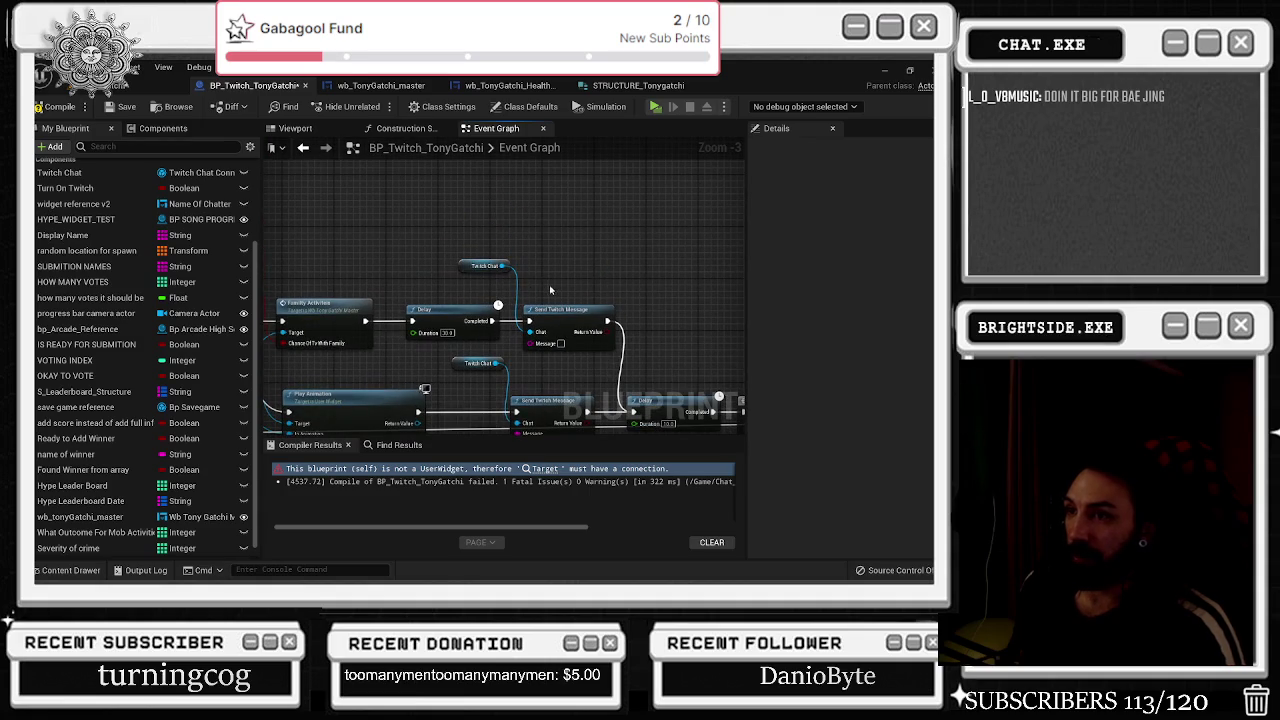
double_click(340, 317)
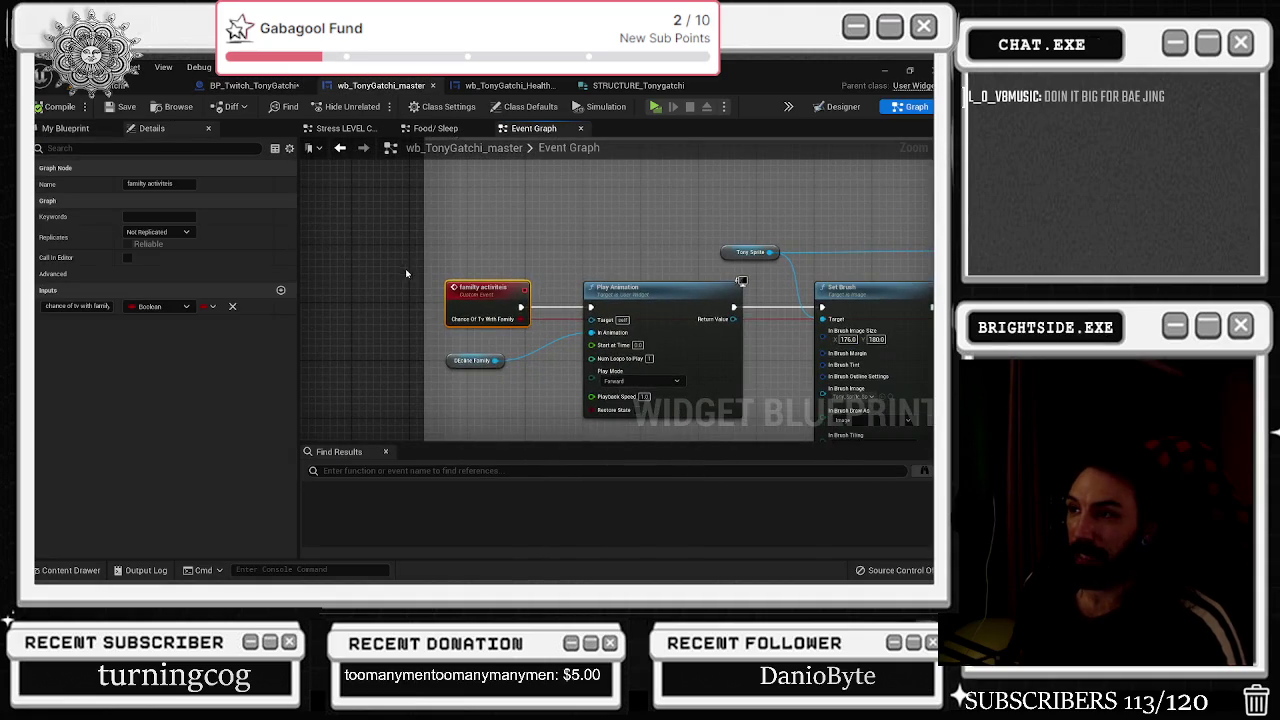
mouse_move(571, 267)
left_mouse_down()
mouse_move(403, 225)
mouse_move(338, 192)
left_mouse_up()
scroll(338, 192, "down", 1)
left_click_drag(474, 269, 548, 297)
left_click_drag(445, 372, 483, 291)
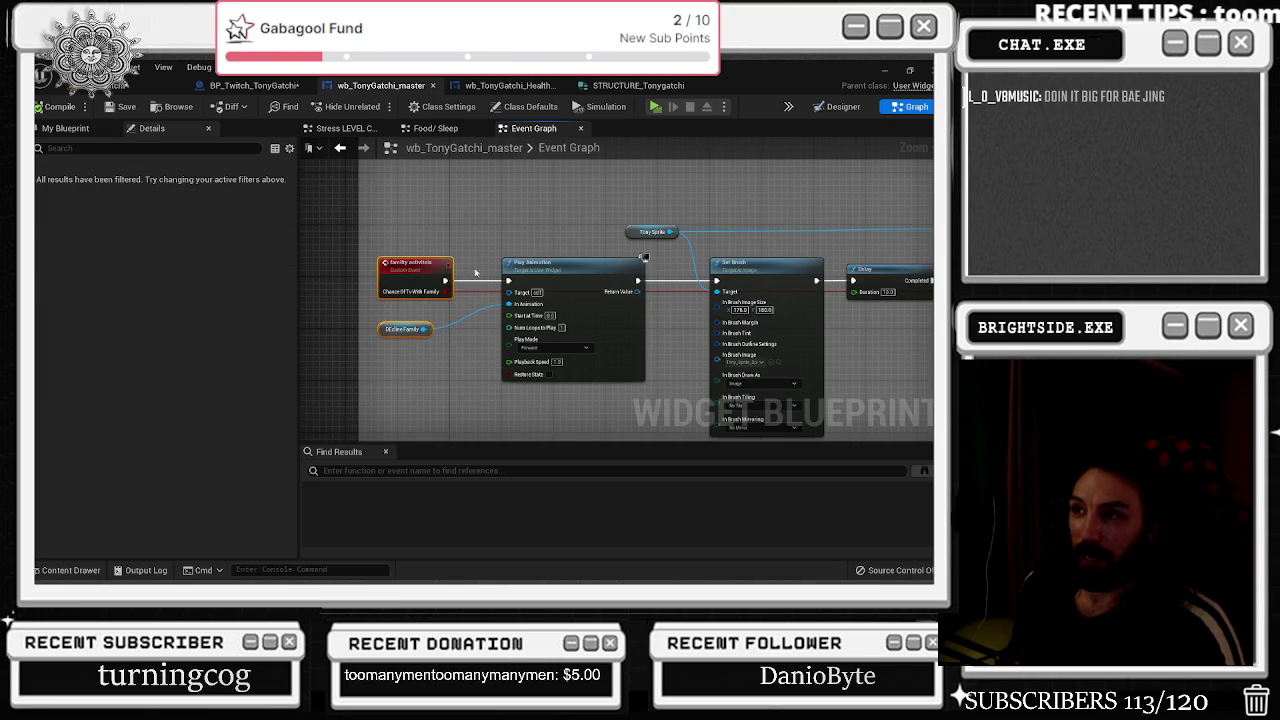
left_click_drag(487, 382, 20, 389)
mouse_move(620, 300)
left_mouse_down()
mouse_move(496, 225)
mouse_move(461, 251)
mouse_move(124, 299)
mouse_move(36, 325)
left_mouse_up()
left_click(440, 127)
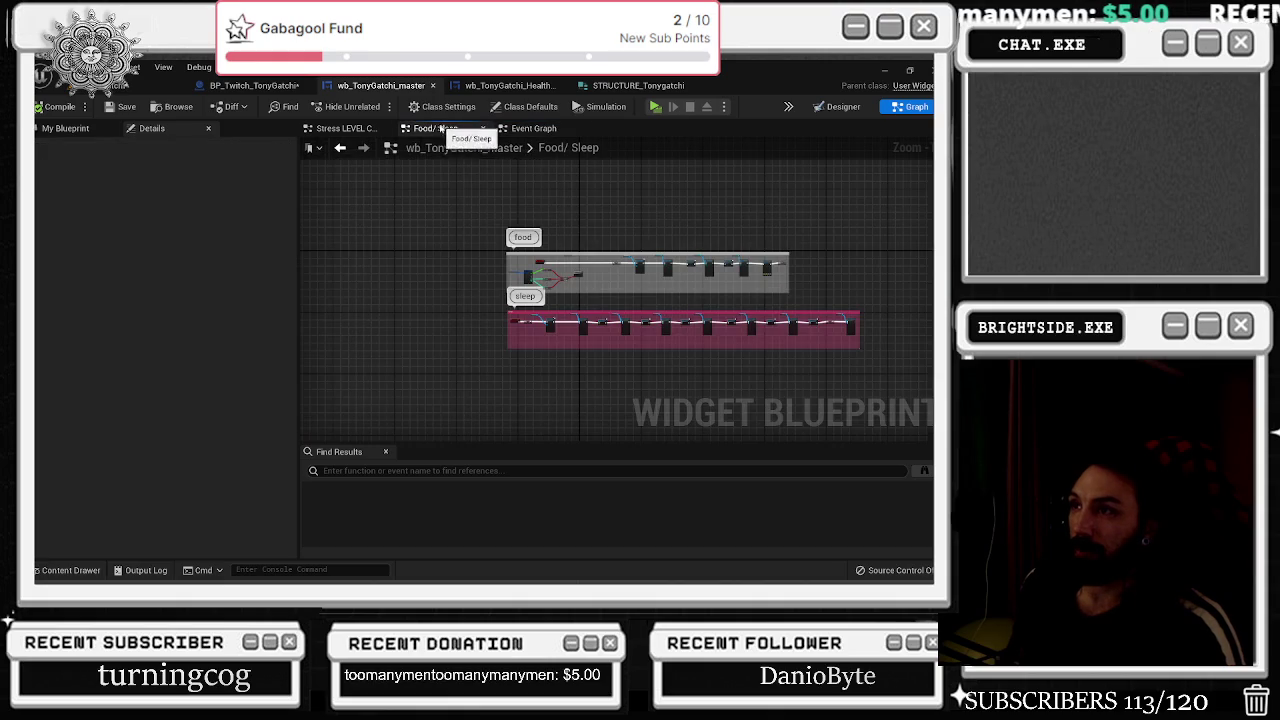
left_click(338, 130)
left_click(252, 85)
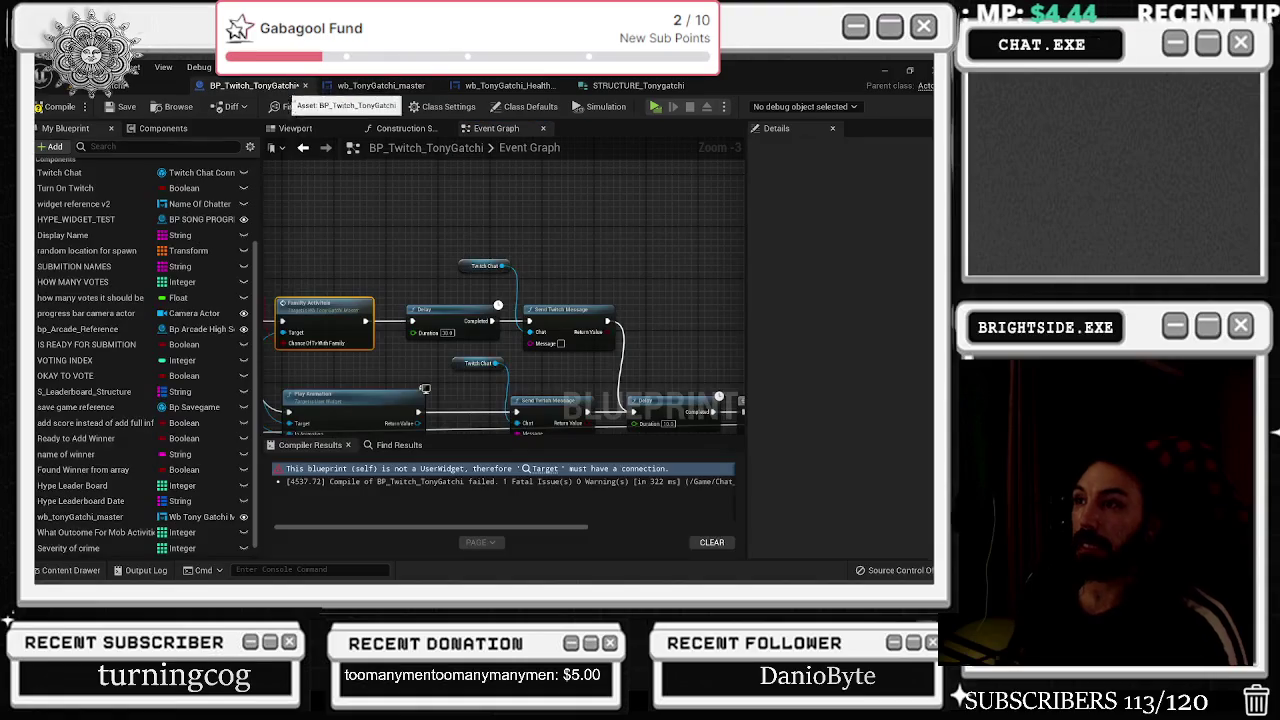
Add a Select String on the Message input, driven by Random Bool with Weight's Return Value into Pick A.
mouse_move(527, 344)
left_mouse_down()
mouse_move(490, 265)
mouse_move(494, 224)
left_mouse_up()
type("selec")
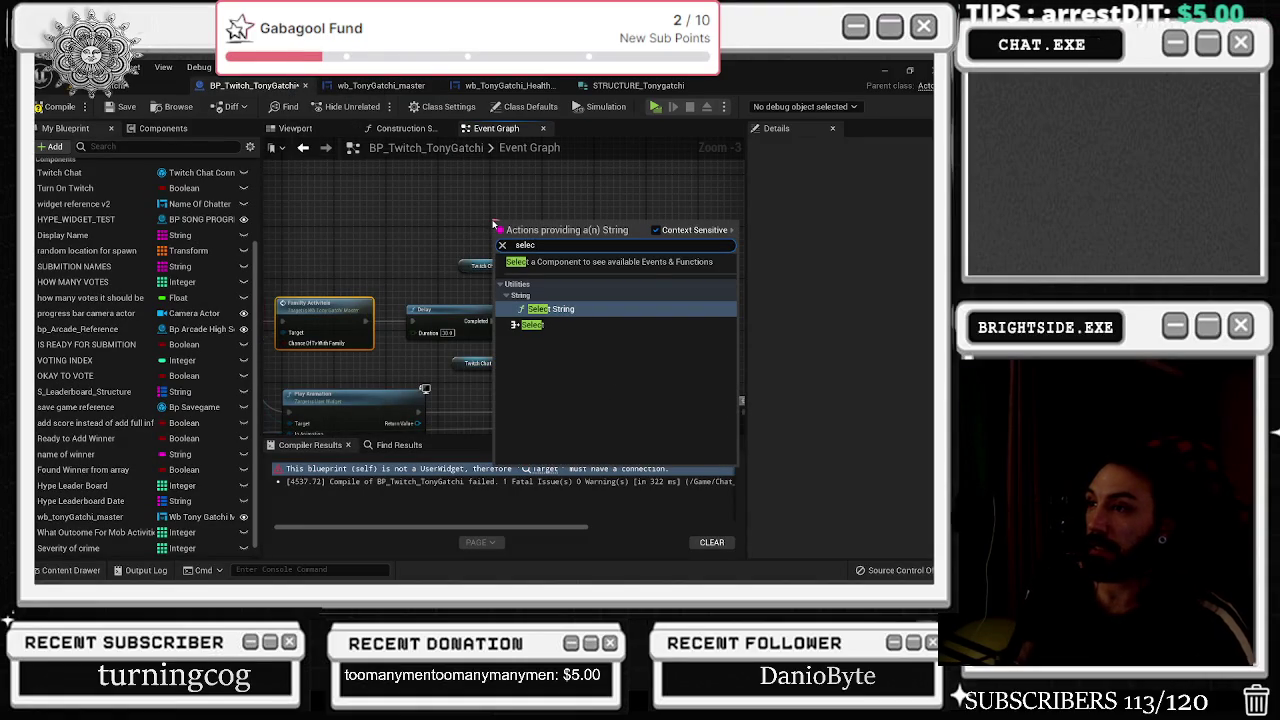
key("Return")
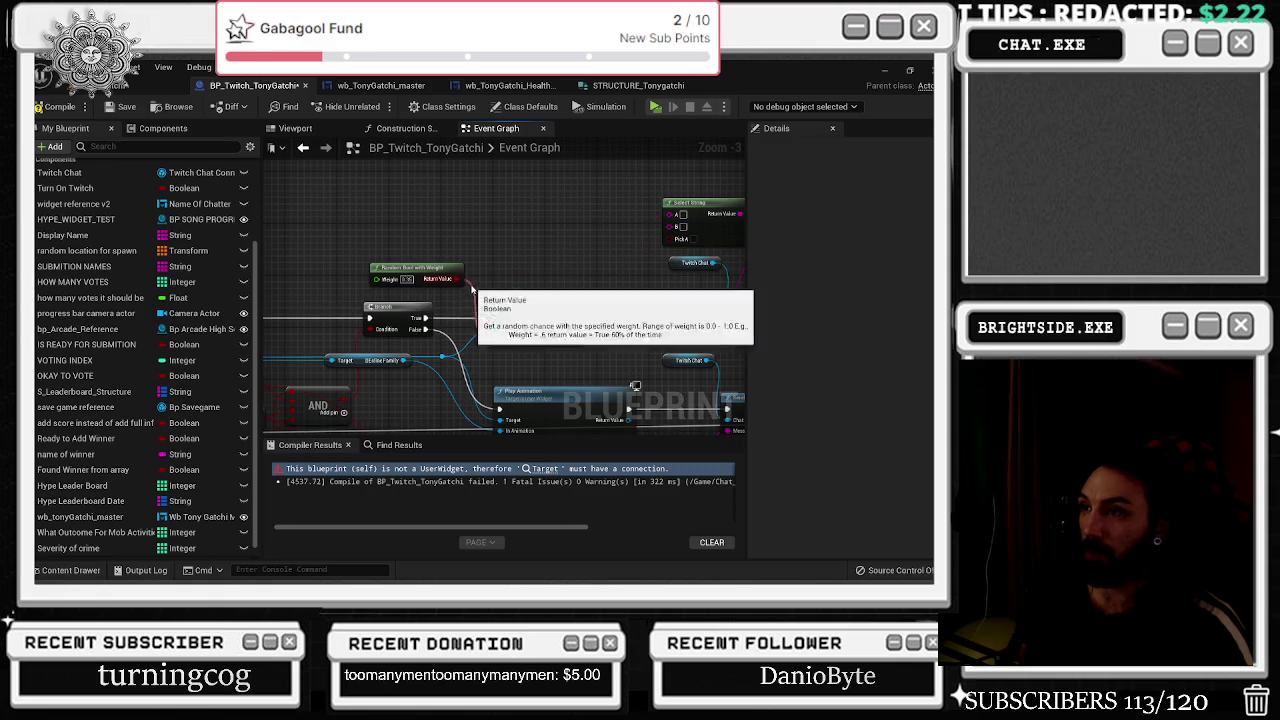
mouse_move(467, 284)
left_mouse_down()
mouse_move(650, 245)
mouse_move(708, 203)
mouse_move(716, 212)
mouse_move(668, 270)
mouse_move(593, 222)
left_mouse_up()
scroll(593, 222, "up", 2)
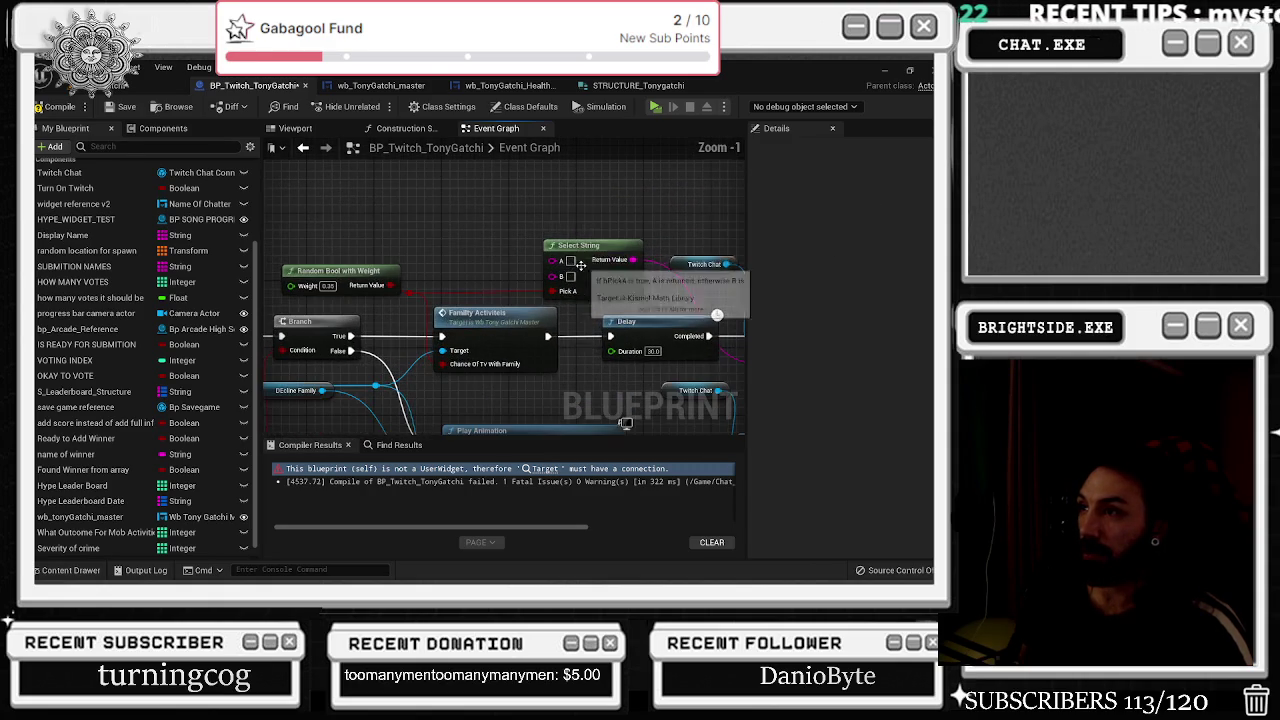
Check the activity icons in wb_TonyGatchi_master's Designer, then start editing Select String's A text.
left_click(398, 93)
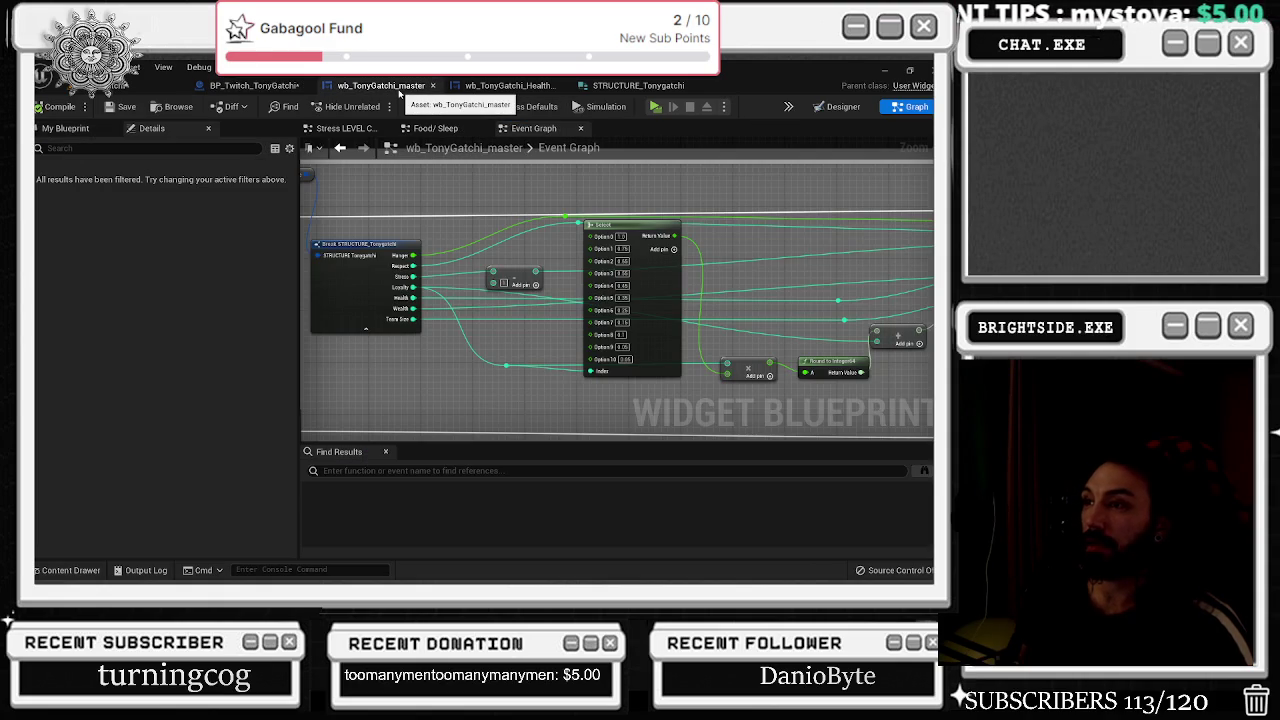
left_click(836, 106)
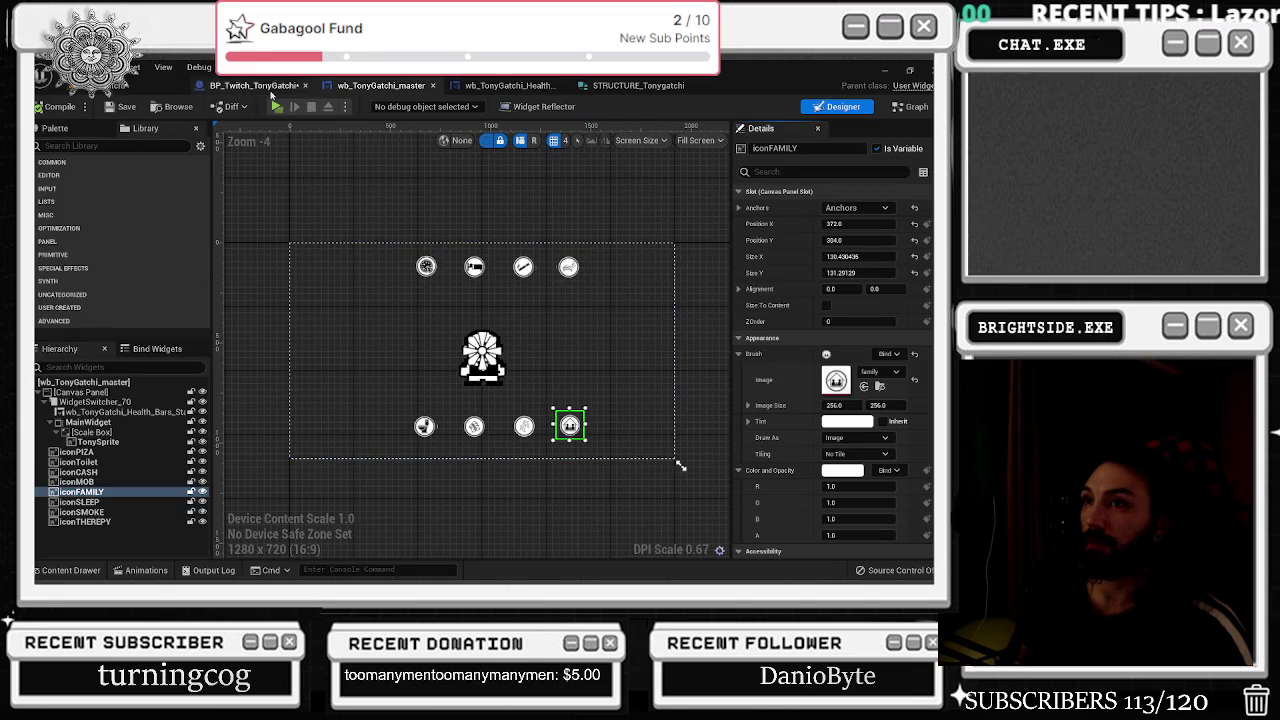
left_click(256, 86)
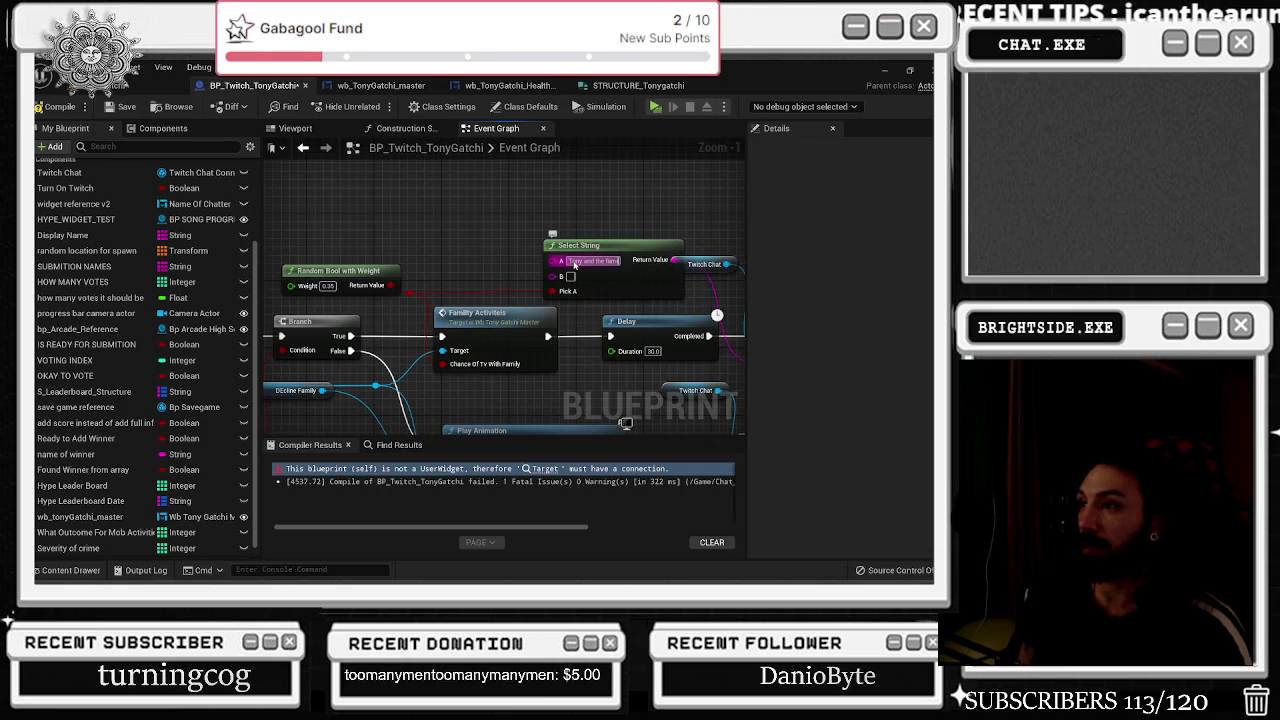
left_click(574, 263)
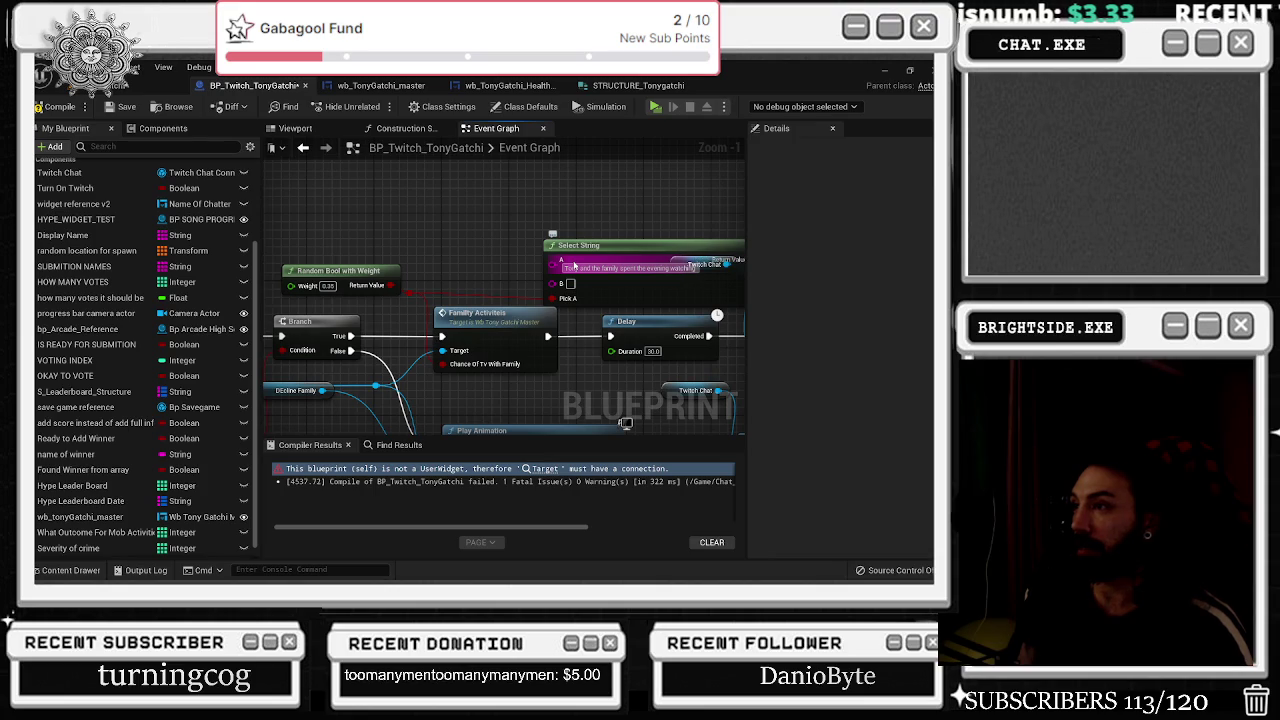
Move the Select String node up and left and select its A input text.
mouse_move(609, 296)
left_mouse_down()
mouse_move(532, 234)
mouse_move(565, 229)
mouse_move(418, 250)
left_mouse_up()
type("a")
key("Escape")
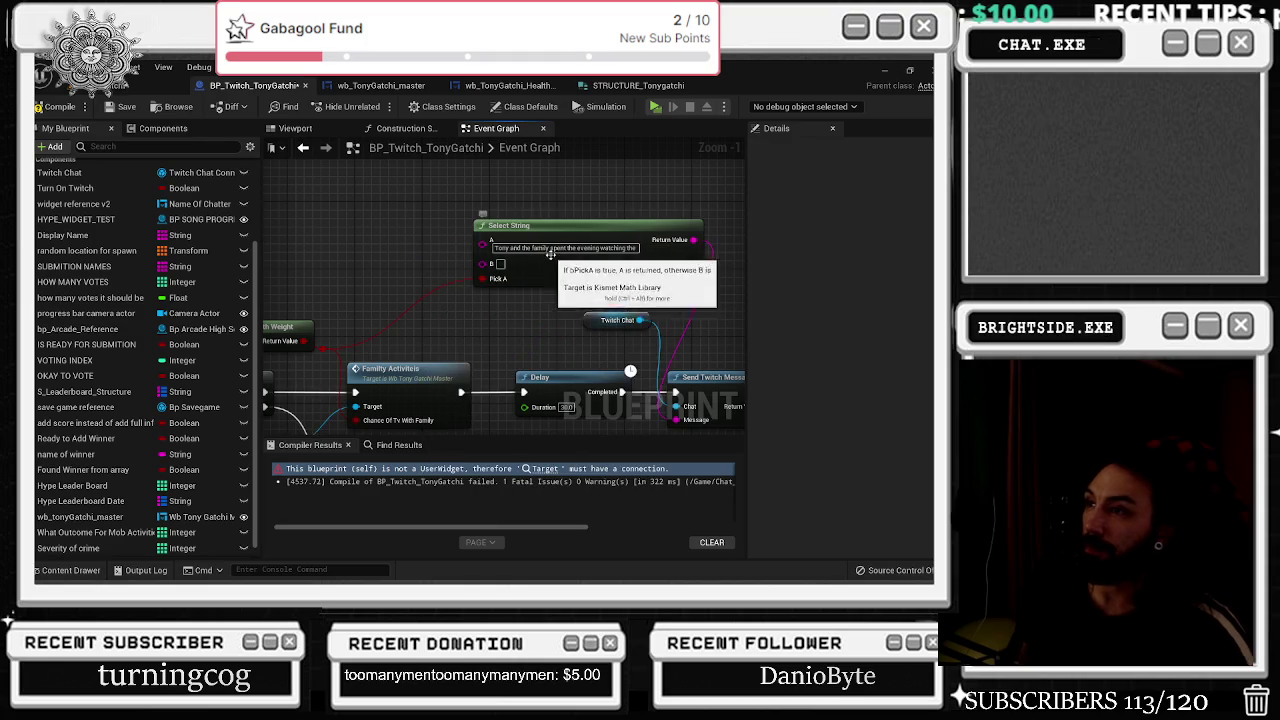
left_click(575, 247)
Feed Select String's A input from a new Append node with a third C input.
mouse_move(483, 243)
left_mouse_down()
mouse_move(408, 246)
mouse_move(386, 221)
left_mouse_up()
type("append")
key("Return")
left_click(376, 257)
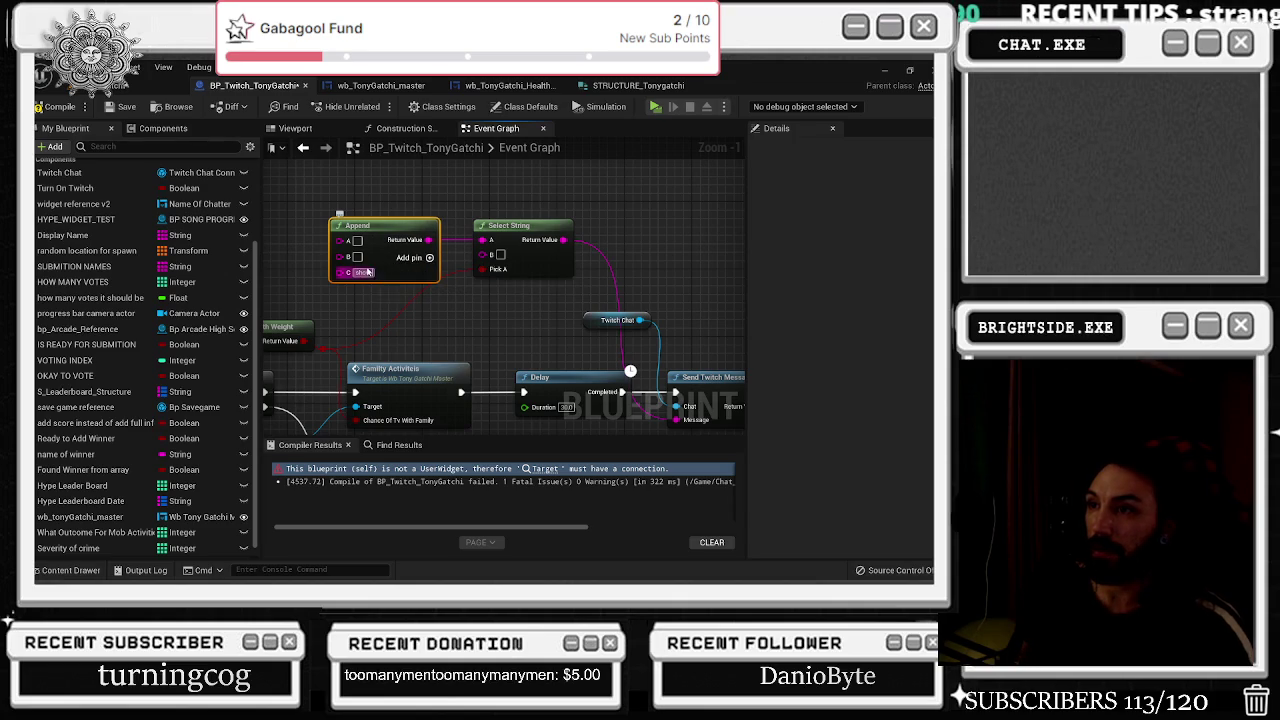
Paste the TV-evening sentence into the first Append node's A pin and reposition it.
left_click(357, 241)
key("ctrl+v")
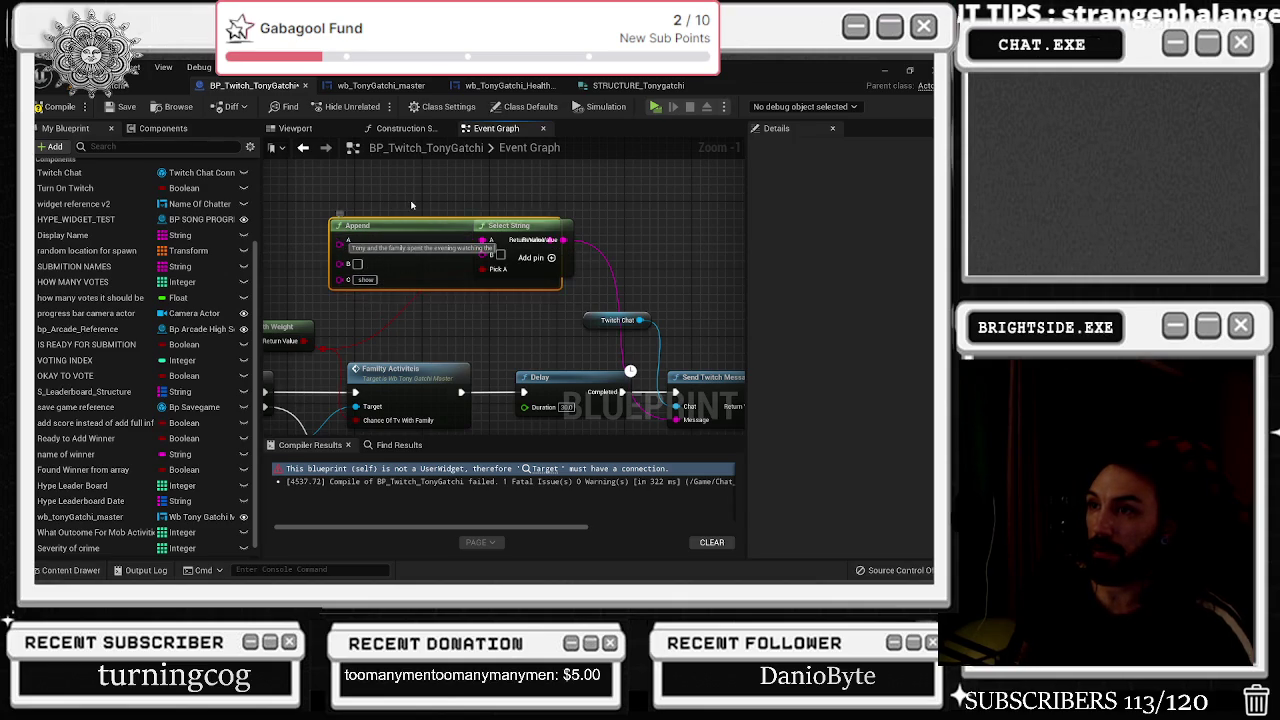
left_click_drag(414, 225, 303, 226)
scroll(560, 274, "down", 1)
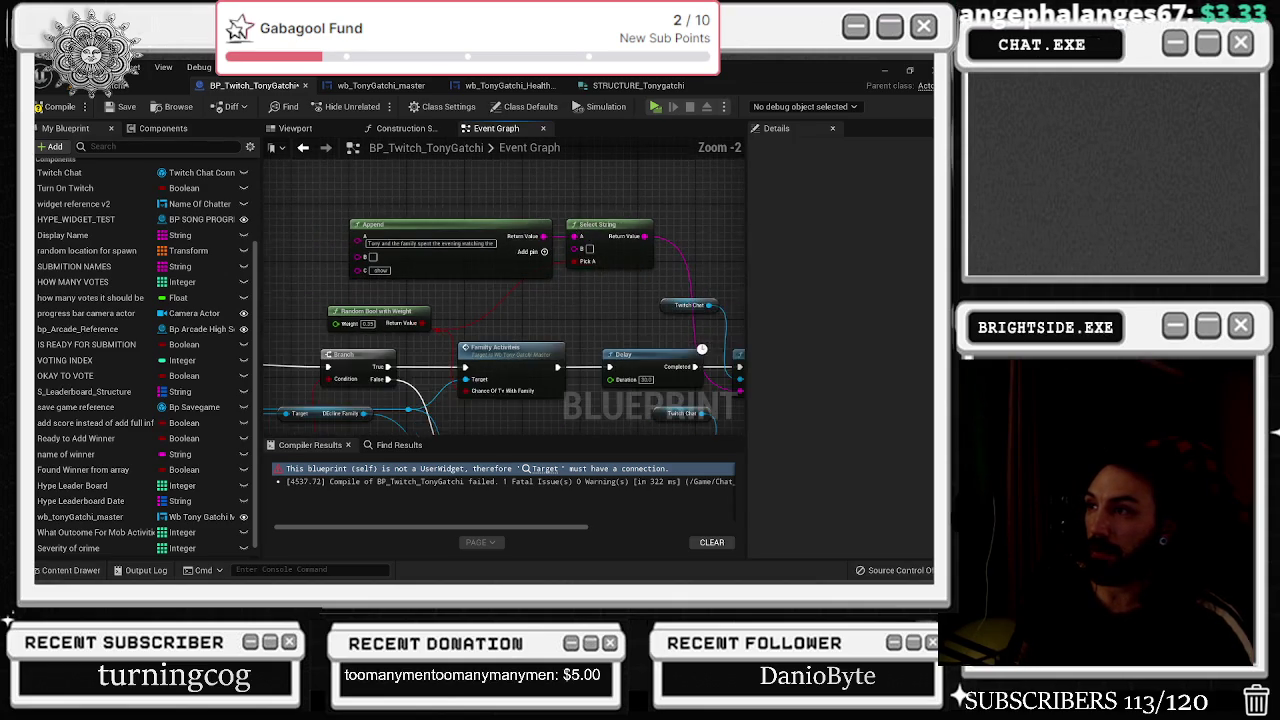
left_click_drag(560, 274, 560, 216)
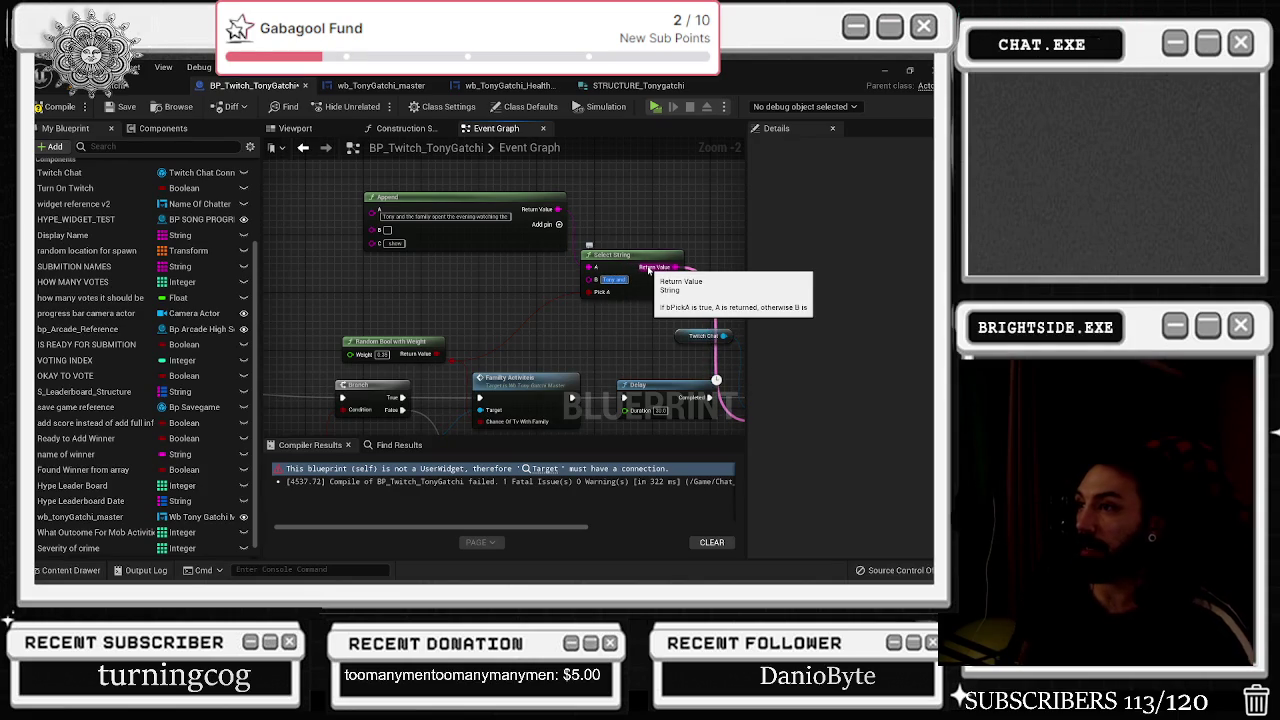
Add a second Append on Select String's B with the dinner-out sentence and C 'restaurant'.
left_click_drag(591, 288, 506, 286)
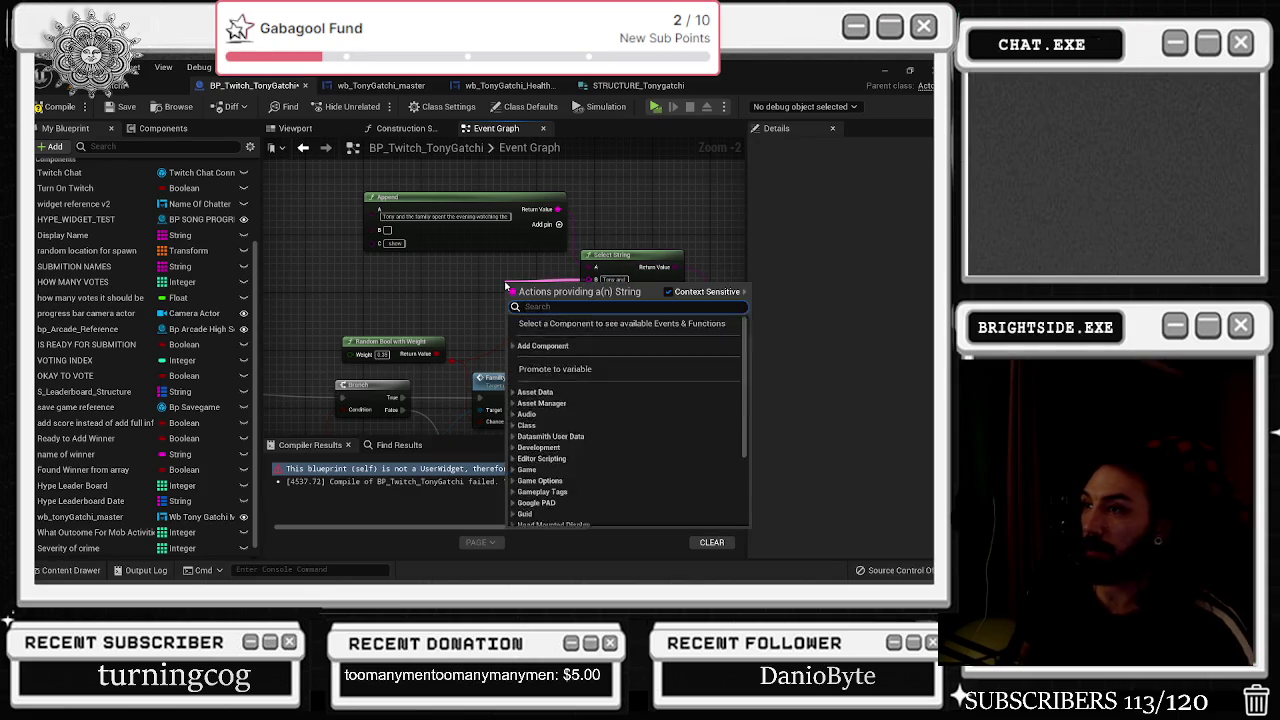
key("Return")
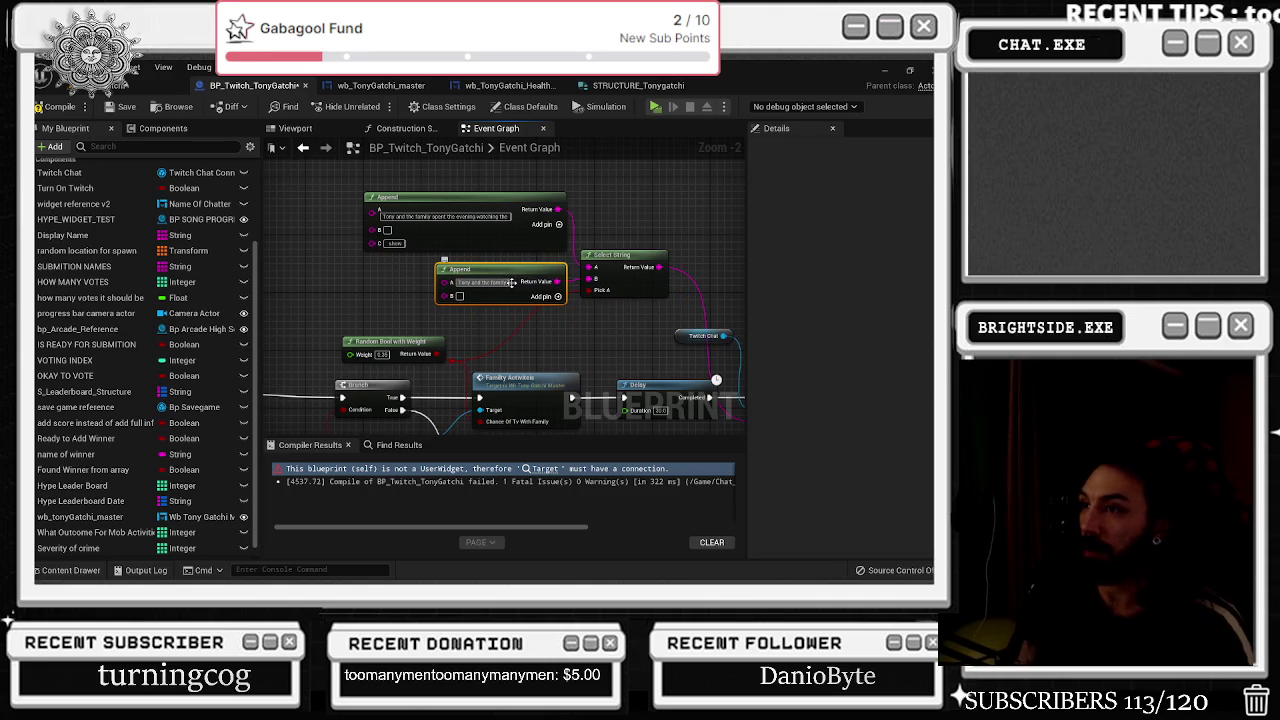
left_click(511, 283)
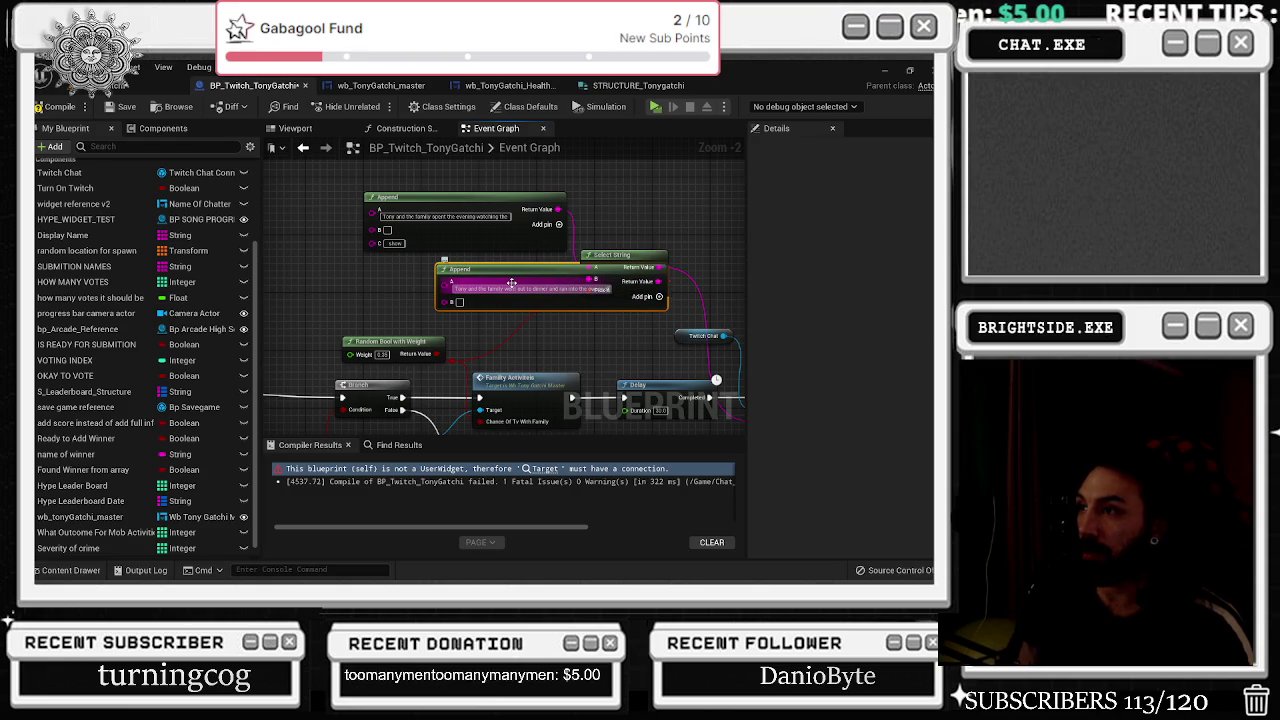
left_click_drag(511, 284, 409, 282)
left_click(572, 334)
left_click(561, 296)
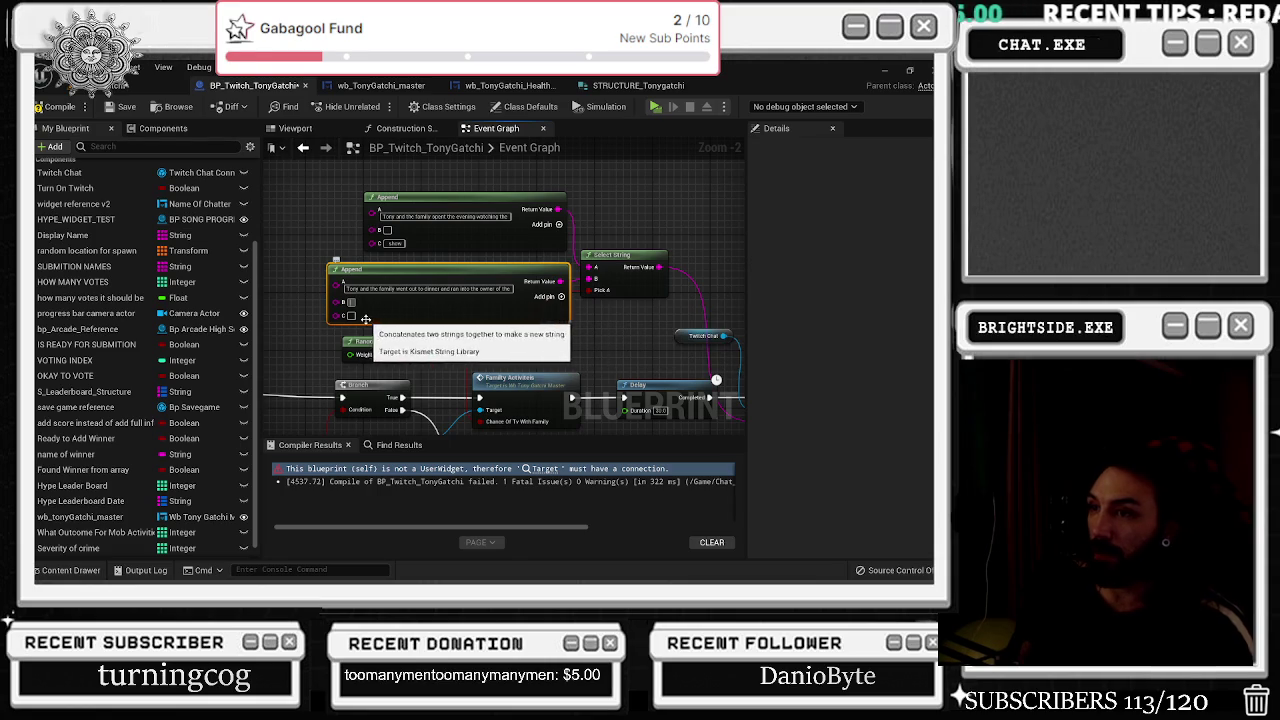
left_click(355, 316)
type("restaurant")
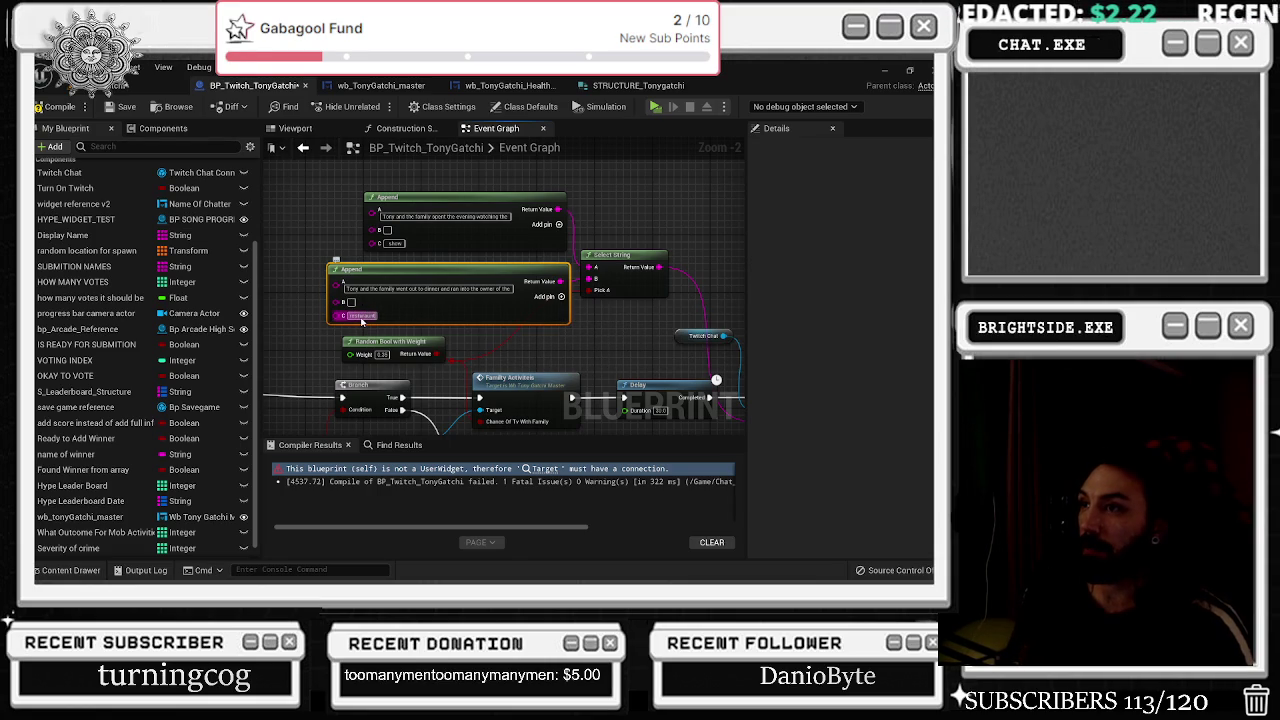
Break the Family event's Sender with Break TwitchMessageAuthor and wire Name into both Append B pins.
mouse_move(362, 320)
left_mouse_down()
mouse_move(459, 306)
mouse_move(393, 338)
mouse_move(538, 252)
mouse_move(533, 240)
left_mouse_up()
type("break")
key("Return")
mouse_move(533, 380)
left_mouse_down()
mouse_move(390, 380)
mouse_move(387, 294)
mouse_move(640, 322)
mouse_move(612, 316)
mouse_move(656, 247)
left_mouse_up()
left_click(380, 292)
mouse_move(337, 311)
left_mouse_down()
mouse_move(545, 262)
mouse_move(512, 325)
left_mouse_up()
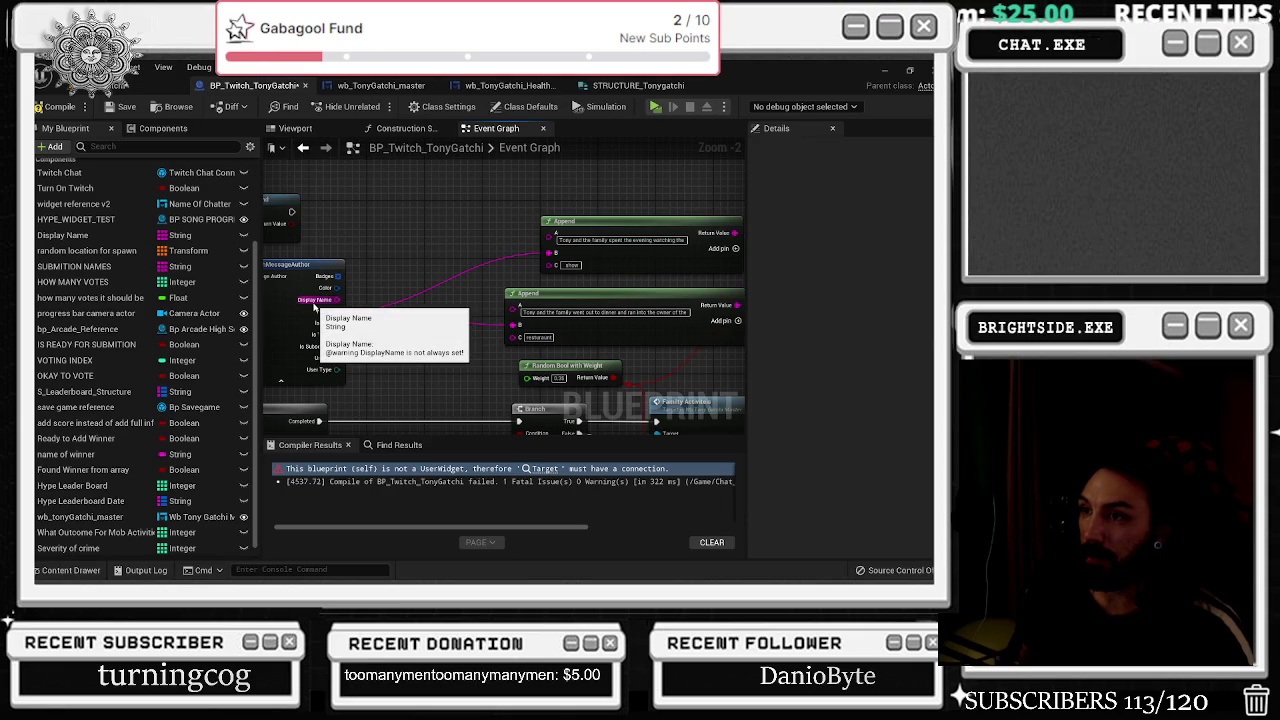
Review the Send Twitch Message chain, then open the family activities event in wb_TonyGatchi_master.
left_click_drag(672, 198, 521, 206)
left_click(451, 302)
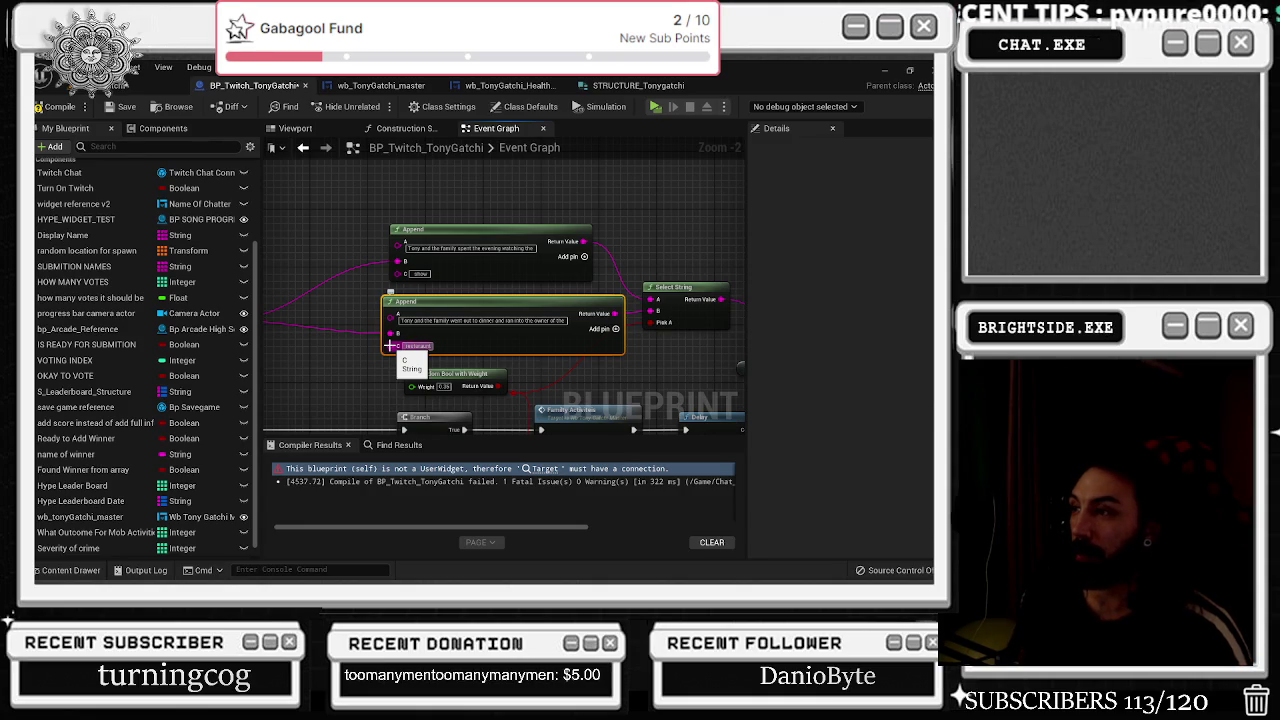
mouse_move(390, 345)
left_mouse_down()
mouse_move(438, 272)
mouse_move(443, 349)
mouse_move(657, 324)
mouse_move(507, 313)
left_mouse_up()
scroll(438, 272, "down", 1)
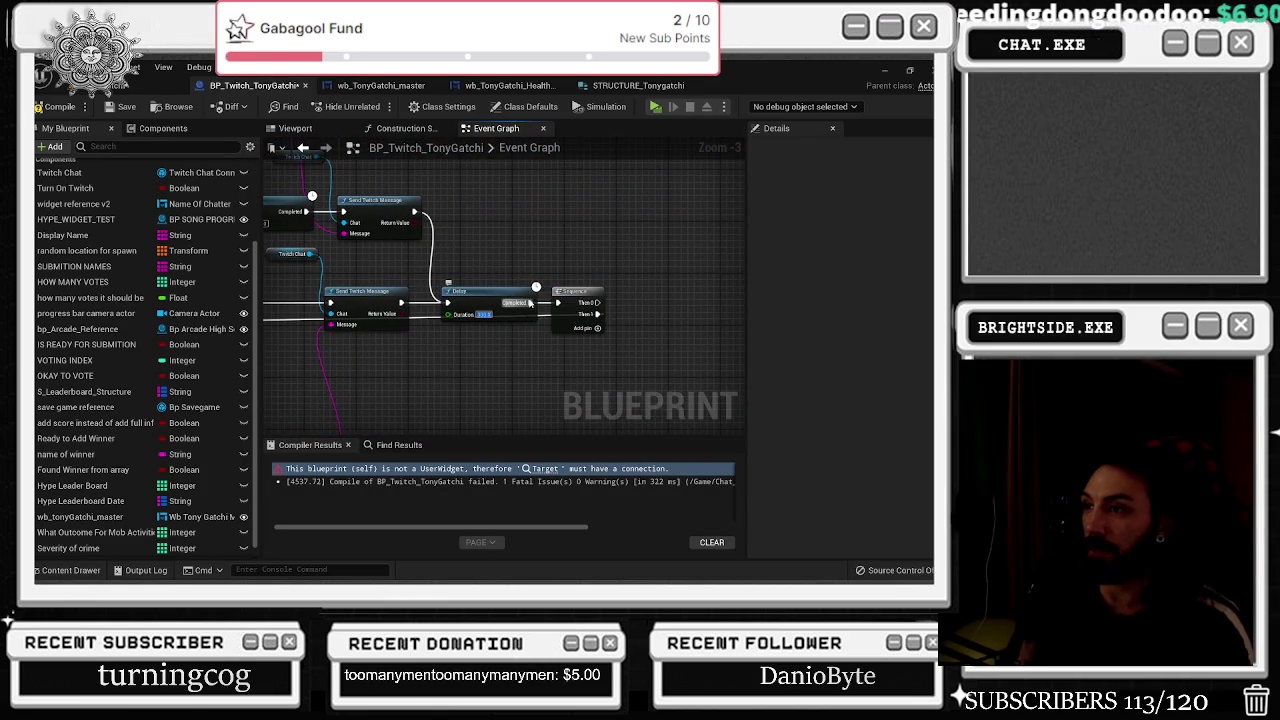
scroll(573, 323, "down", 2)
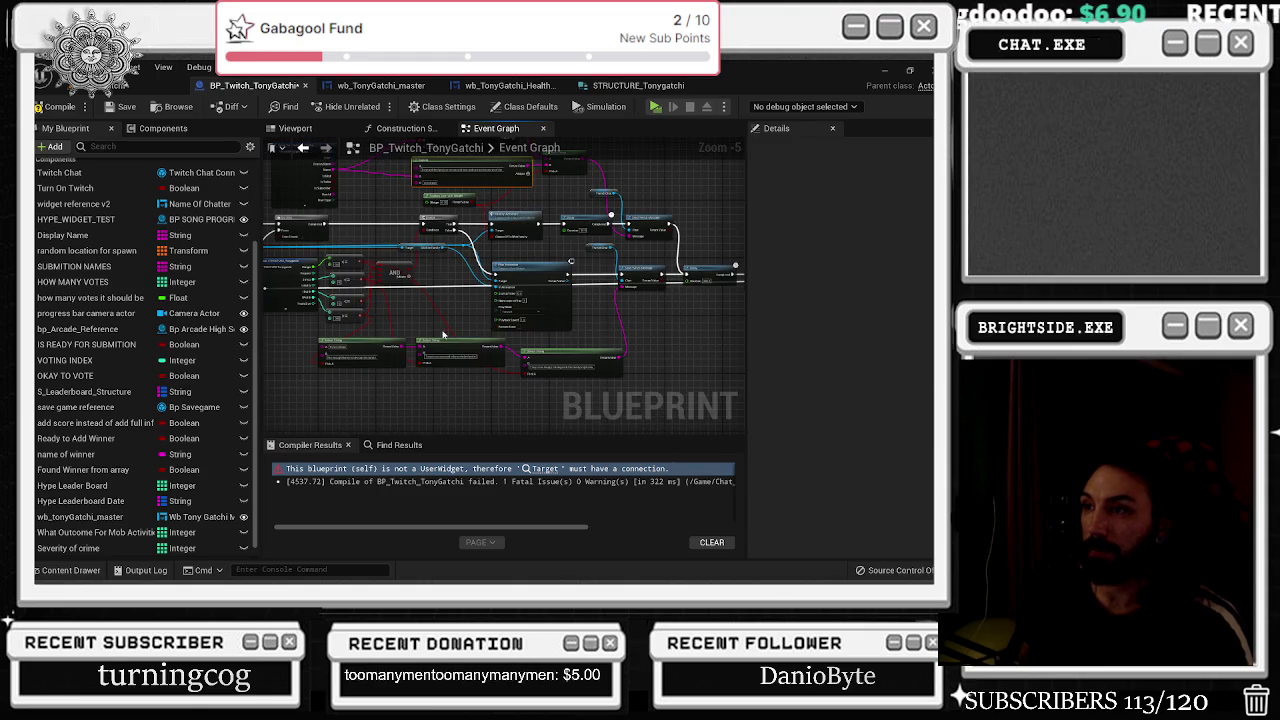
scroll(703, 230, "up", 2)
scroll(500, 287, "down", 1)
left_click_drag(500, 287, 511, 320)
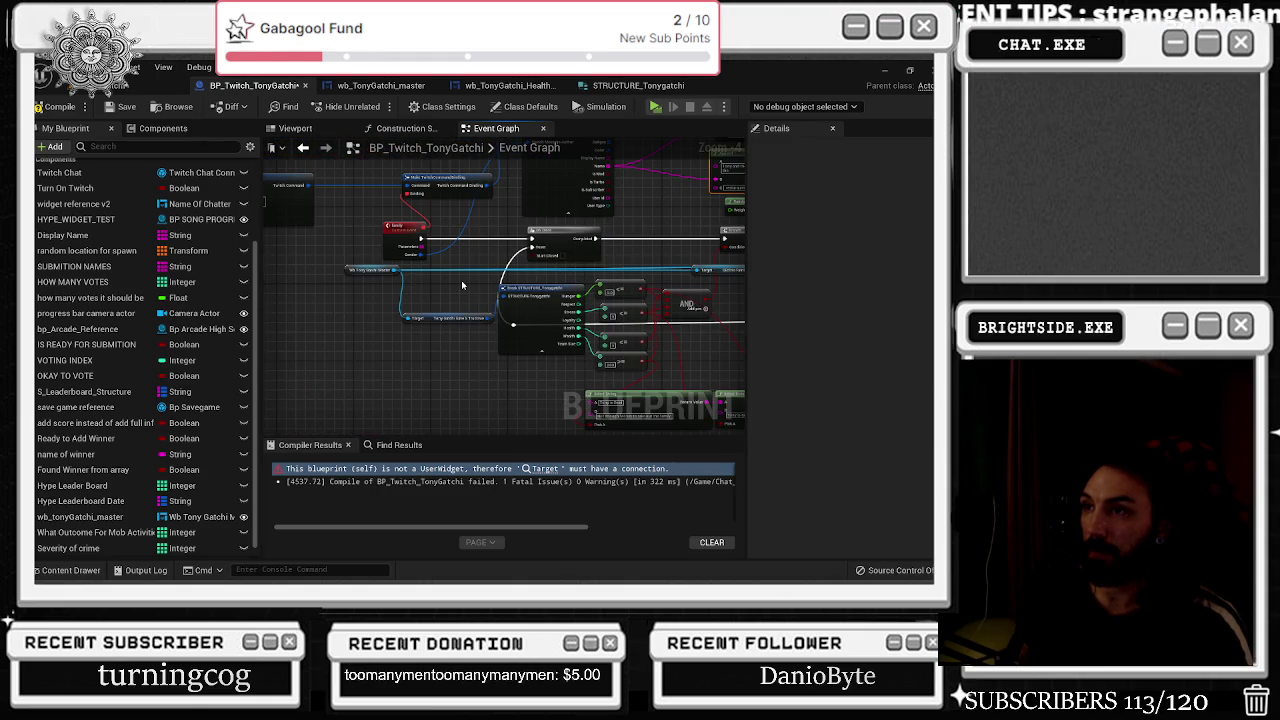
left_click(395, 244)
mouse_move(413, 245)
left_mouse_down()
mouse_move(493, 338)
mouse_move(625, 328)
mouse_move(423, 316)
left_mouse_up()
double_click(628, 326)
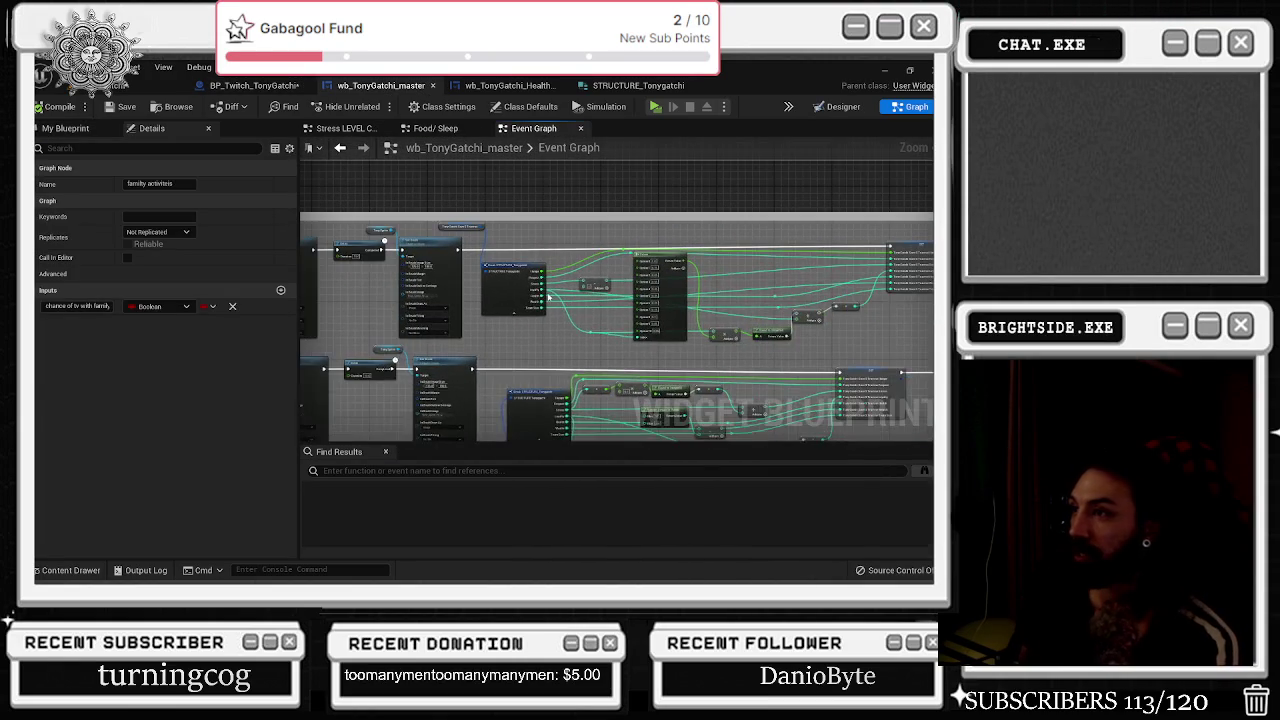
Delete the Multiply and Round to Integer64 nodes.
scroll(633, 285, "up", 5)
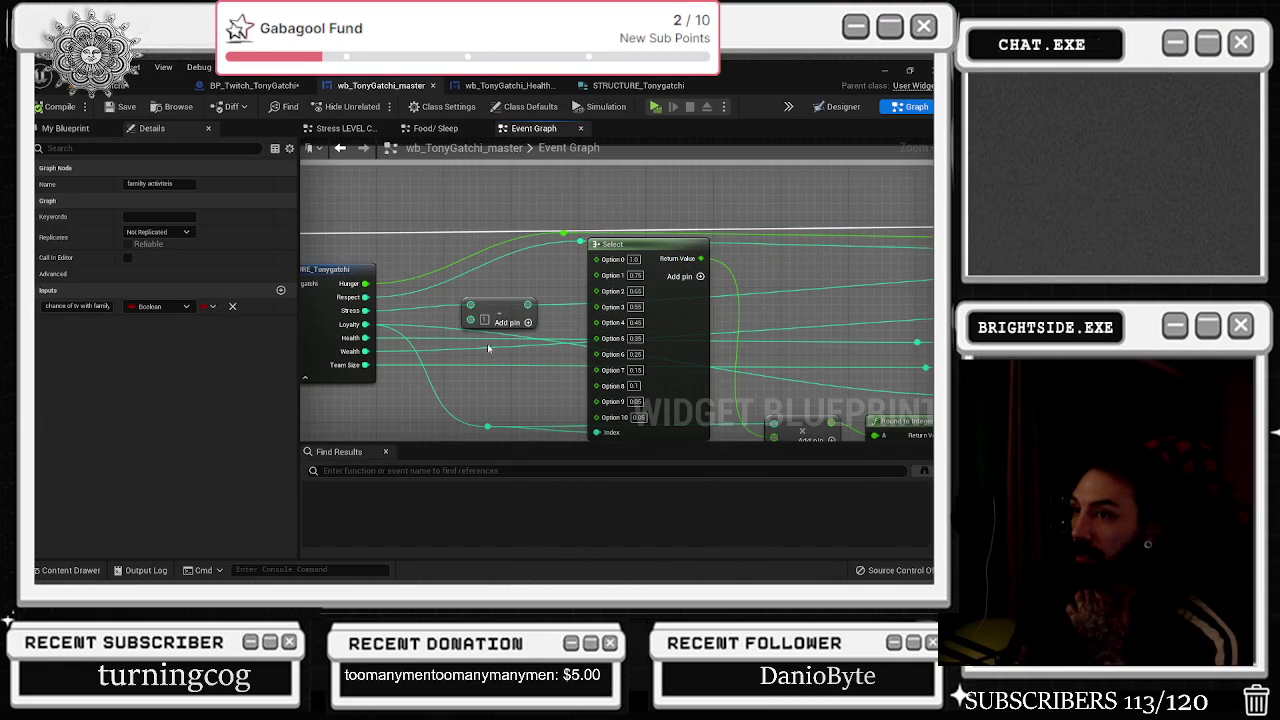
mouse_move(491, 306)
left_mouse_down()
mouse_move(920, 330)
mouse_move(665, 356)
left_mouse_up()
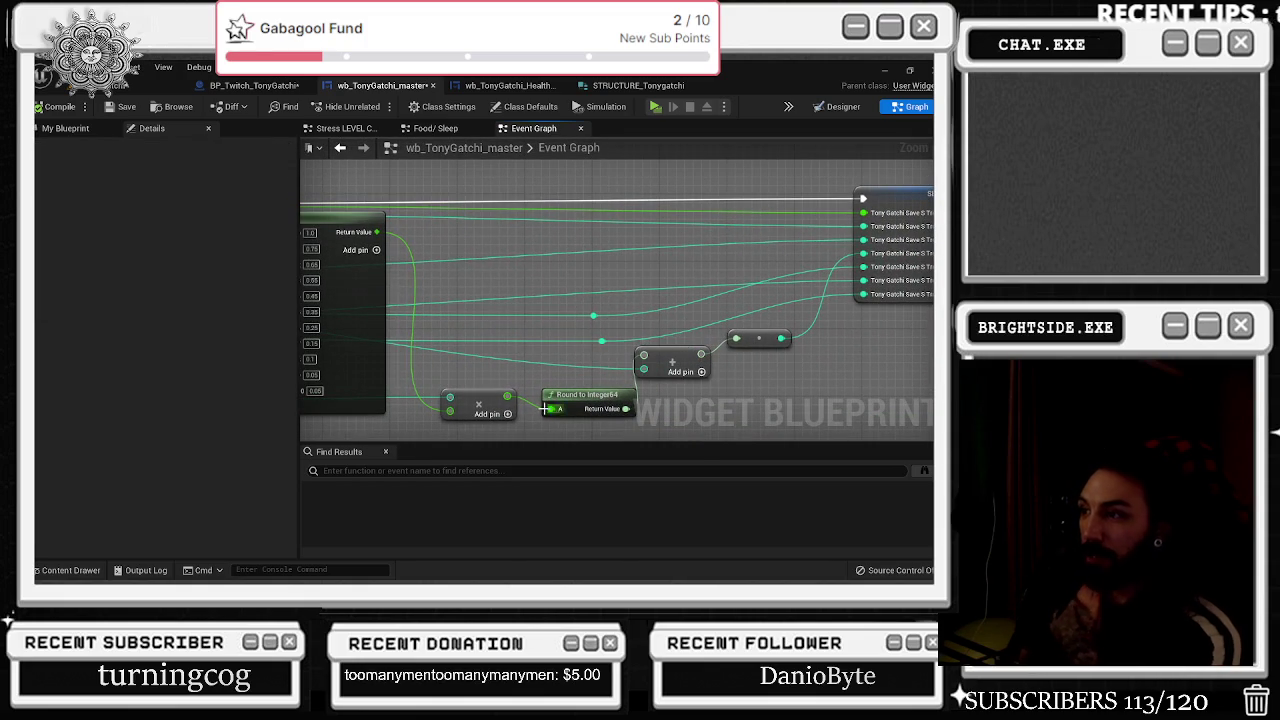
left_click_drag(432, 380, 592, 417)
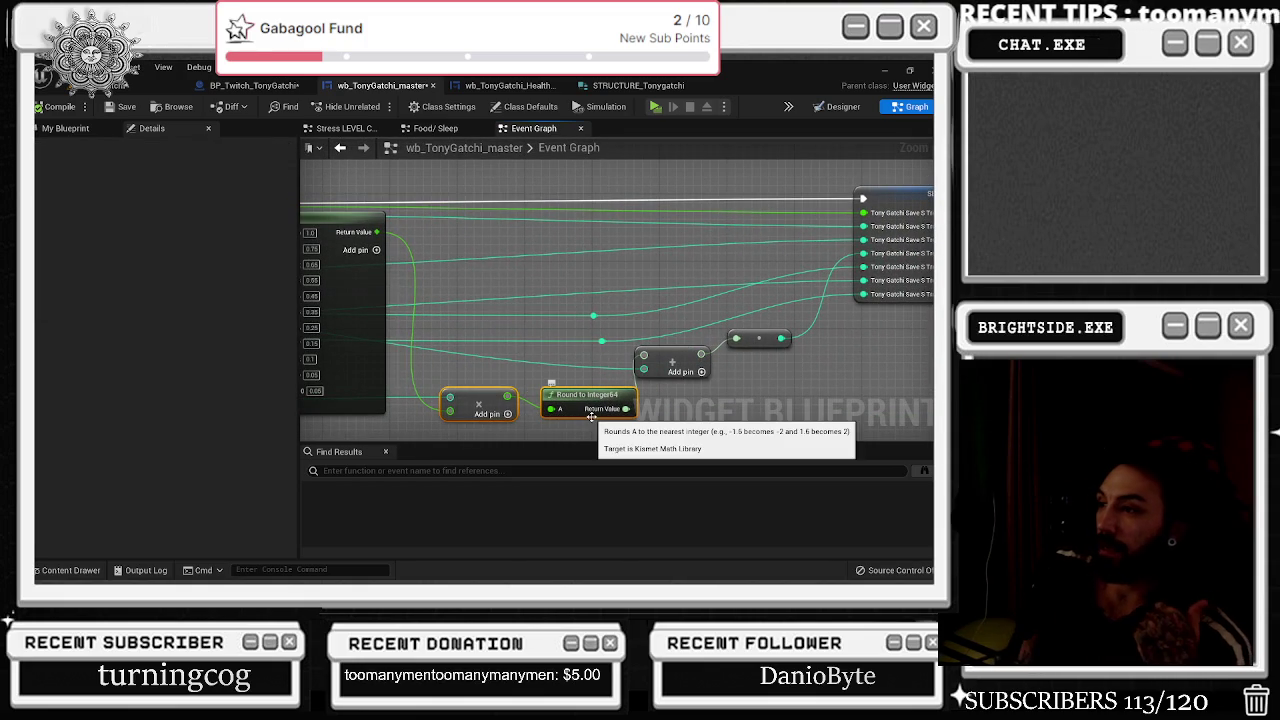
key("Delete")
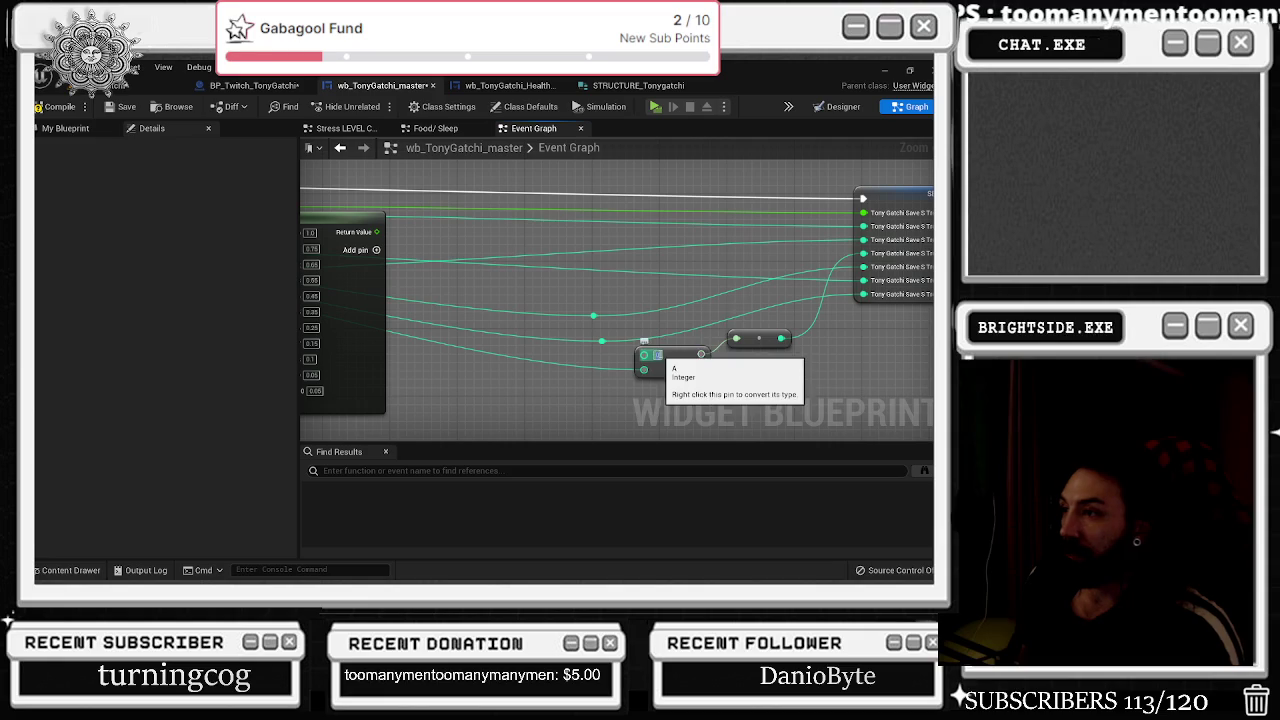
Move the Add node up and left and delete the Select node.
mouse_move(675, 349)
left_mouse_down()
mouse_move(622, 294)
mouse_move(560, 279)
mouse_move(862, 290)
mouse_move(915, 323)
left_mouse_up()
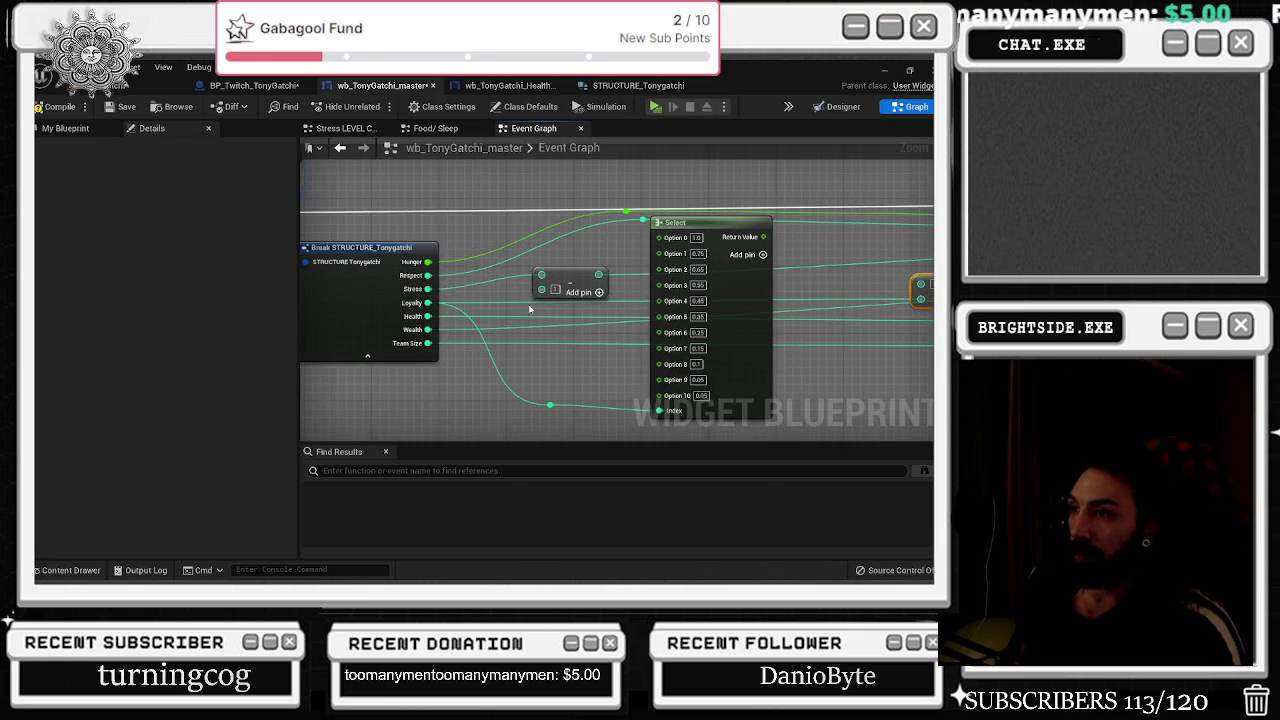
left_click_drag(803, 302, 680, 305)
mouse_move(752, 285)
left_mouse_down()
mouse_move(725, 280)
mouse_move(899, 311)
mouse_move(626, 290)
mouse_move(799, 303)
mouse_move(784, 300)
left_mouse_up()
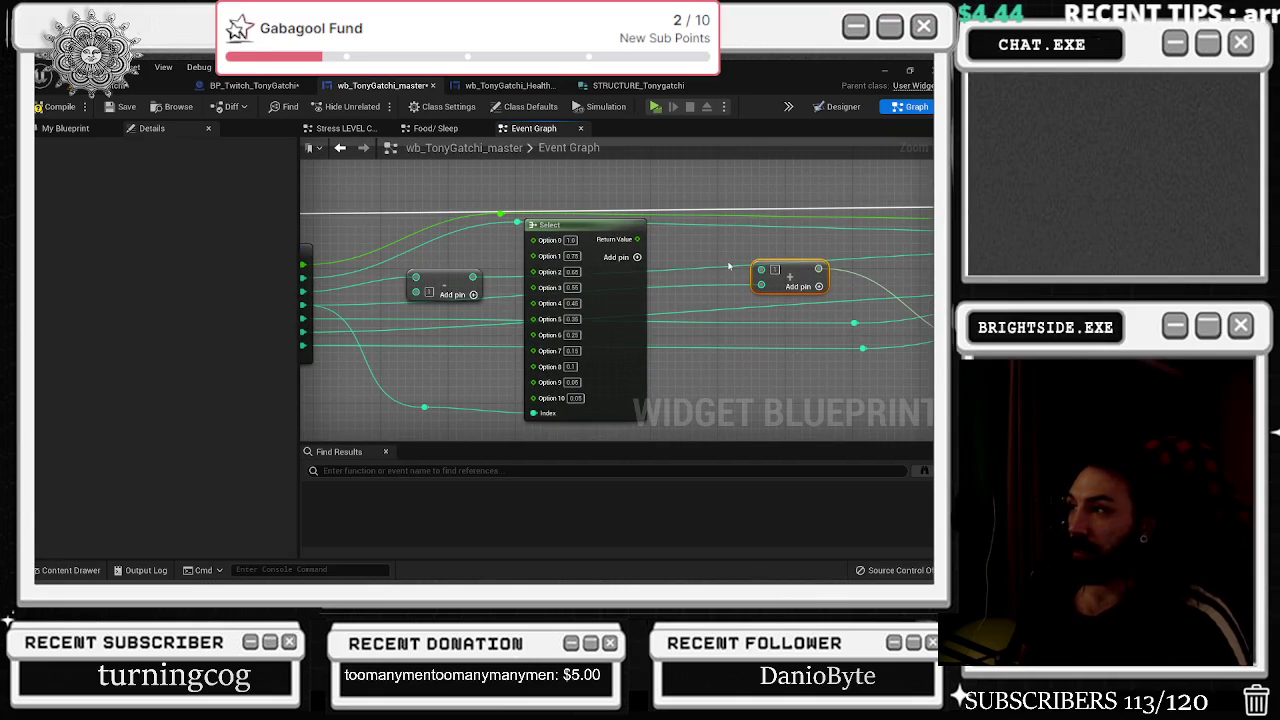
mouse_move(648, 261)
left_mouse_down()
mouse_move(683, 246)
mouse_move(660, 286)
left_mouse_up()
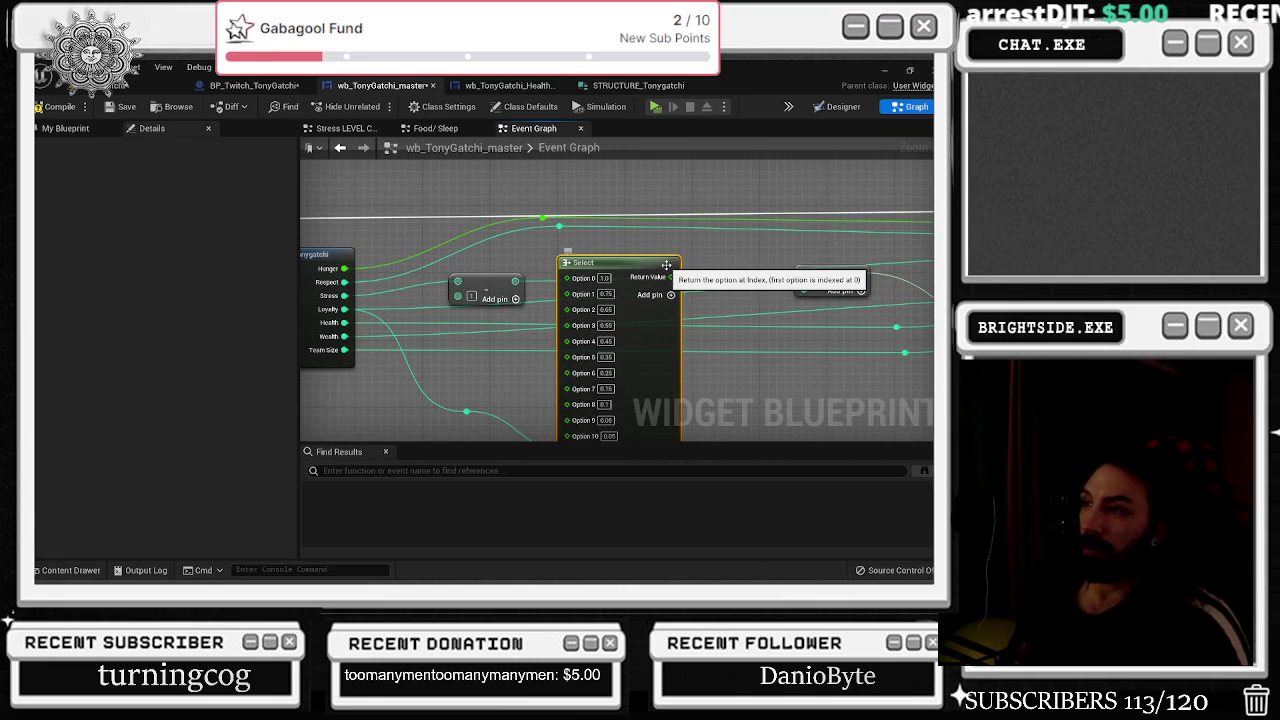
key("Delete")
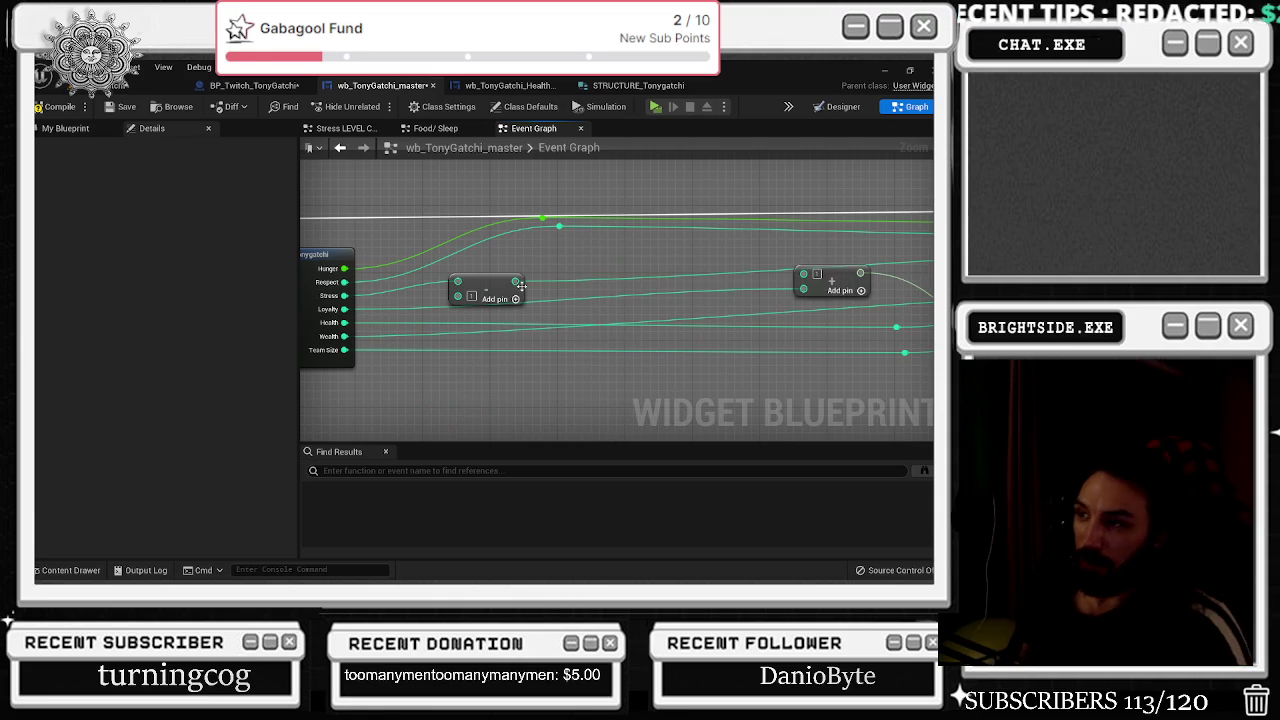
Remove the reroute point after shifting the nearby node toward the struct.
mouse_move(816, 273)
left_mouse_down()
mouse_move(745, 298)
mouse_move(490, 286)
left_mouse_up()
mouse_move(741, 347)
left_mouse_down()
mouse_move(712, 320)
mouse_move(597, 281)
left_mouse_up()
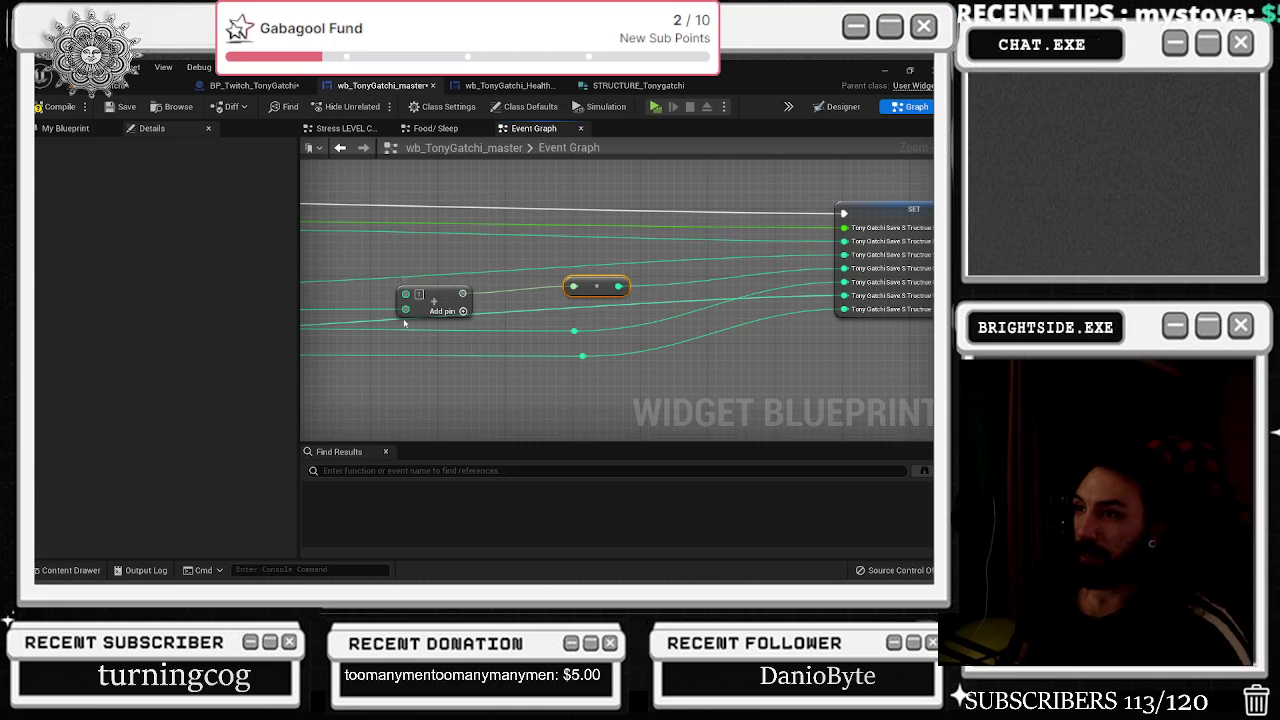
left_click_drag(466, 295, 556, 276)
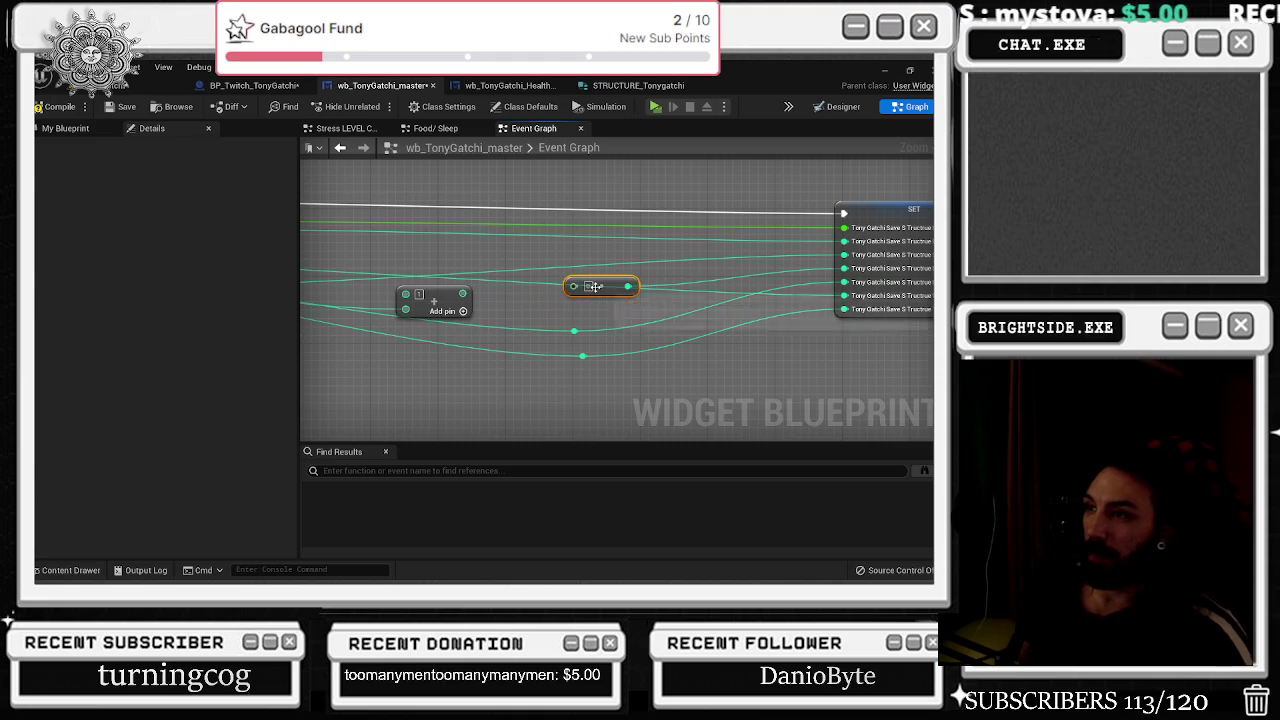
key("Delete")
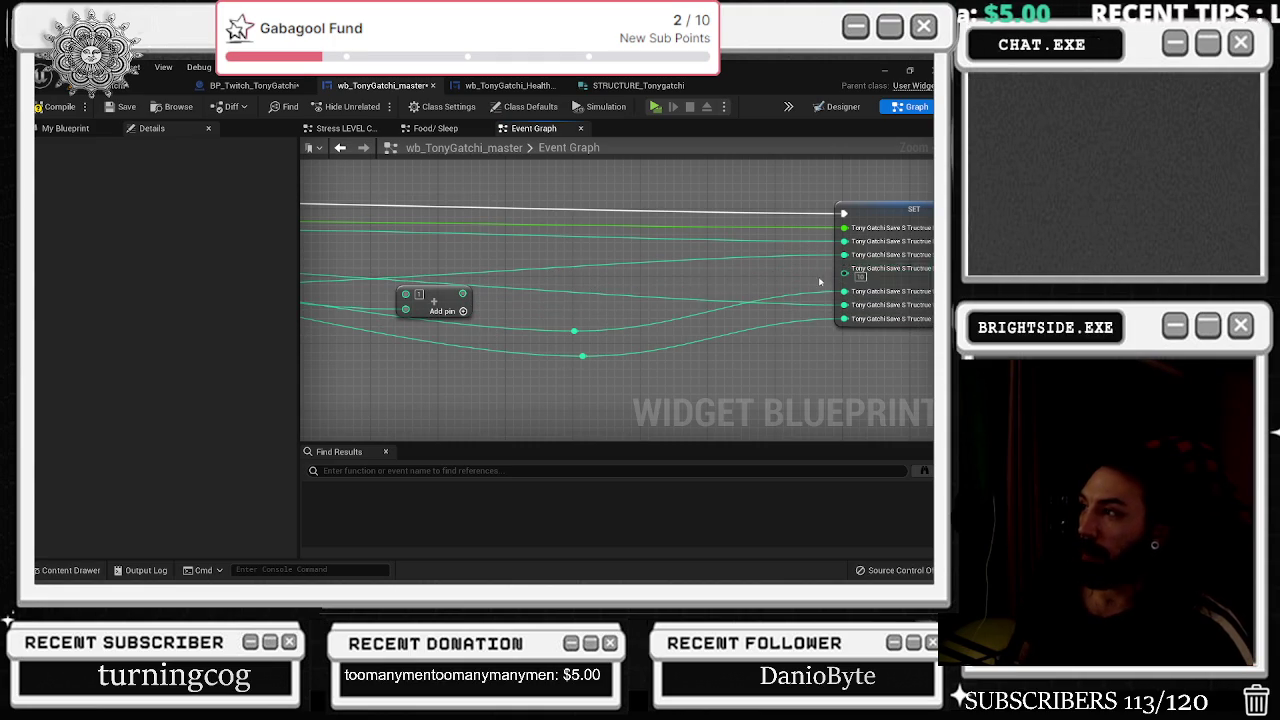
mouse_move(785, 277)
left_mouse_down()
mouse_move(471, 317)
mouse_move(408, 300)
mouse_move(608, 294)
mouse_move(590, 287)
left_mouse_up()
Place a Clamp (Integer) node, Min 0 and Max 10, feeding the SET node's Loyalty.
key("Escape")
type("clamp")
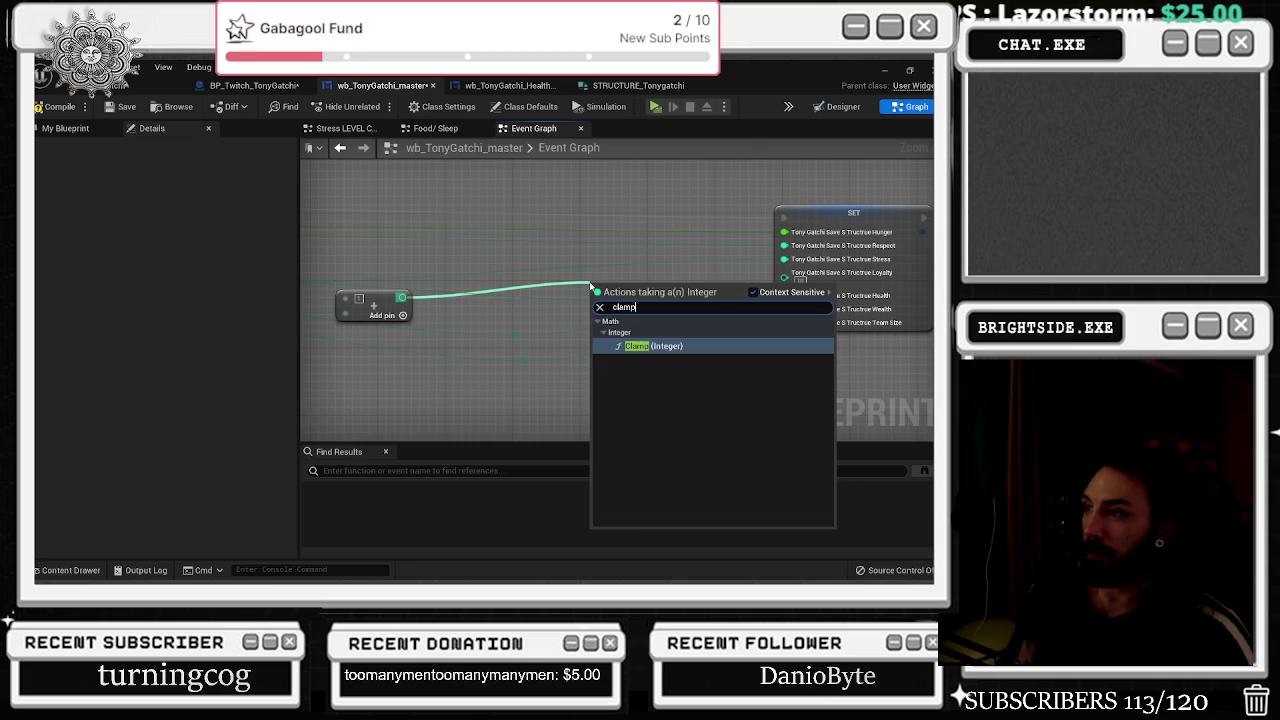
key("Return")
mouse_move(700, 293)
left_mouse_down()
mouse_move(750, 300)
mouse_move(721, 297)
mouse_move(785, 274)
left_mouse_up()
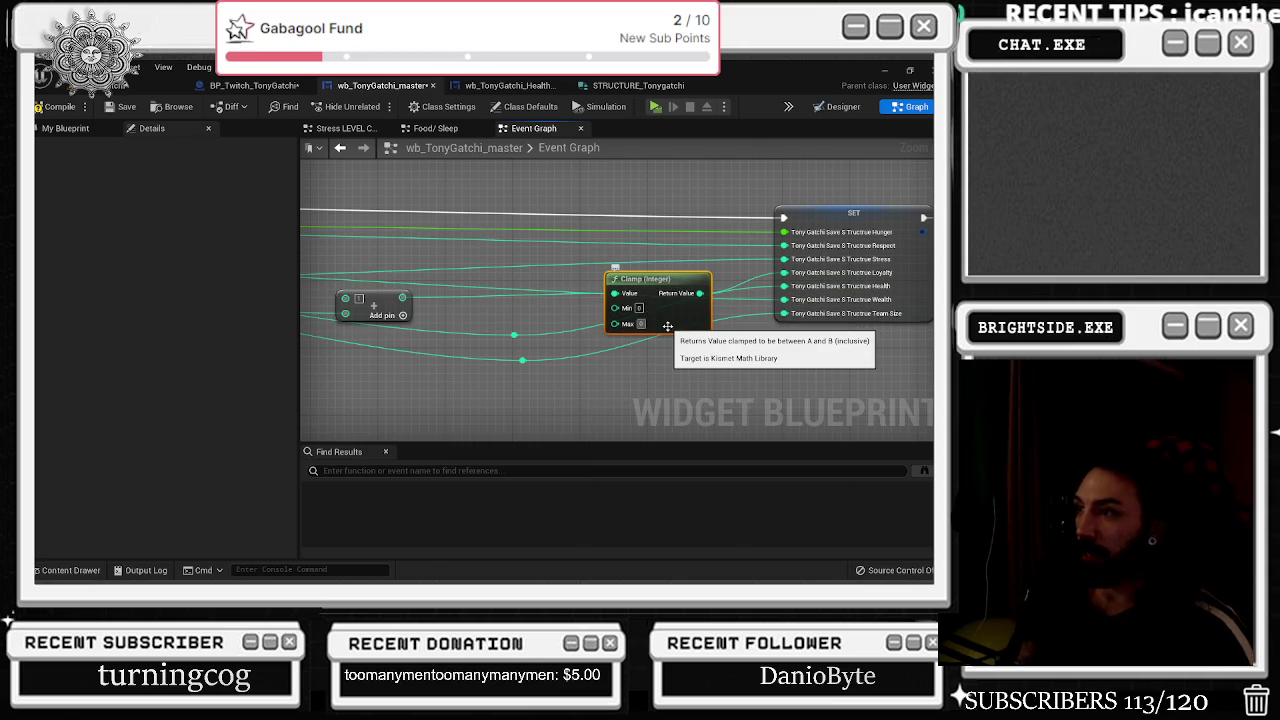
scroll(667, 326, "down", 2)
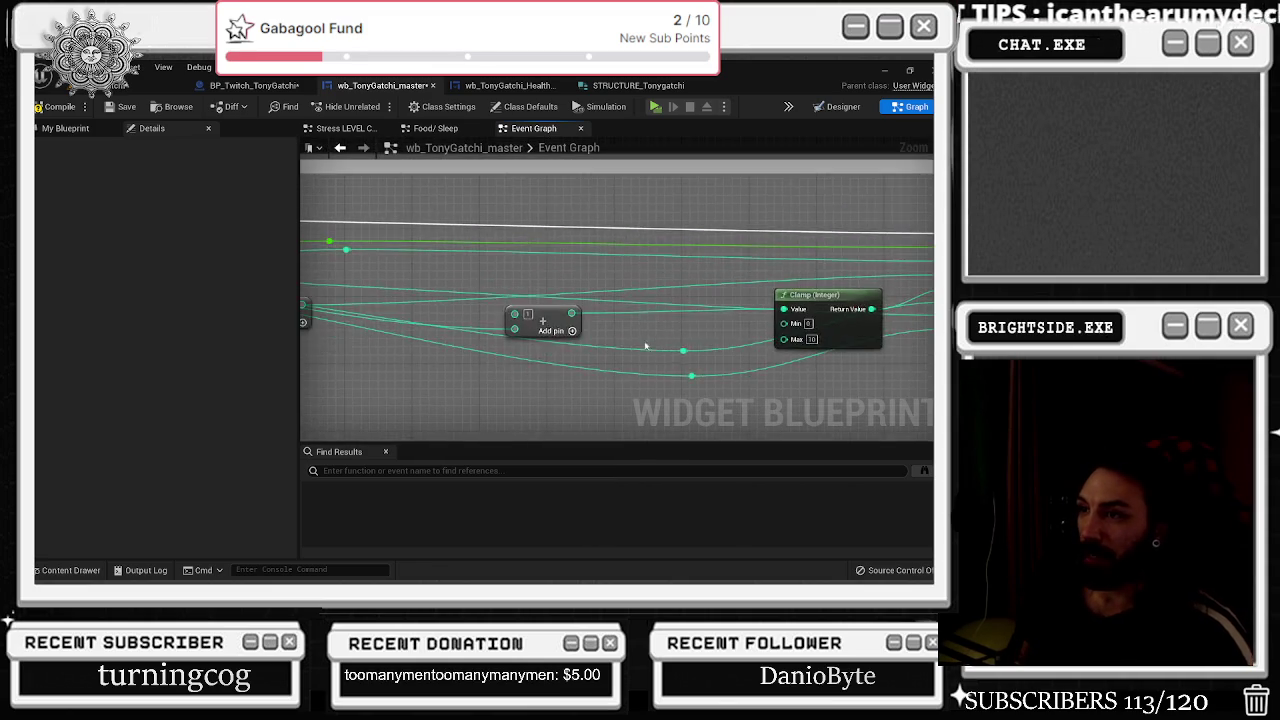
scroll(540, 320, "down", 1)
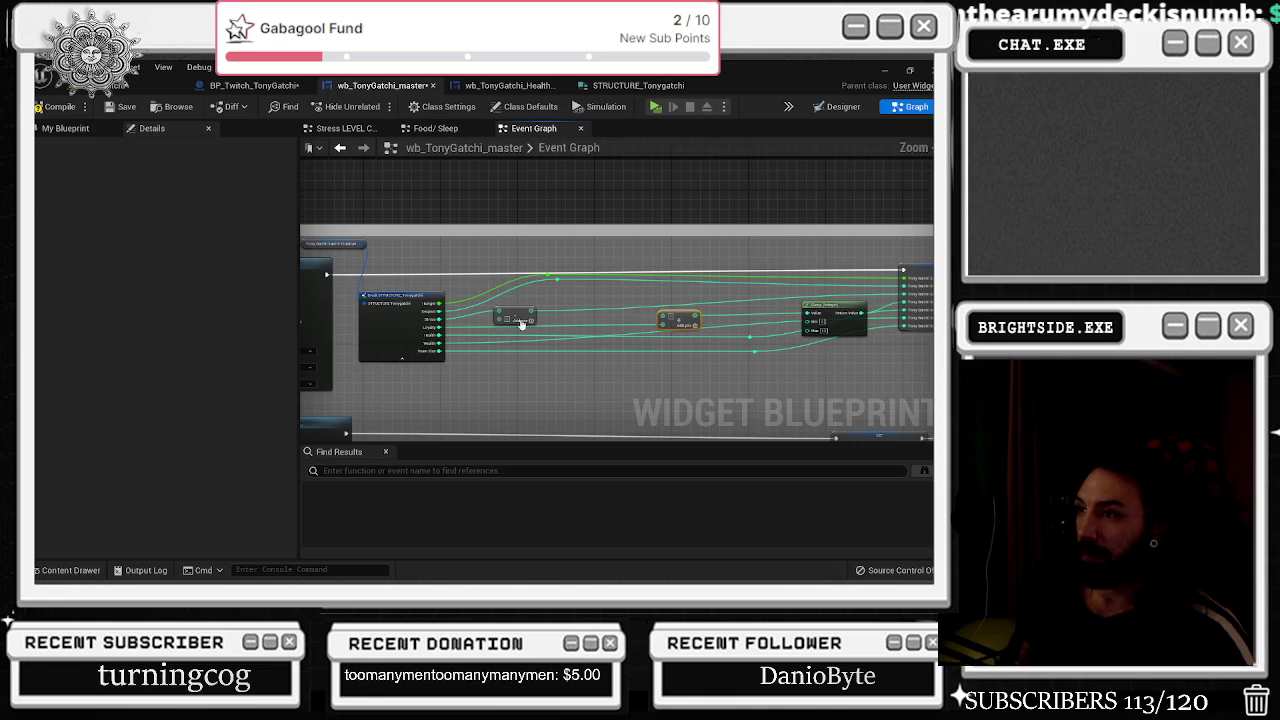
left_click_drag(577, 314, 603, 302)
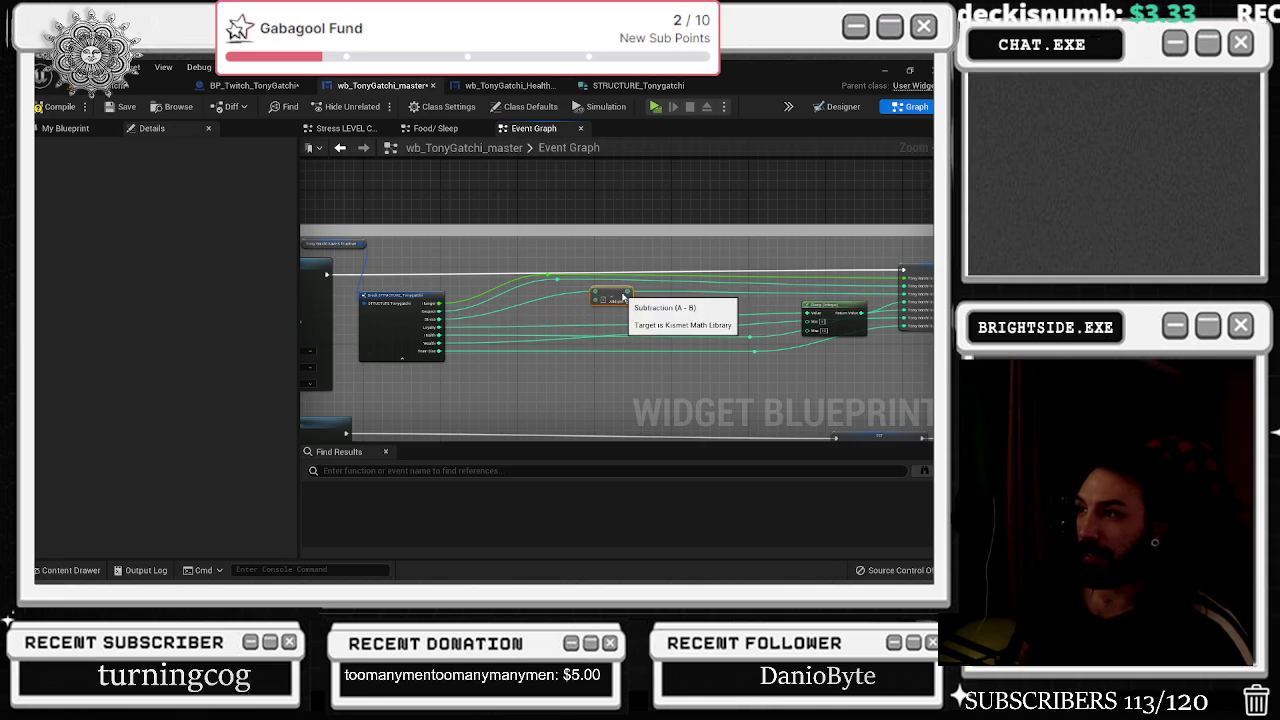
scroll(645, 310, "up", 2)
scroll(588, 306, "up", 2)
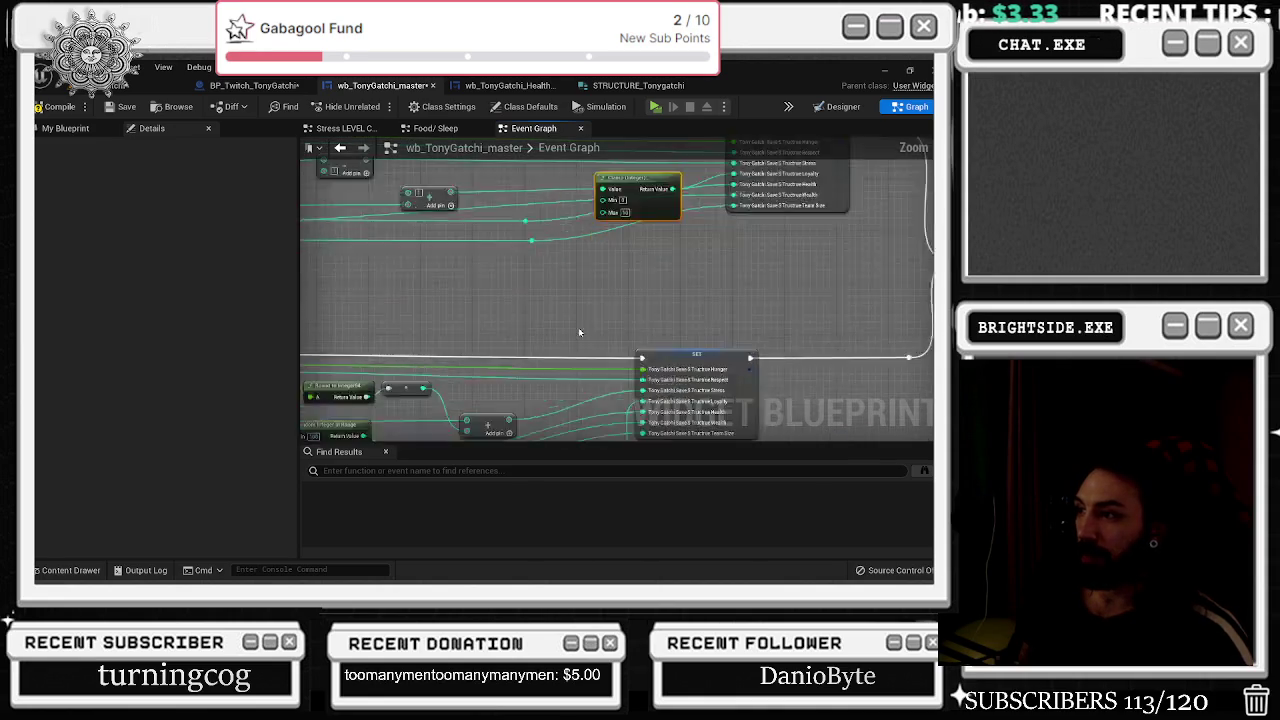
key("ctrl+z")
key("ctrl+z")
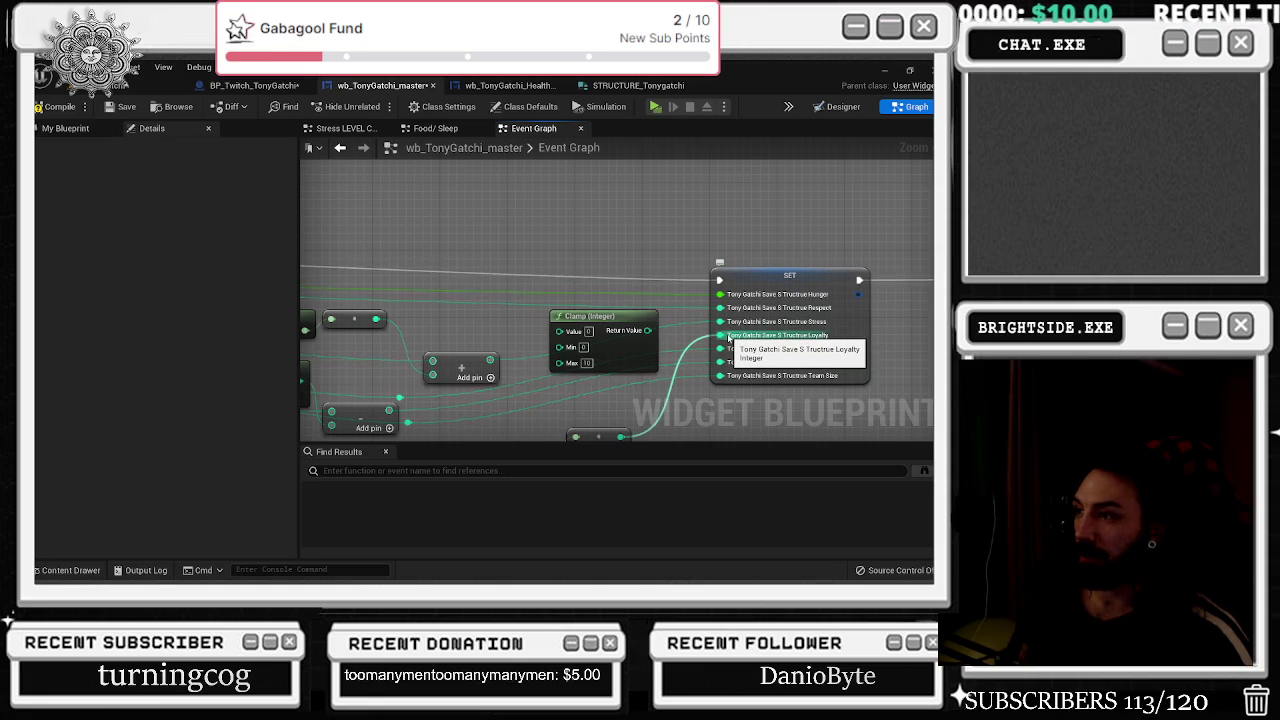
mouse_move(729, 340)
left_mouse_down()
mouse_move(781, 260)
mouse_move(799, 352)
left_mouse_up()
mouse_move(526, 406)
left_mouse_down()
mouse_move(373, 371)
mouse_move(600, 372)
mouse_move(928, 312)
mouse_move(614, 300)
mouse_move(594, 324)
left_mouse_up()
Add an integer Add node into the Clamp and feed the clamped value into SET's Health.
type("+")
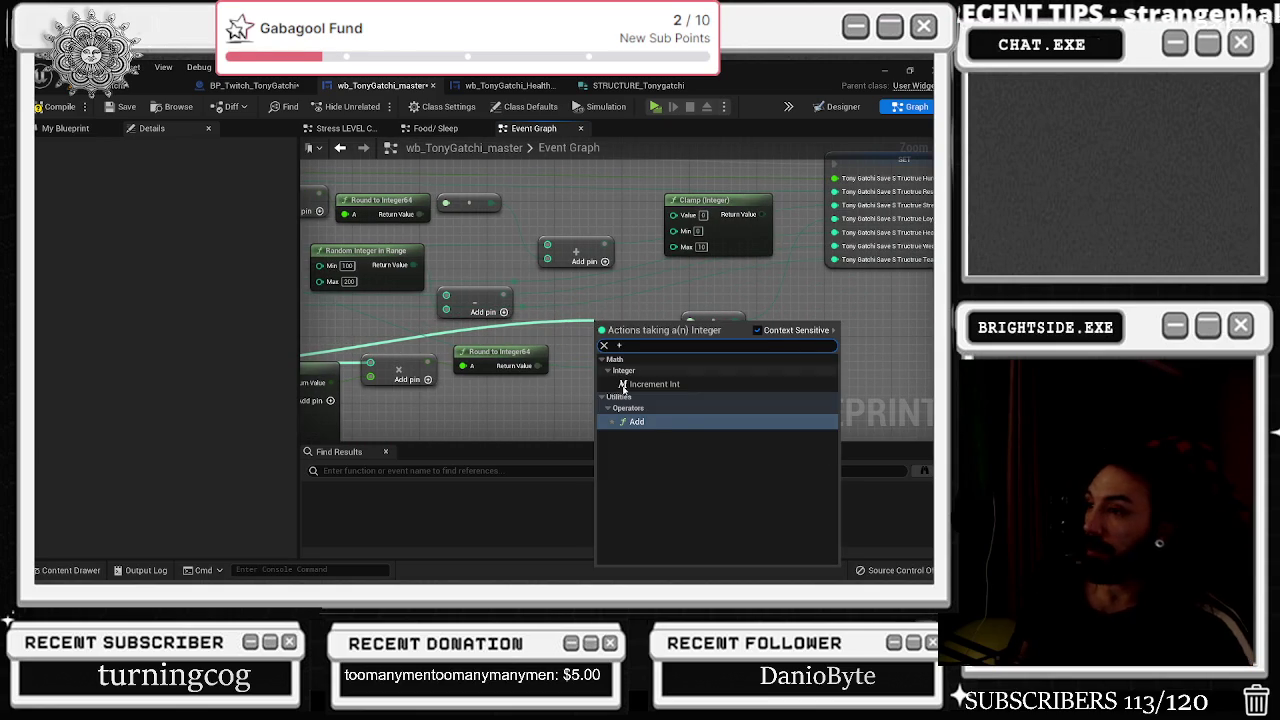
key("Return")
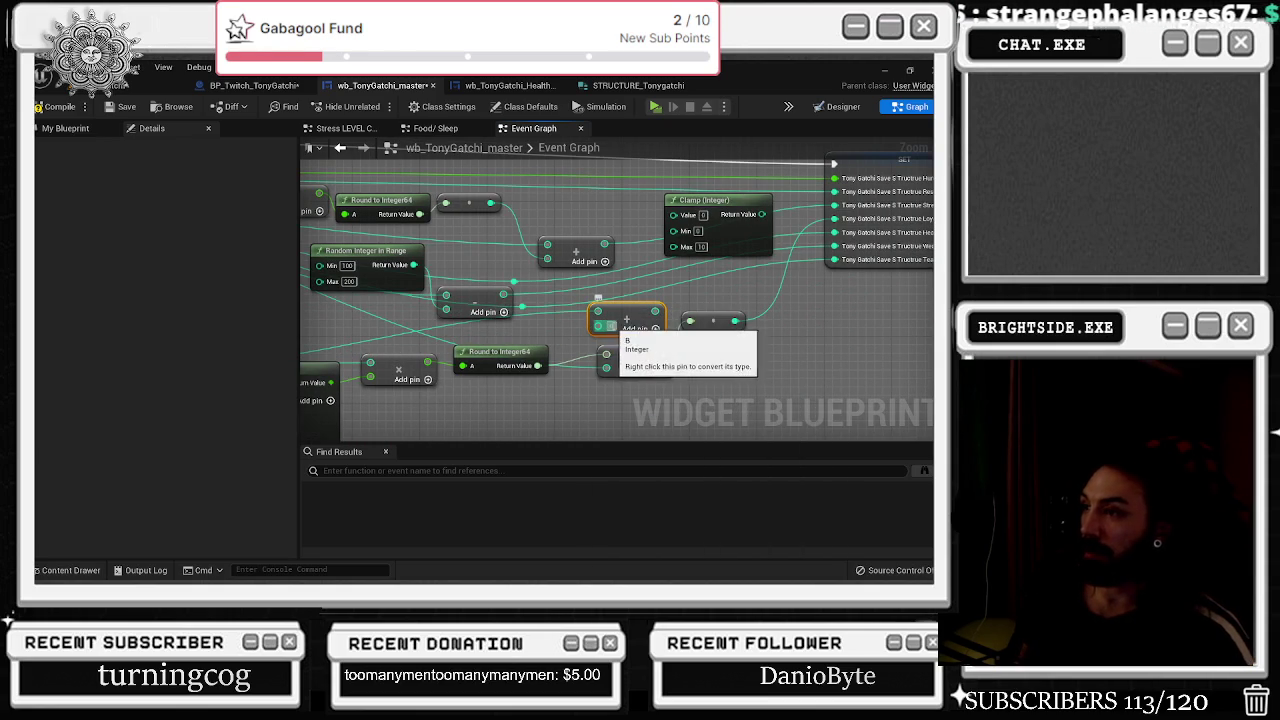
left_click_drag(655, 310, 680, 228)
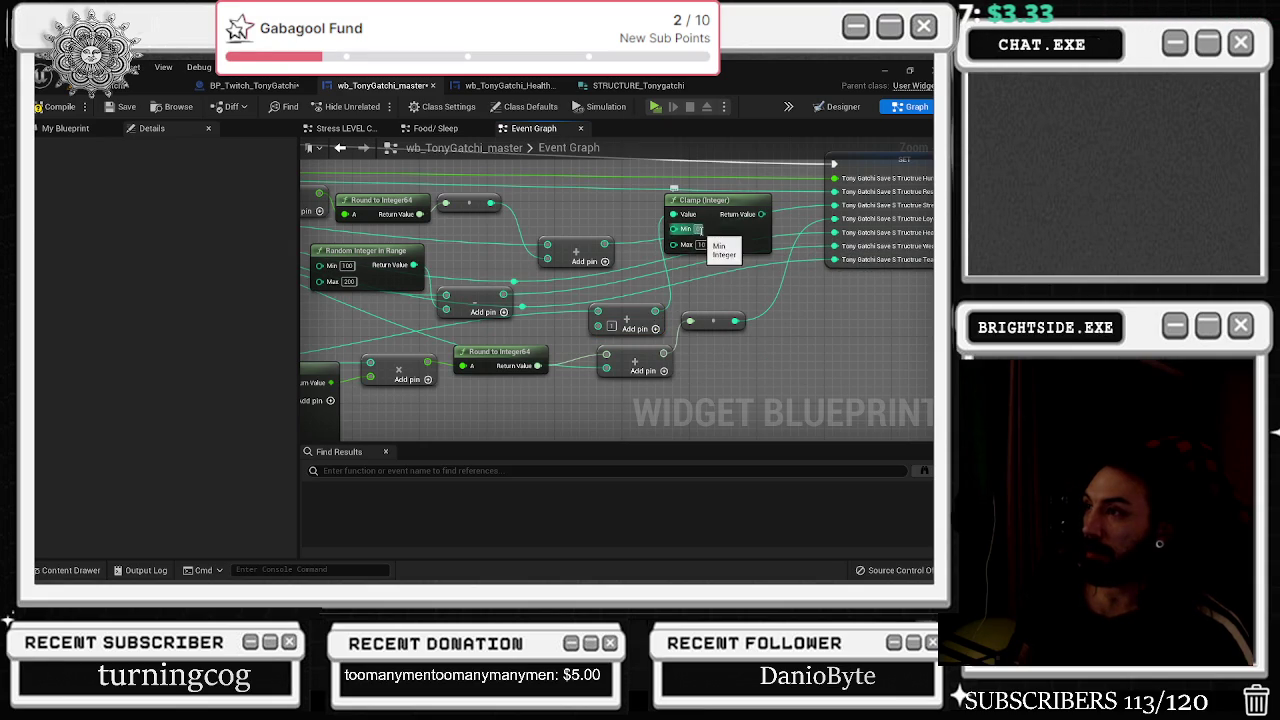
left_click_drag(823, 264, 675, 285)
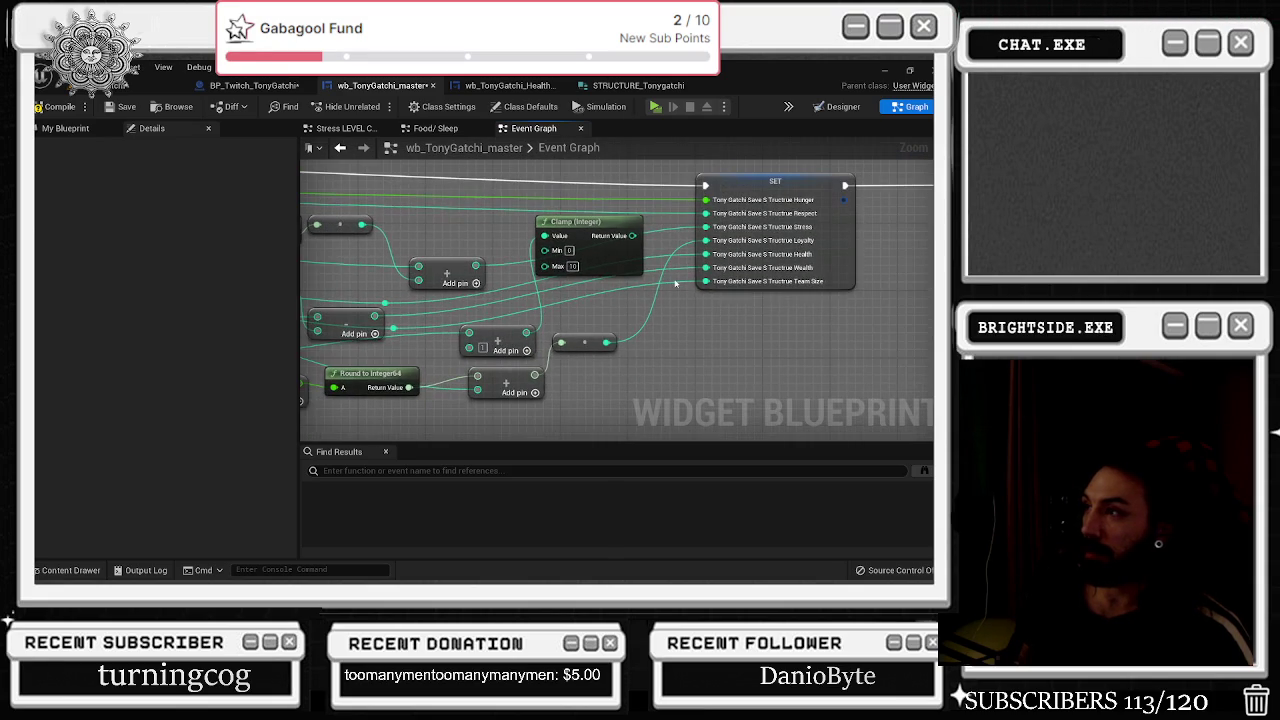
left_click_drag(632, 235, 706, 254)
left_click_drag(775, 181, 800, 181)
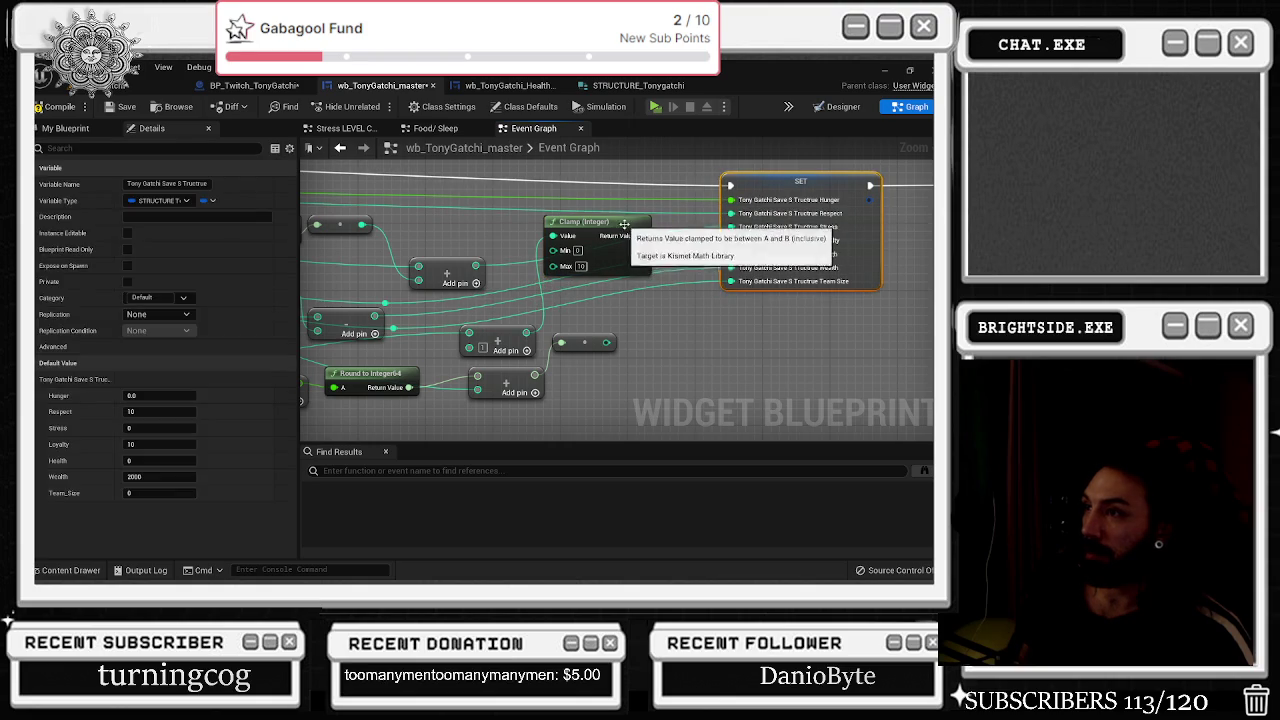
left_click_drag(580, 221, 621, 221)
Delete the integer conversion node and wire Round to Integer64 into the Add node.
left_click_drag(462, 264, 480, 212)
left_click_drag(324, 278, 628, 270)
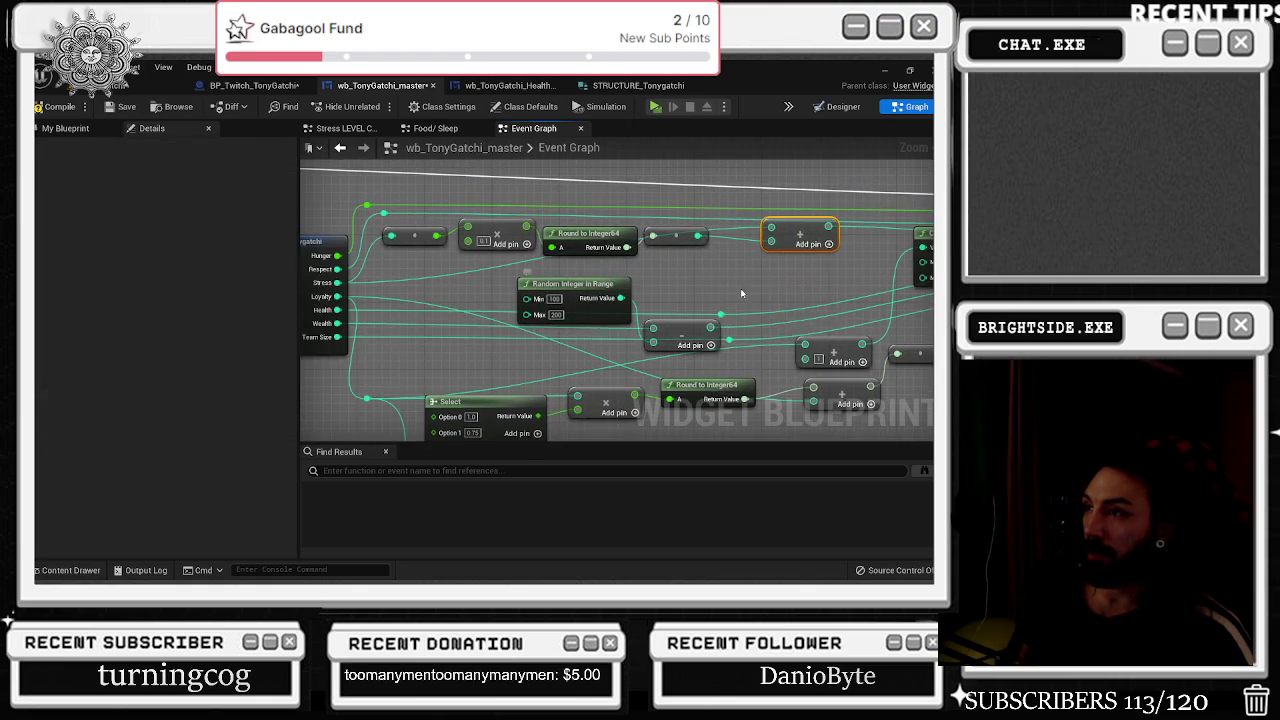
left_click_drag(716, 289, 615, 289)
mouse_move(607, 229)
left_mouse_down()
mouse_move(295, 220)
mouse_move(332, 223)
left_mouse_up()
left_click_drag(658, 270, 662, 299)
mouse_move(711, 333)
left_mouse_down()
mouse_move(860, 300)
mouse_move(674, 234)
mouse_move(774, 217)
mouse_move(788, 231)
mouse_move(752, 300)
left_mouse_up()
scroll(752, 300, "down", 1)
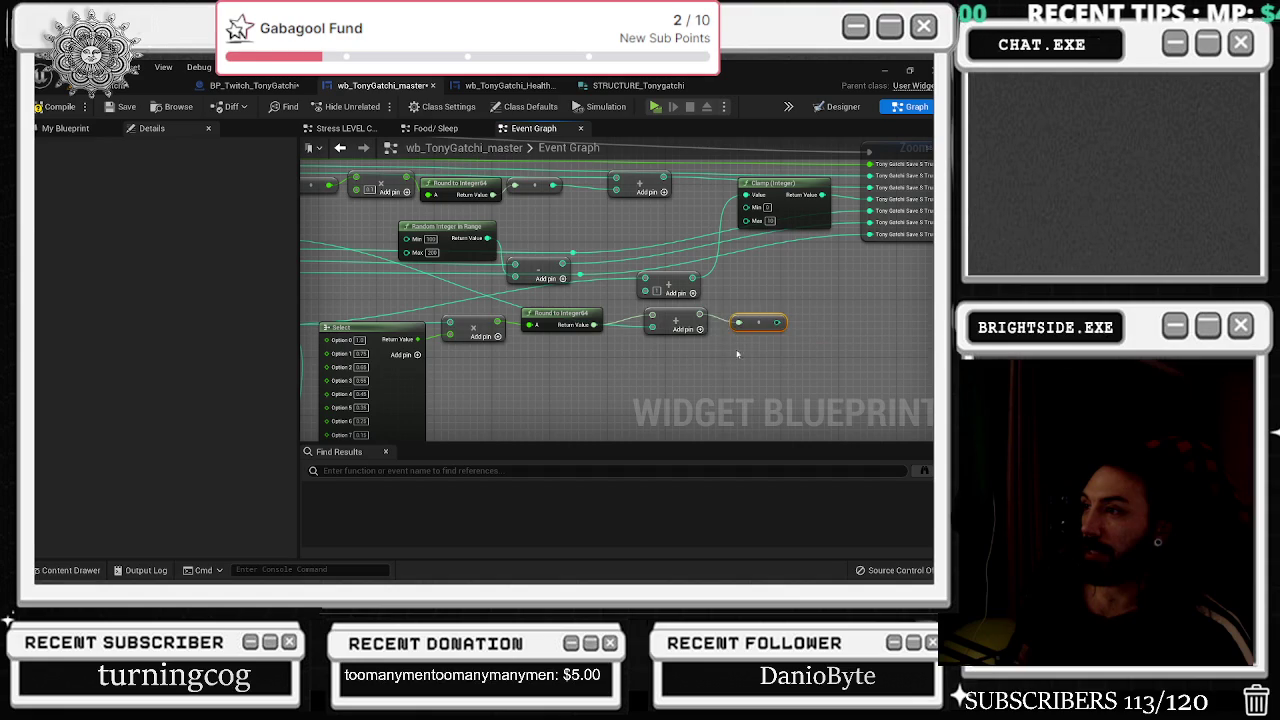
key("Delete")
left_click_drag(672, 288, 722, 338)
left_click_drag(594, 325, 768, 316)
left_click_drag(517, 272, 717, 337)
mouse_move(806, 357)
left_mouse_down()
mouse_move(757, 335)
mouse_move(591, 348)
mouse_move(641, 436)
left_mouse_up()
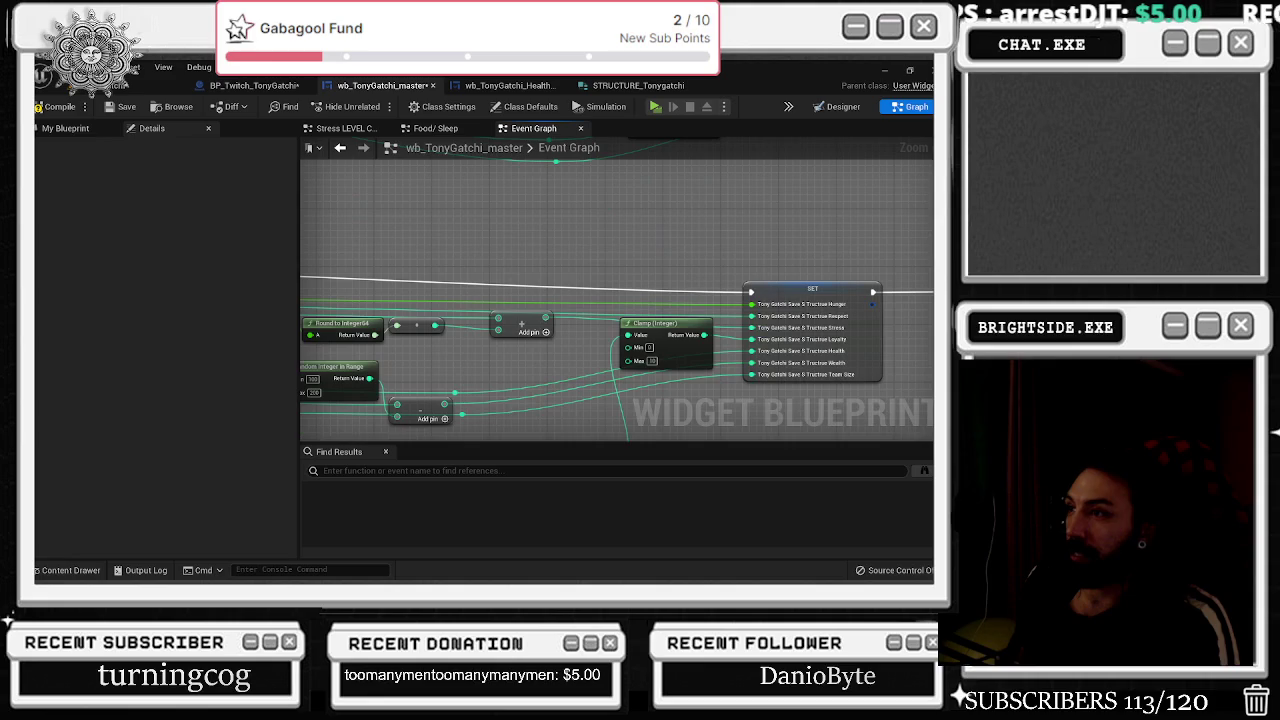
scroll(647, 420, "down", 1)
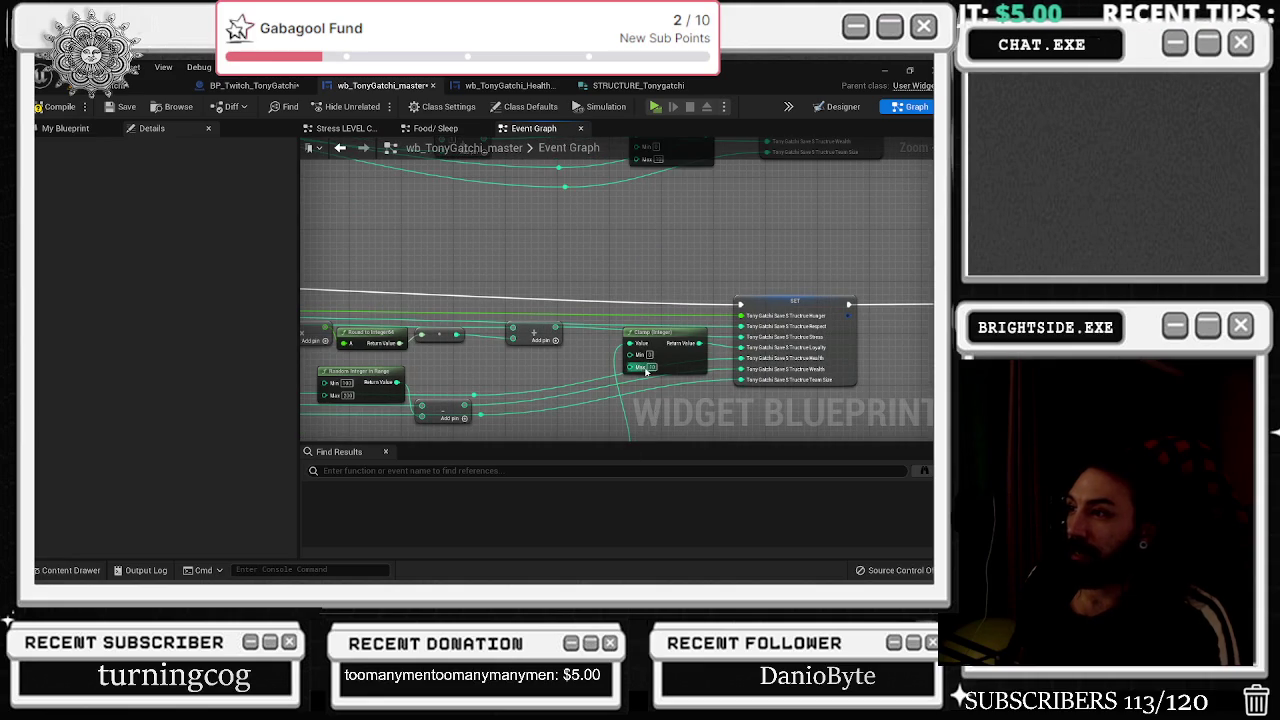
mouse_move(614, 316)
left_mouse_down()
mouse_move(443, 260)
mouse_move(323, 346)
mouse_move(747, 288)
mouse_move(808, 266)
mouse_move(400, 240)
mouse_move(426, 258)
left_mouse_up()
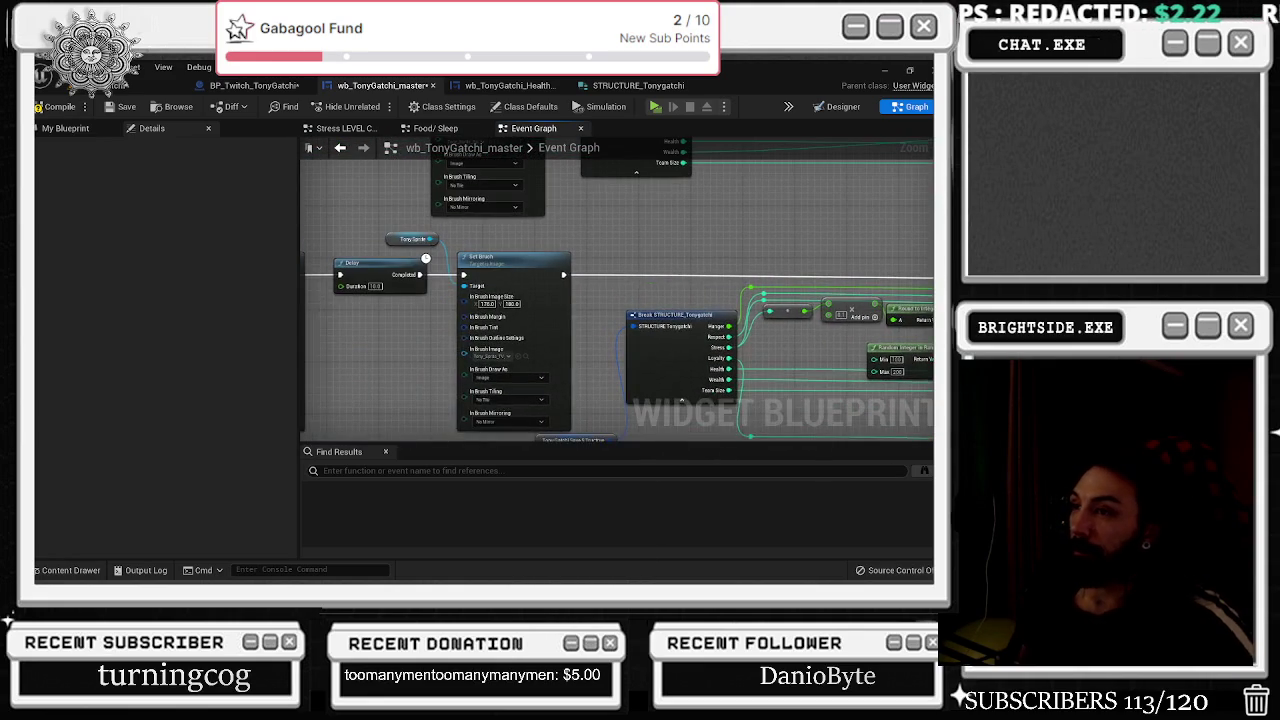
mouse_move(895, 263)
left_mouse_down()
mouse_move(700, 270)
mouse_move(823, 284)
left_mouse_up()
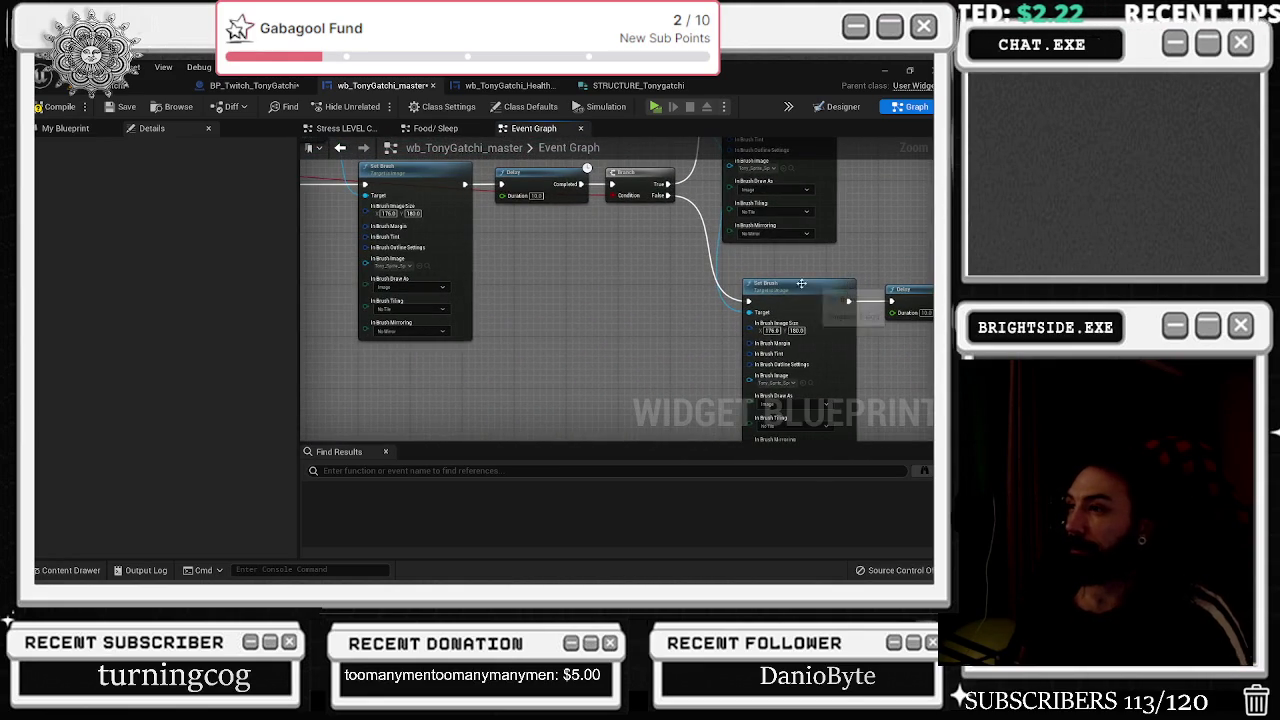
mouse_move(716, 296)
left_mouse_down()
mouse_move(771, 308)
mouse_move(606, 253)
left_mouse_up()
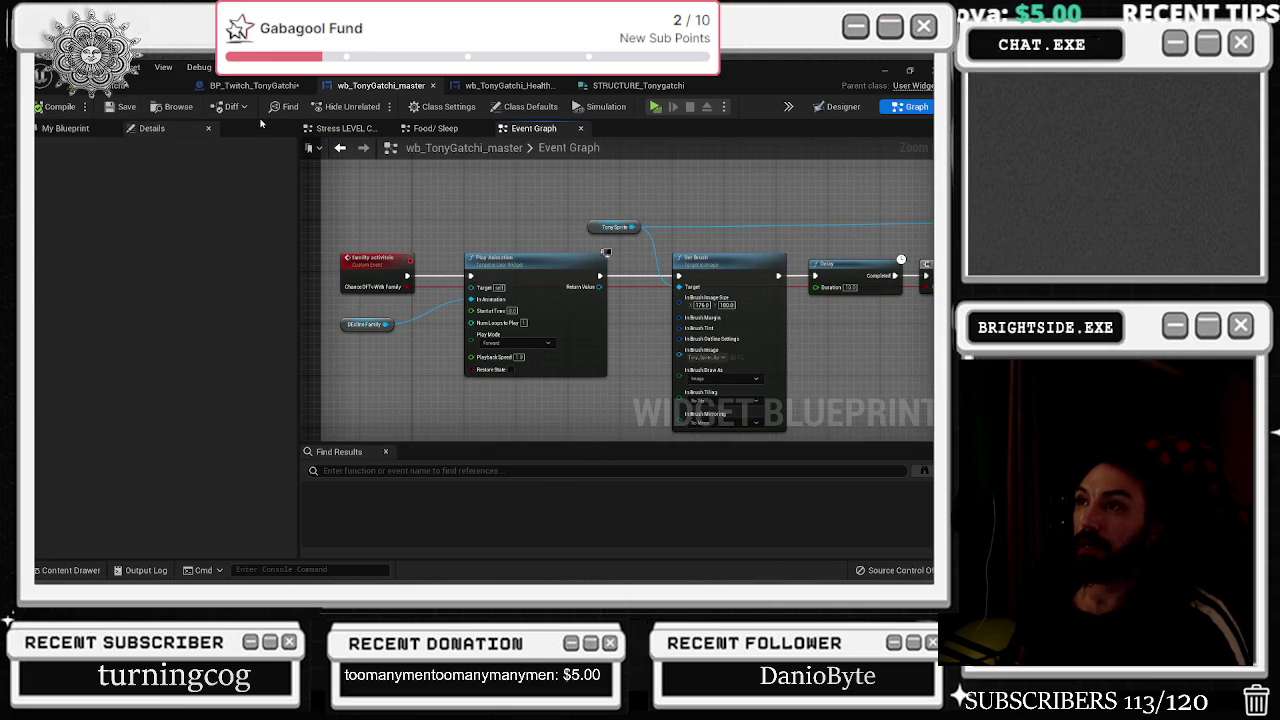
left_click(255, 85)
Pan to Family Activities in BP_Twitch_TonyGatchi and nudge the Play Animation node slightly left.
scroll(404, 207, "down", 1)
mouse_move(404, 207)
left_mouse_down()
mouse_move(456, 296)
mouse_move(323, 286)
mouse_move(446, 274)
mouse_move(318, 277)
mouse_move(208, 257)
mouse_move(222, 252)
mouse_move(128, 252)
left_mouse_up()
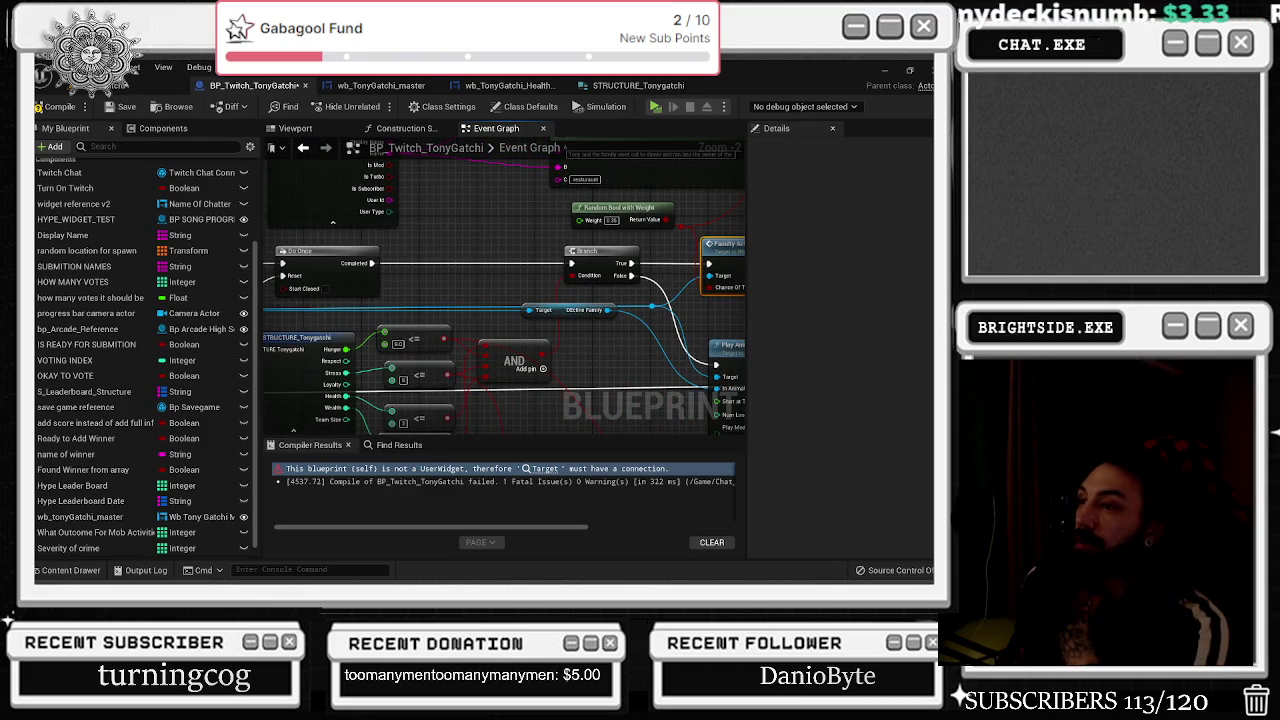
left_click_drag(547, 256, 264, 271)
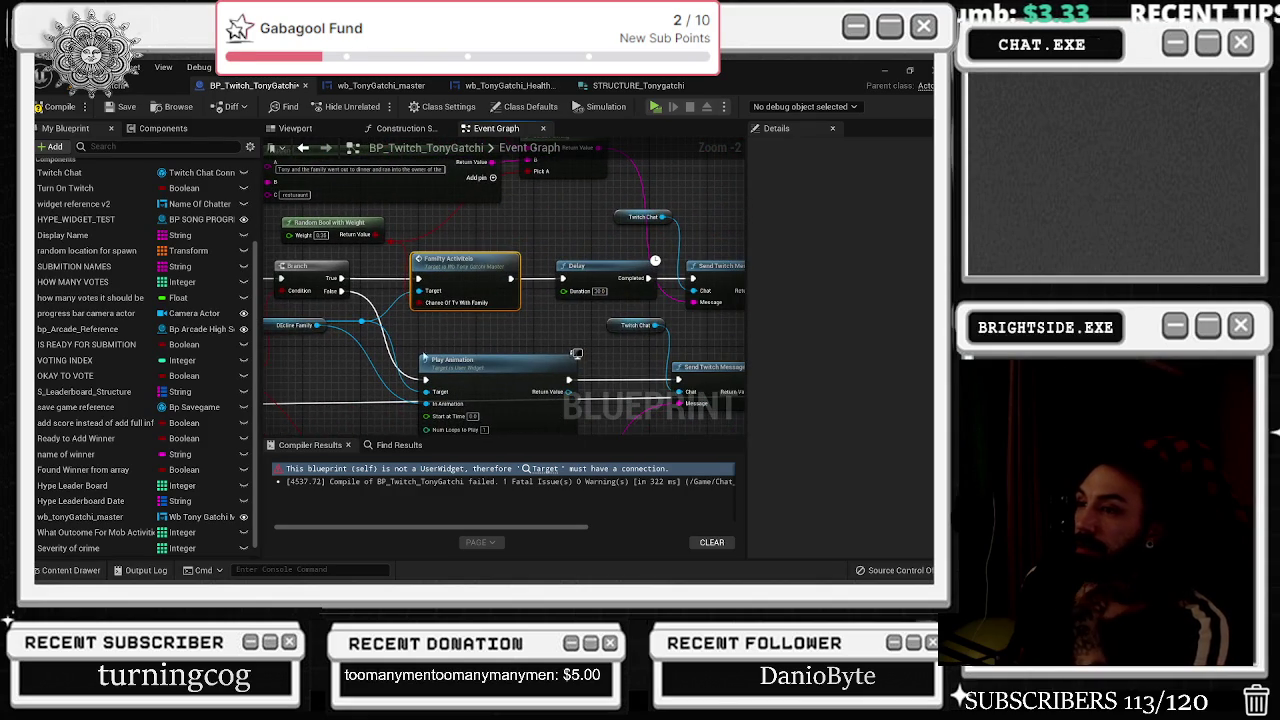
left_click_drag(440, 362, 426, 362)
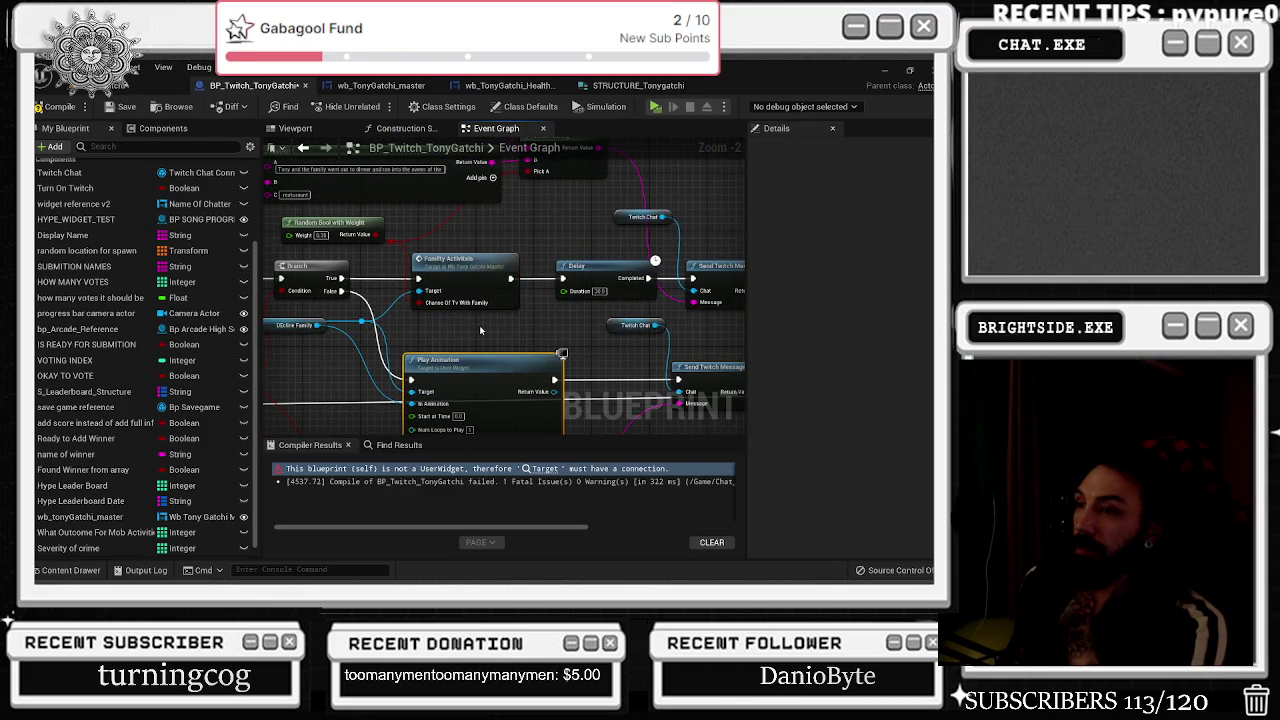
left_click_drag(479, 325, 475, 263)
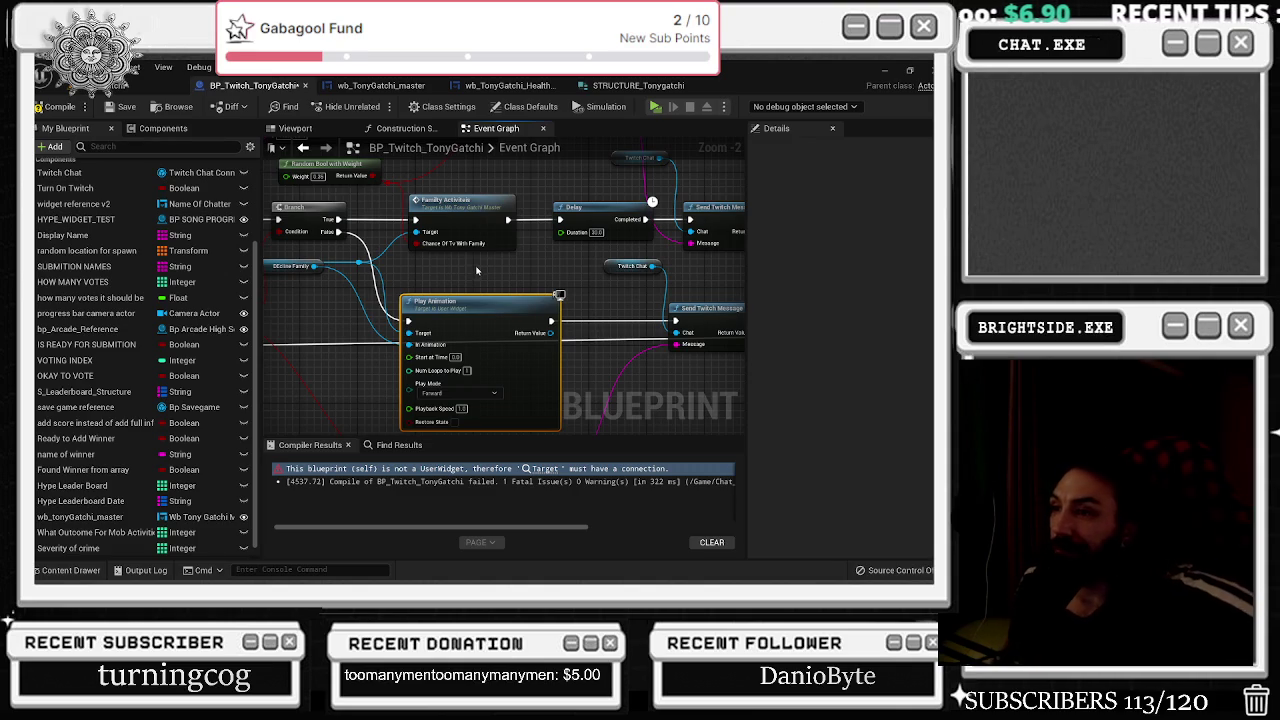
scroll(458, 281, "down", 6)
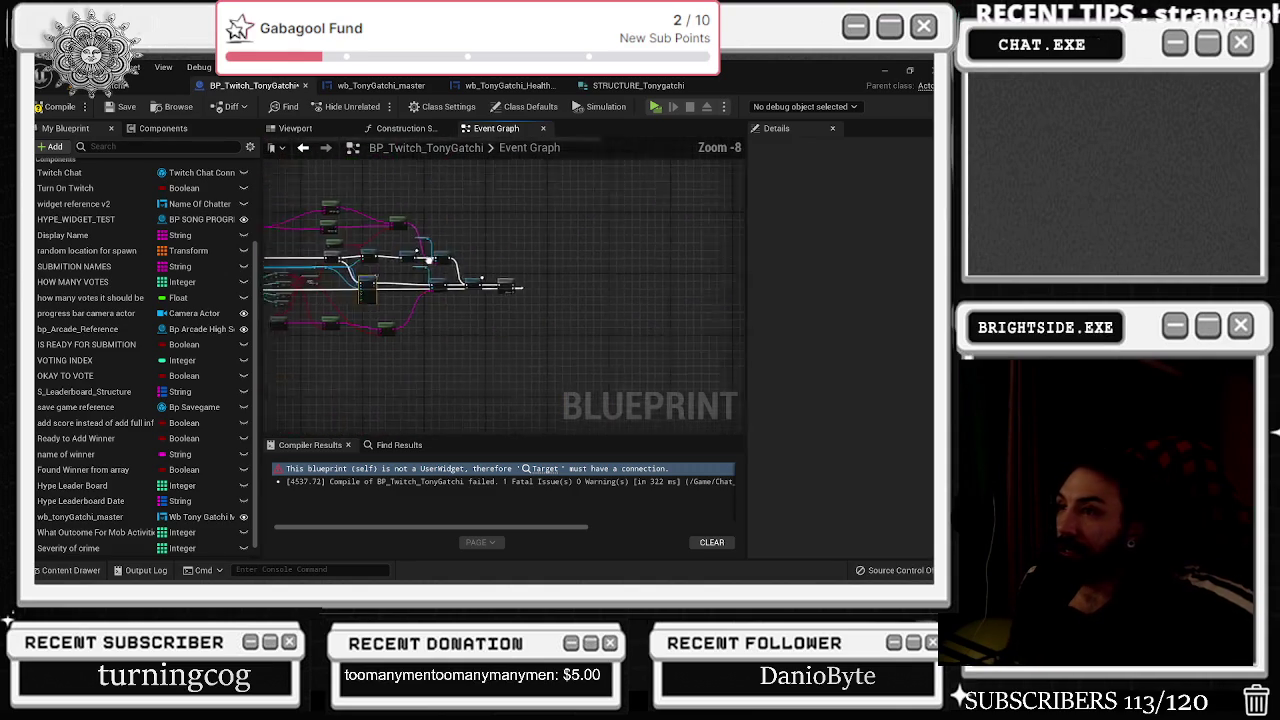
Wrap the lower node group in an orange 'family' comment.
scroll(499, 373, "down", 3)
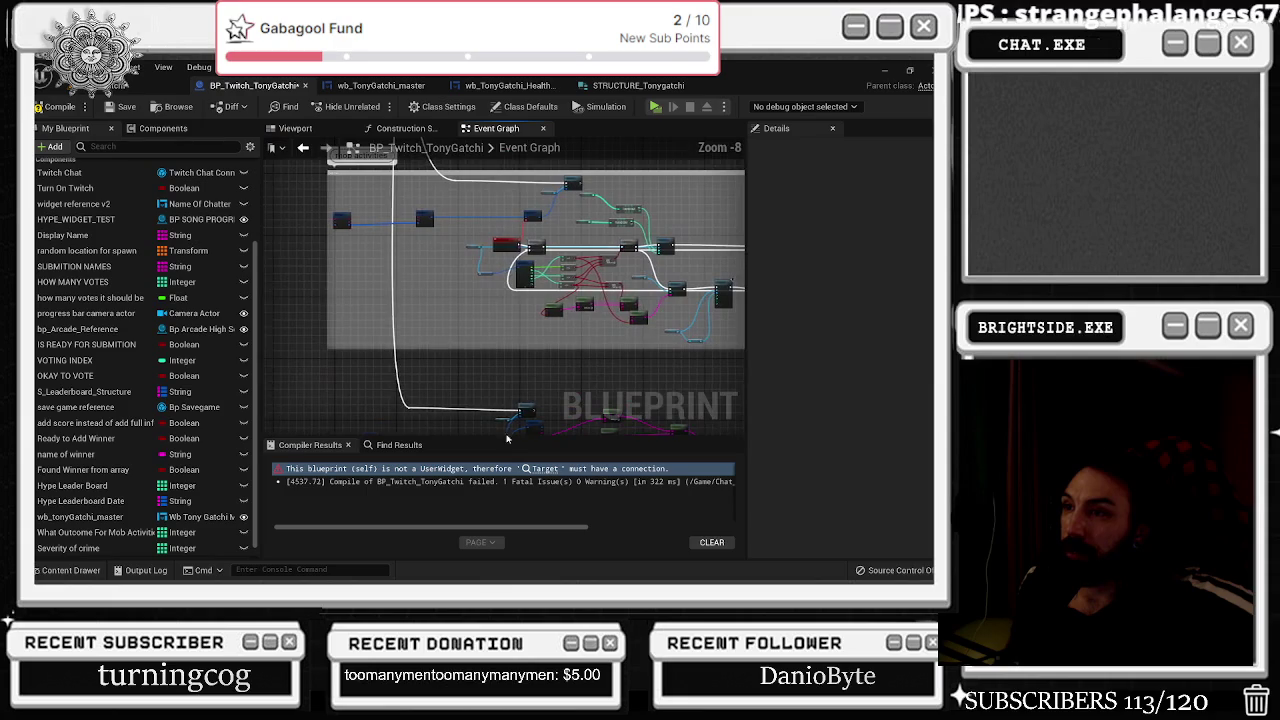
scroll(499, 373, "down", 1)
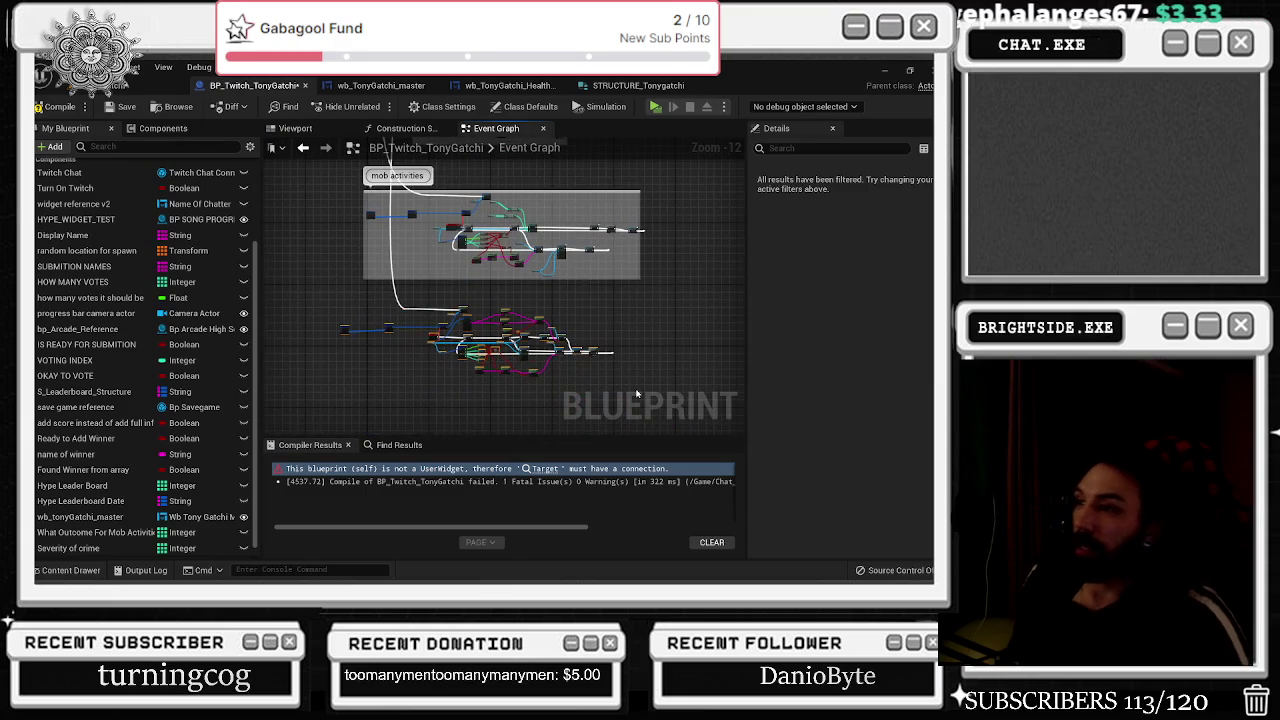
key("c")
type("family")
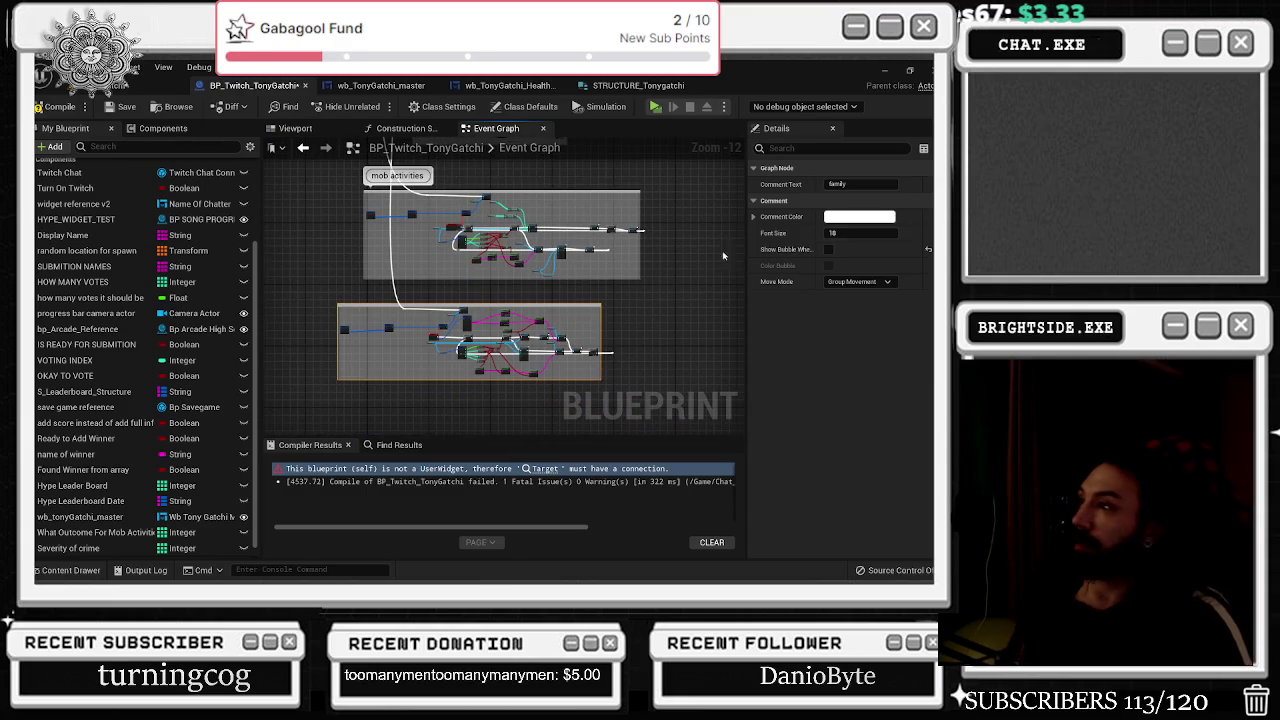
left_click(859, 216)
left_click(690, 342)
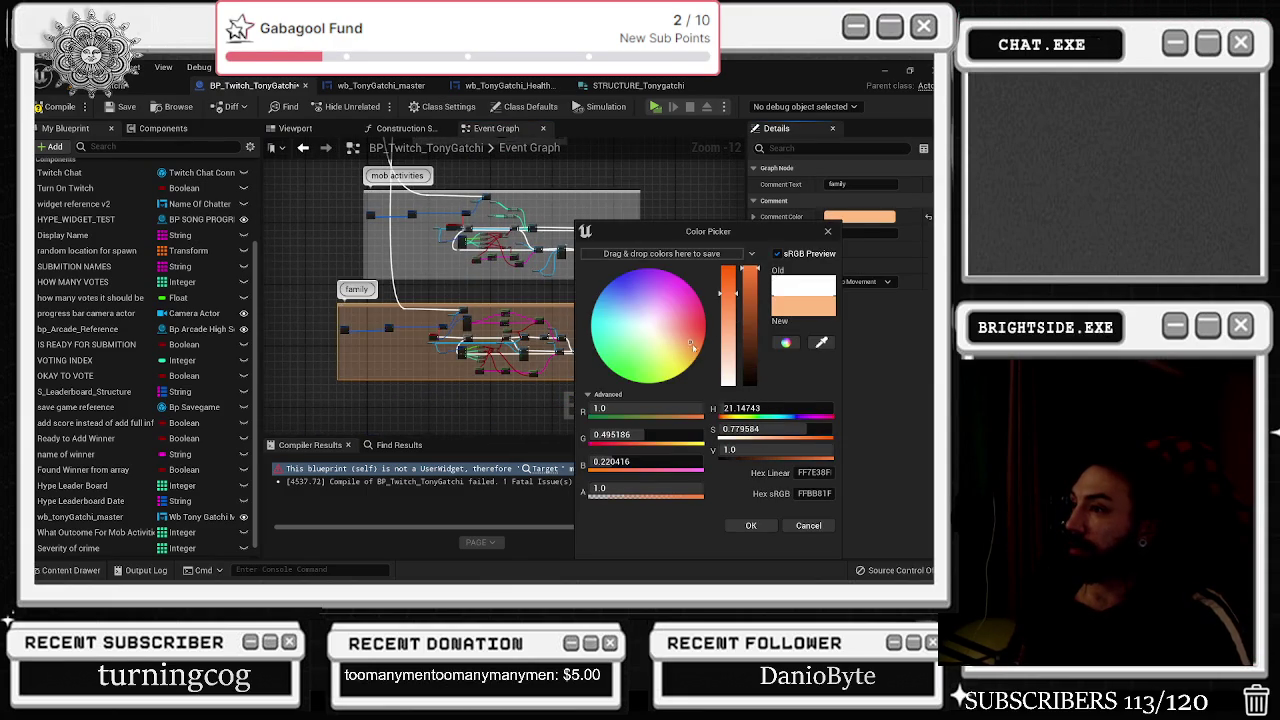
left_click(750, 525)
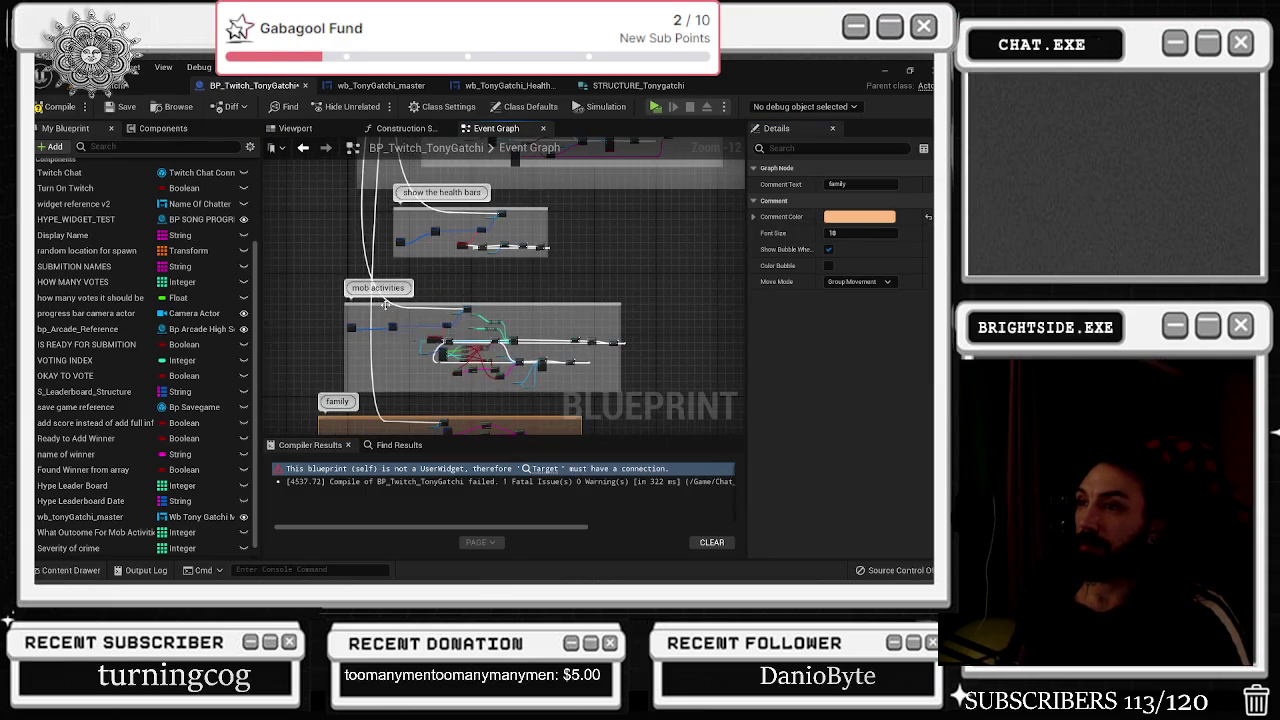
Colour the mob activities comment green and the health bars comment pink.
left_click(407, 313)
left_click(859, 216)
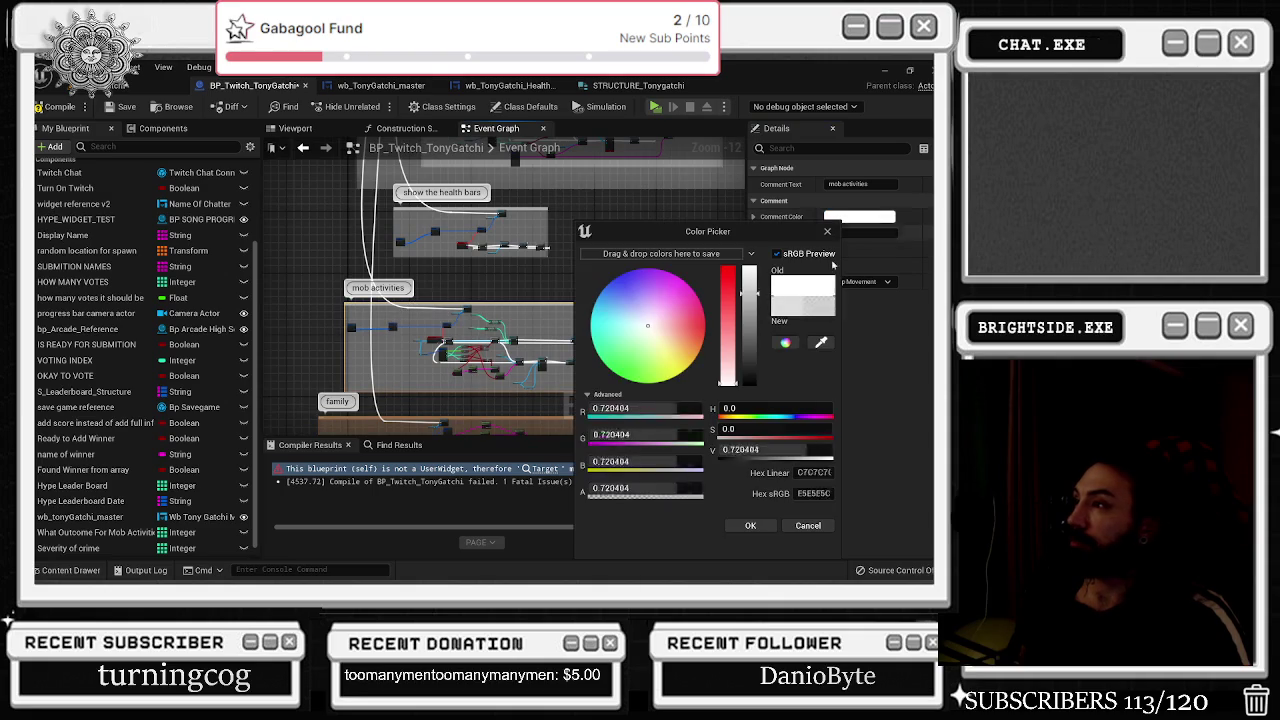
left_click(628, 365)
left_click(750, 525)
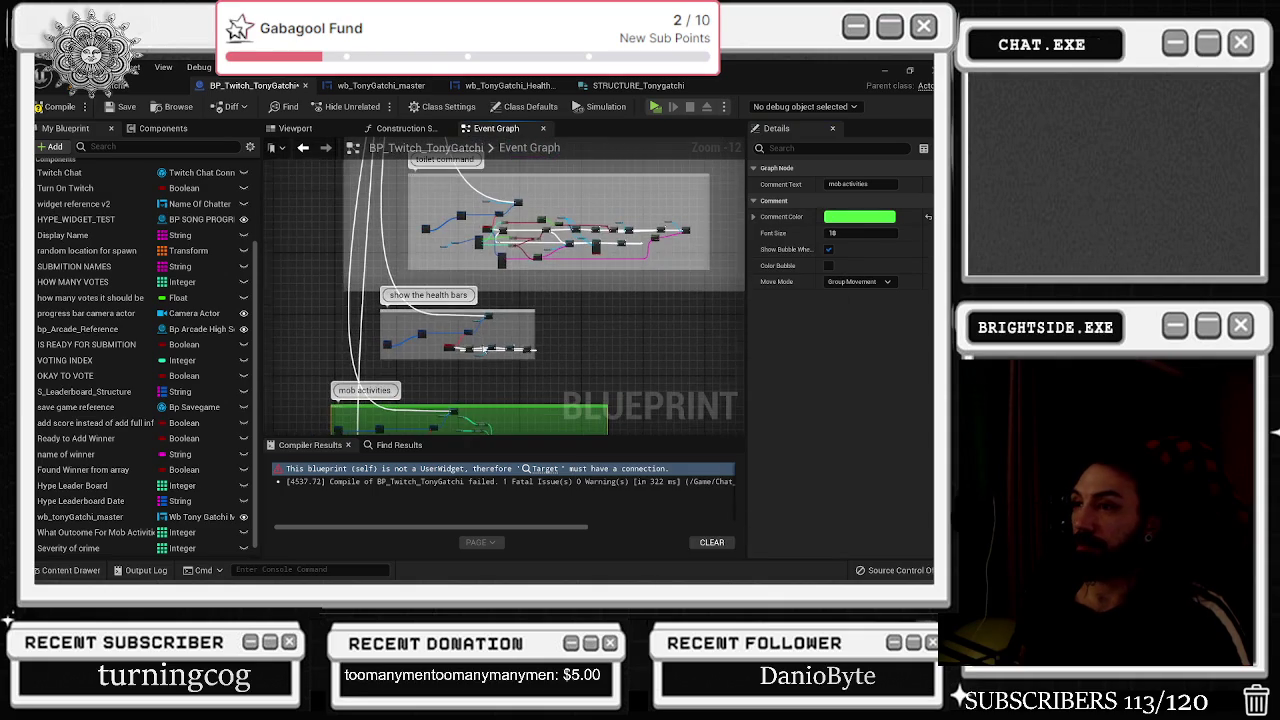
left_click(425, 315)
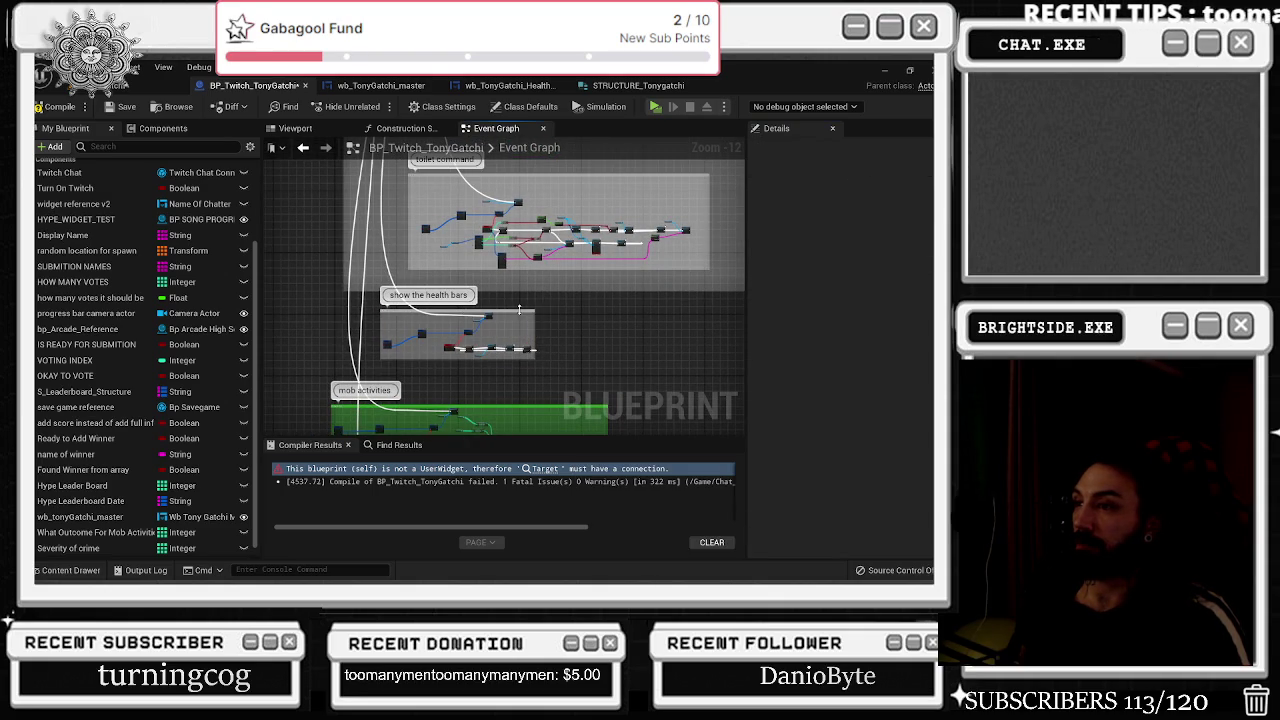
left_click(520, 312)
left_click(858, 217)
mouse_move(690, 340)
left_mouse_down()
mouse_move(665, 352)
mouse_move(645, 417)
left_mouse_up()
key("Return")
Colour the toilet command comment green and the therapy comment cyan-blue.
left_click(472, 296)
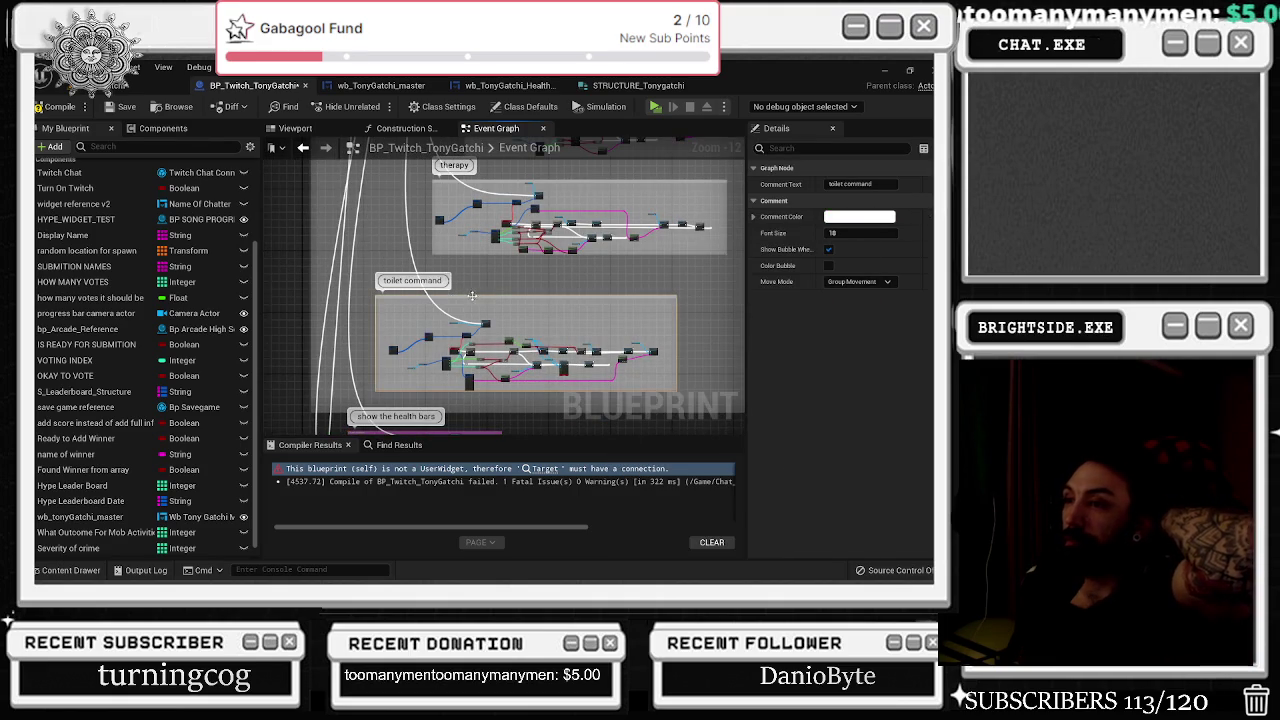
left_click(859, 216)
left_click(612, 372)
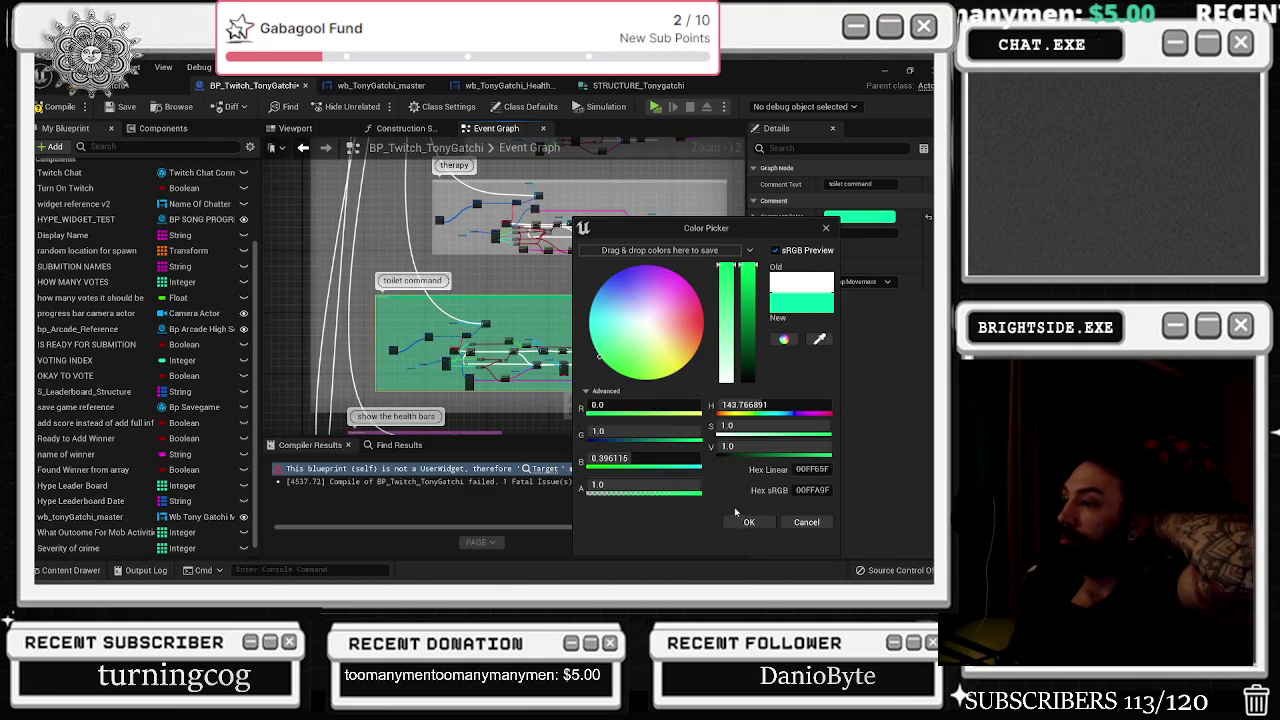
left_click(740, 519)
left_click_drag(504, 236, 527, 383)
left_click(488, 330)
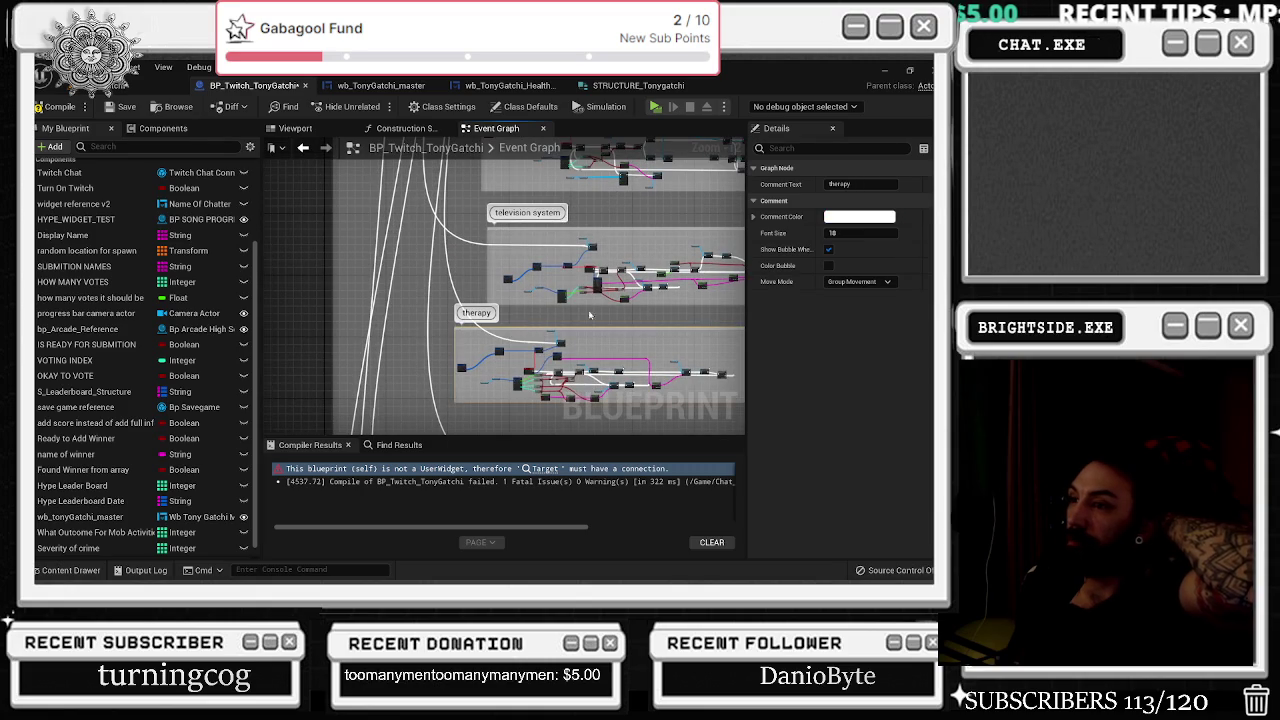
left_click(859, 216)
left_click(594, 292)
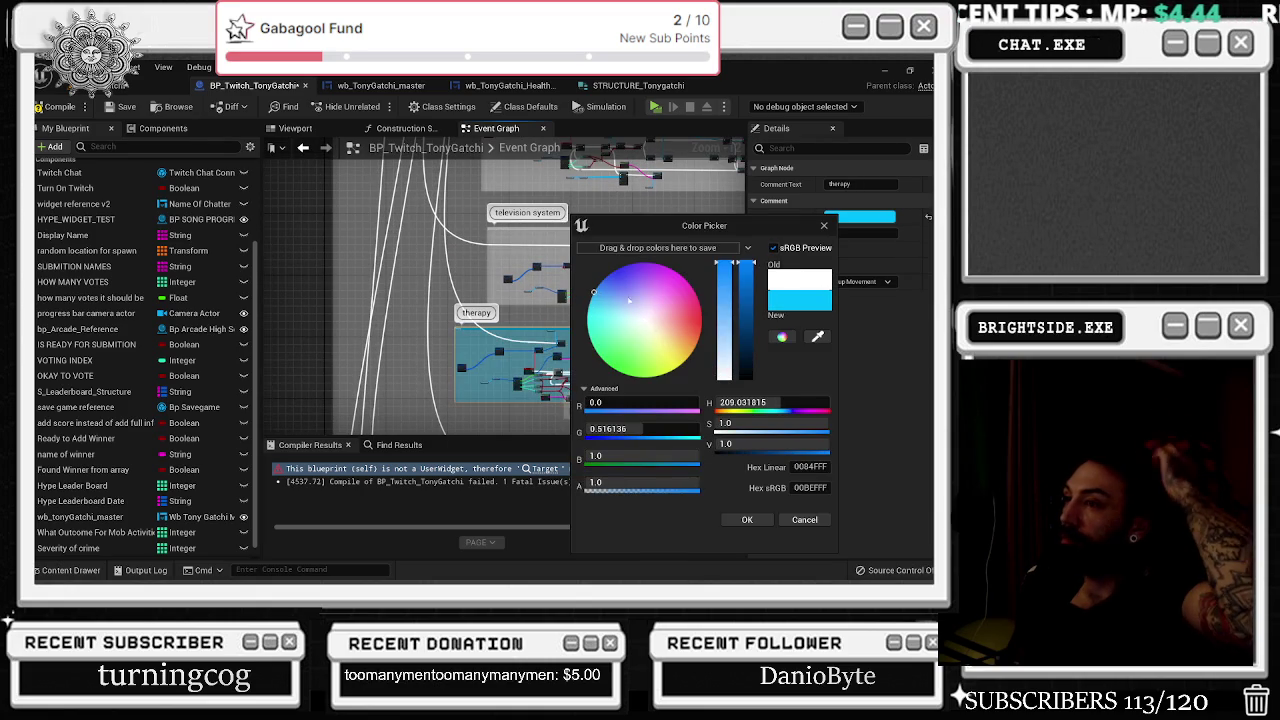
left_click(745, 519)
Colour the television system comment blue and the motel comment pink.
left_click_drag(583, 266, 517, 345)
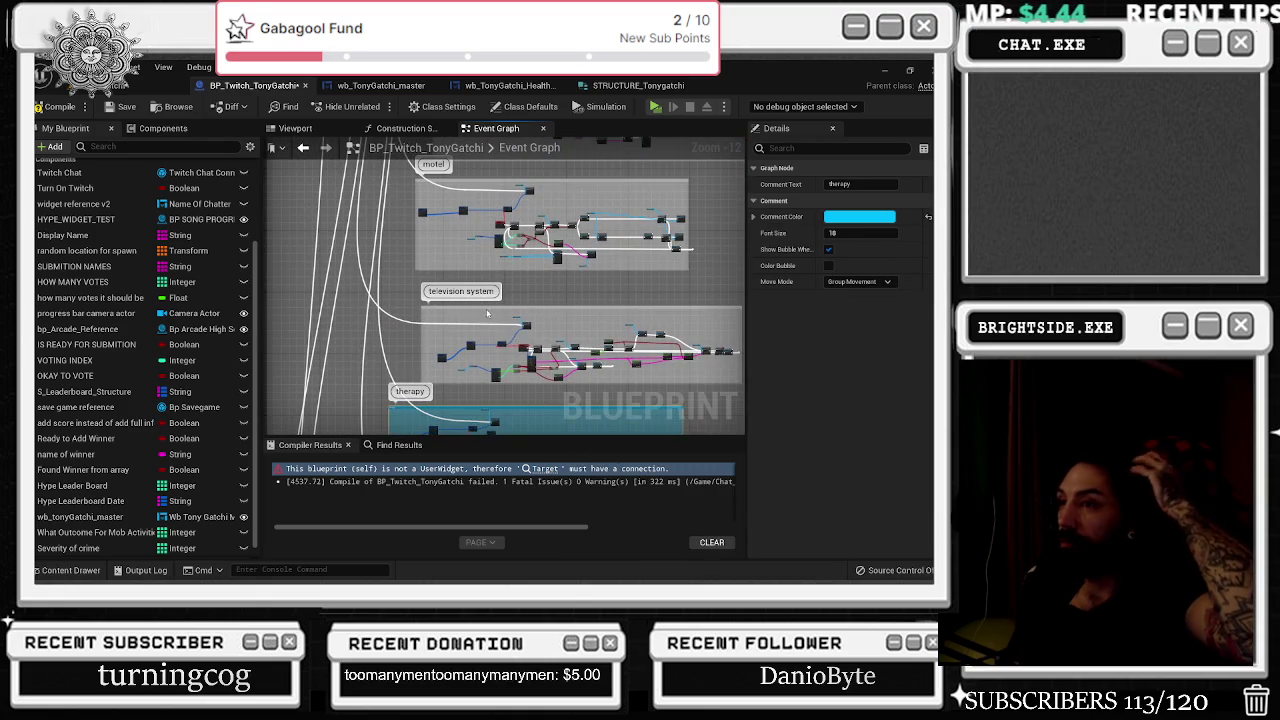
left_click(488, 315)
left_click(843, 217)
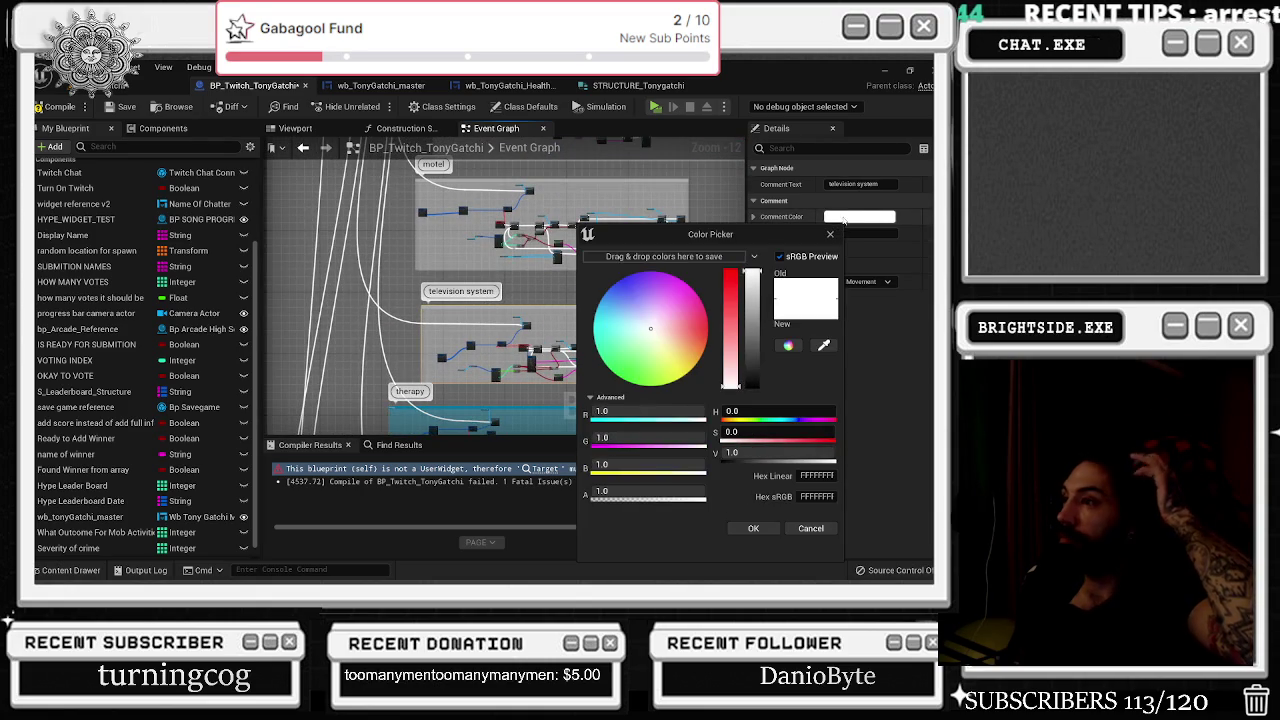
left_click(625, 280)
left_click(753, 528)
left_click_drag(522, 199, 517, 288)
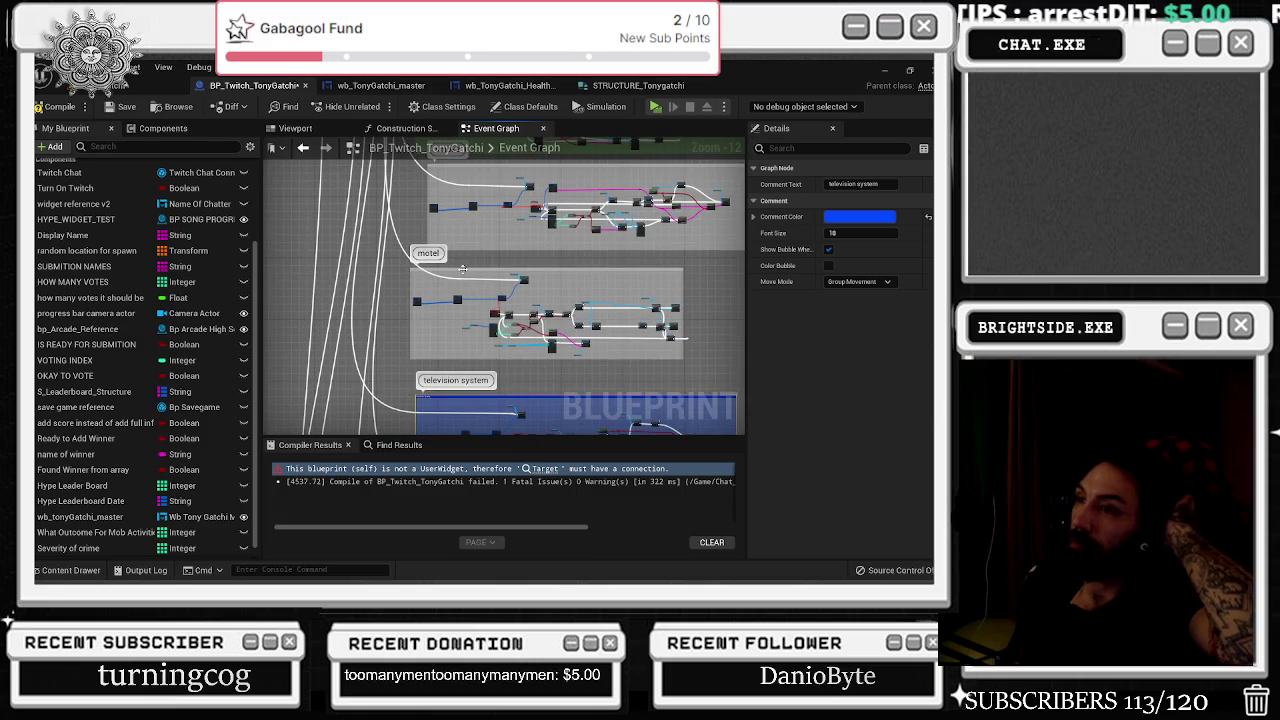
left_click(462, 268)
left_click(843, 217)
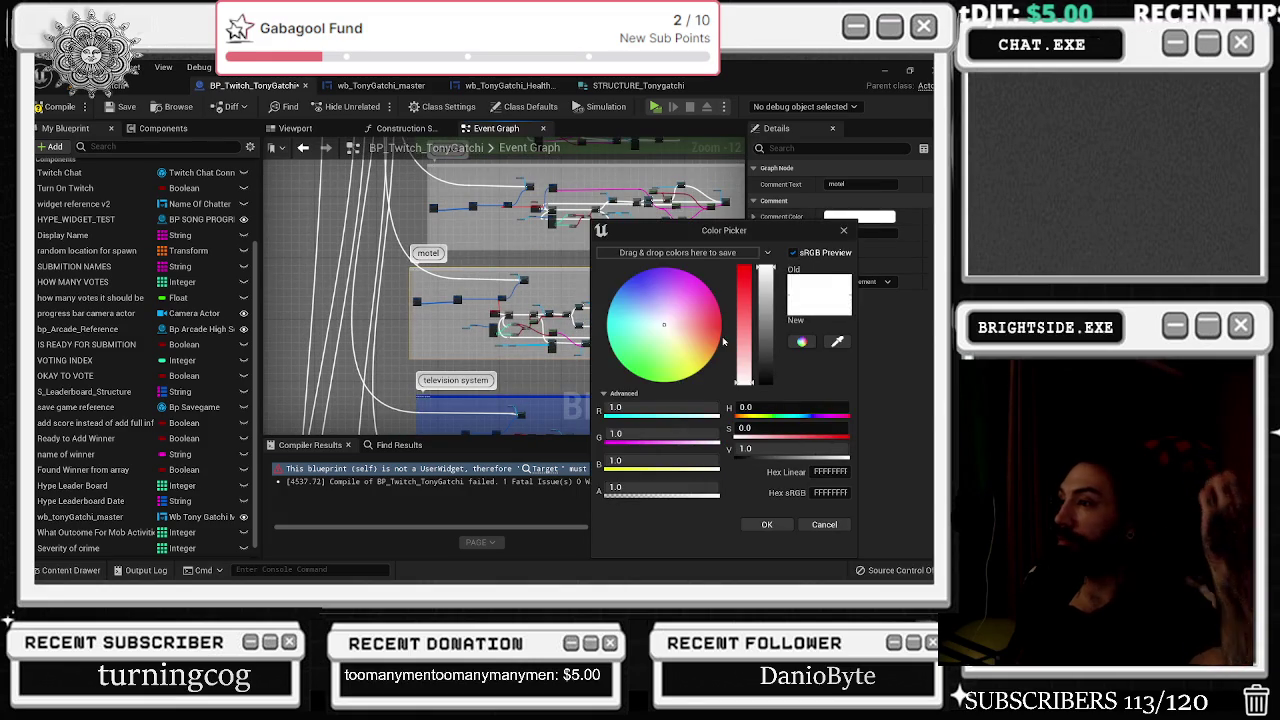
left_click(696, 289)
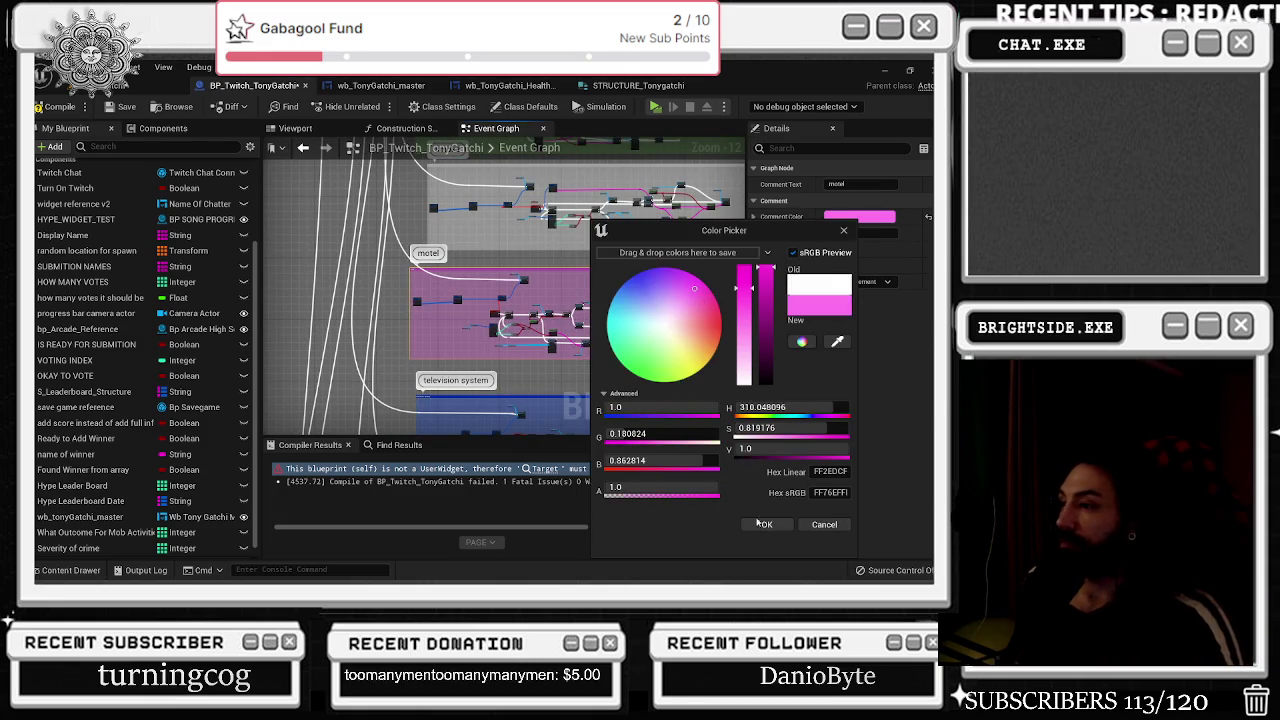
left_click(765, 524)
left_click_drag(598, 149, 575, 293)
left_click(466, 316)
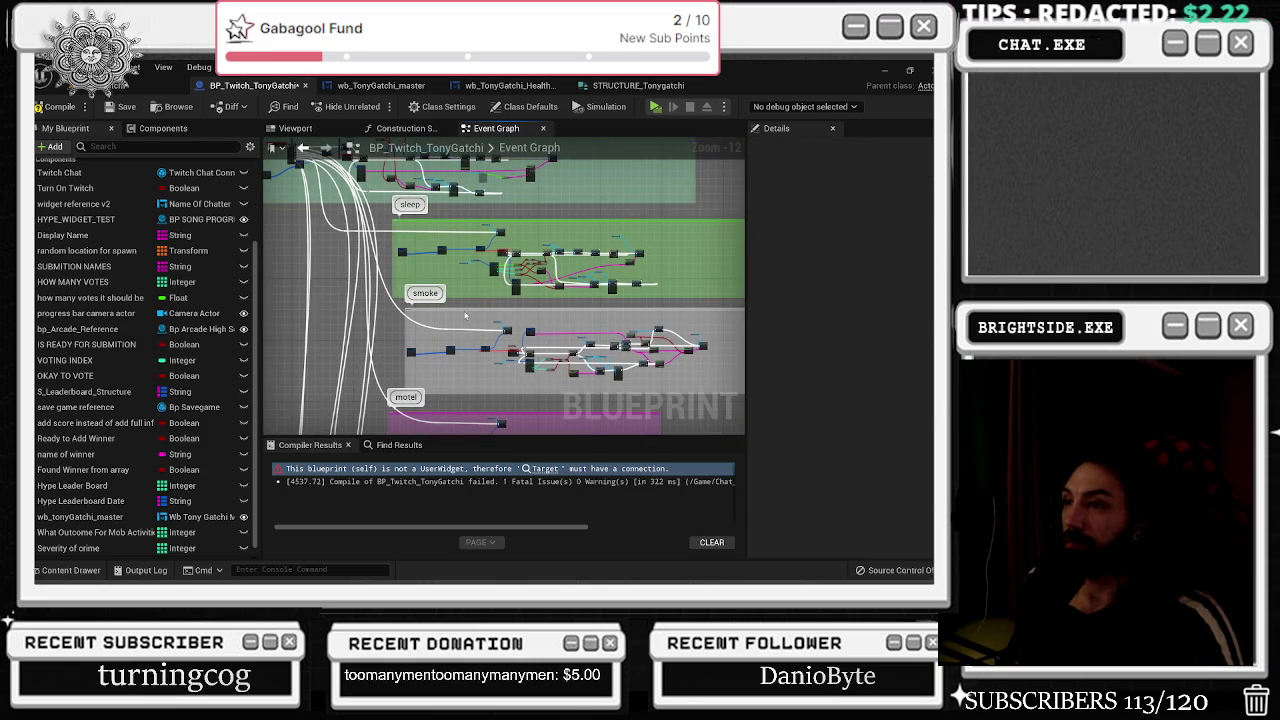
mouse_move(476, 304)
left_mouse_down()
mouse_move(504, 385)
mouse_move(520, 300)
left_mouse_up()
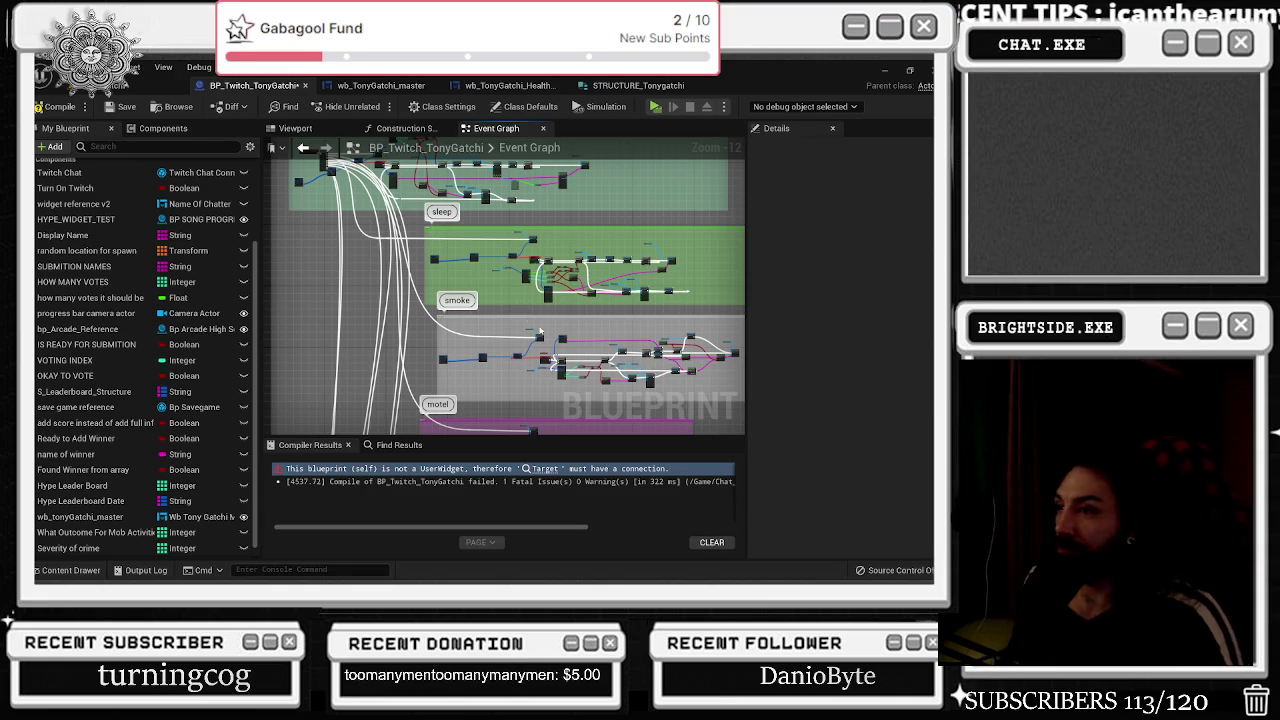
scroll(535, 328, "up", 10)
scroll(532, 405, "down", 3)
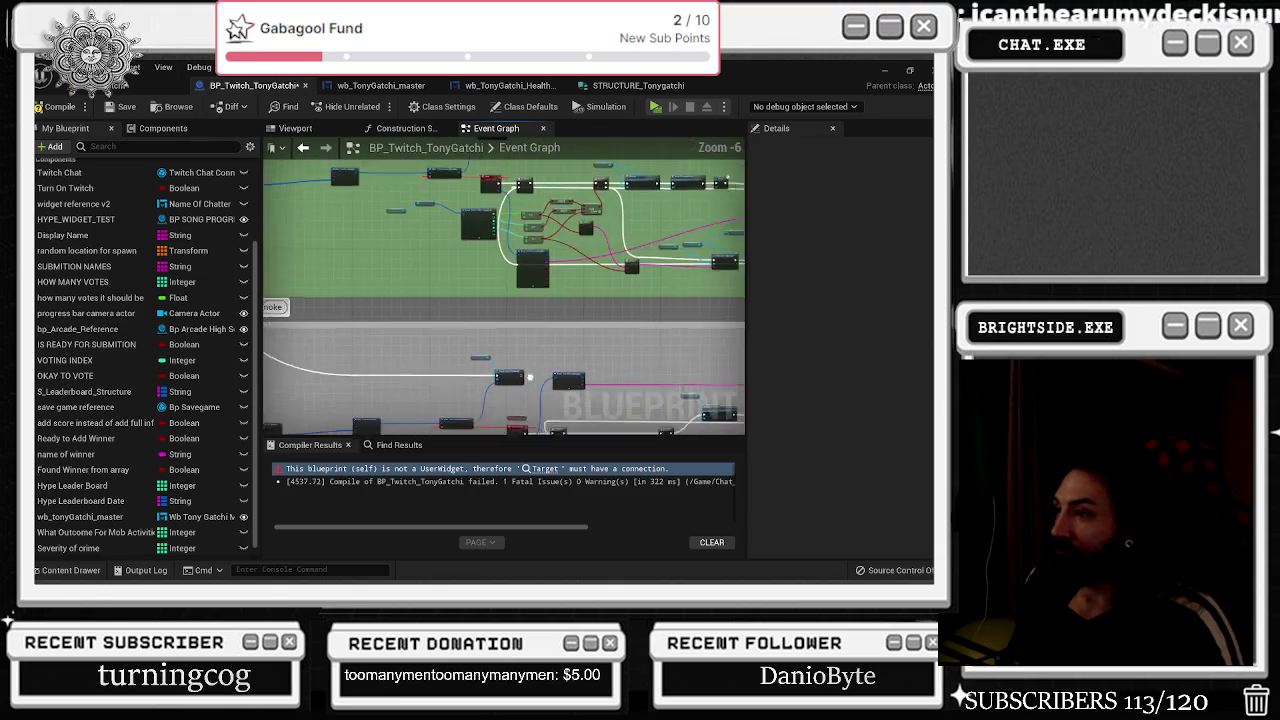
scroll(539, 377, "up", 4)
scroll(535, 392, "down", 2)
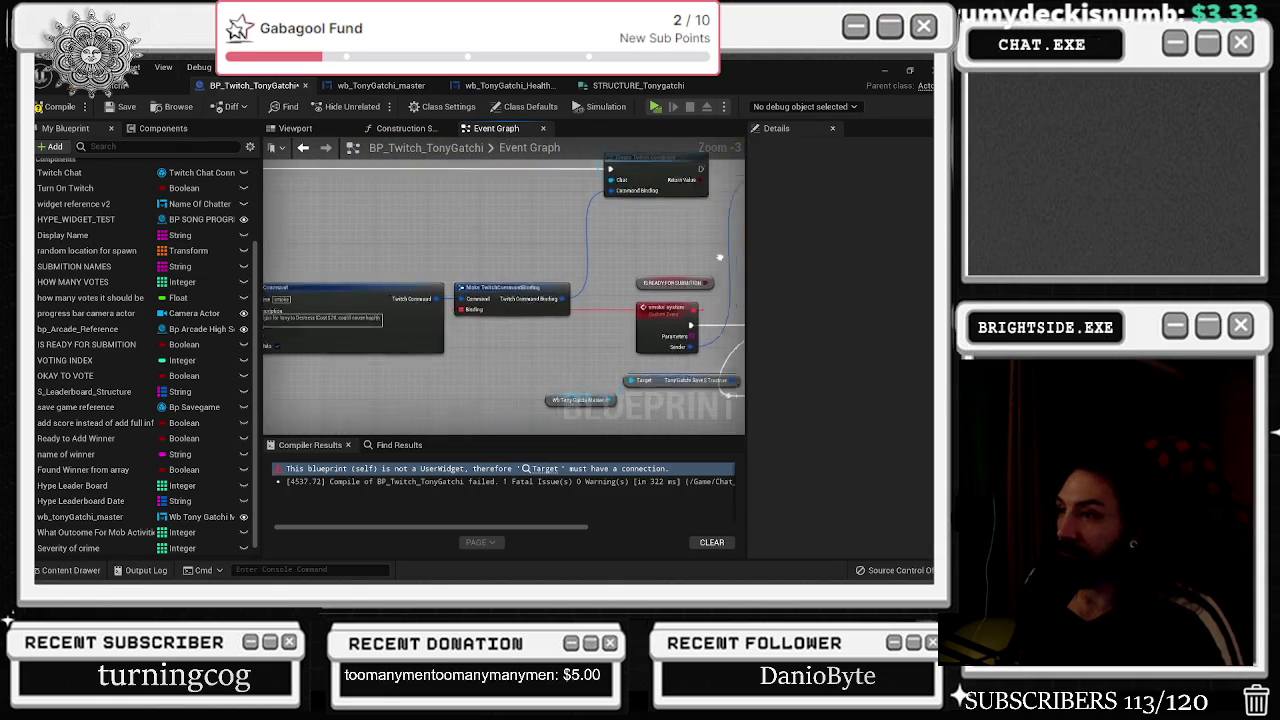
mouse_move(700, 250)
left_mouse_down()
mouse_move(617, 239)
mouse_move(419, 273)
left_mouse_up()
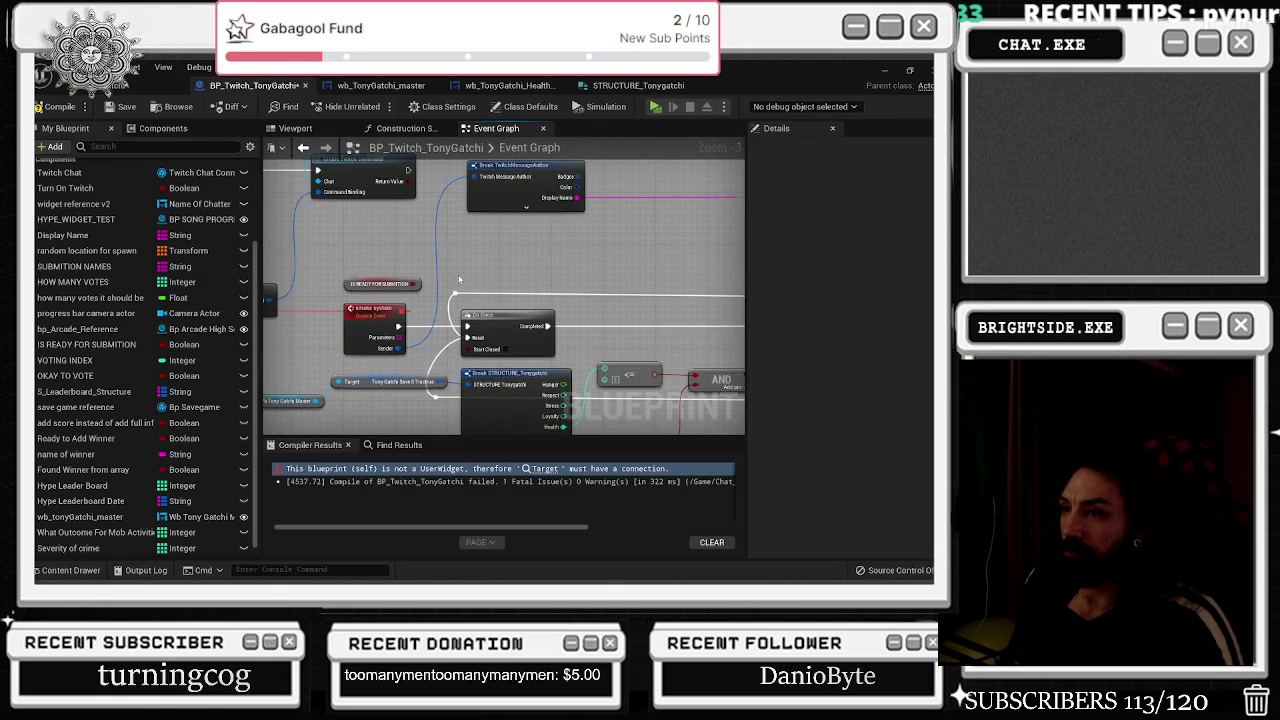
scroll(459, 279, "down", 9)
left_click_drag(445, 305, 488, 241)
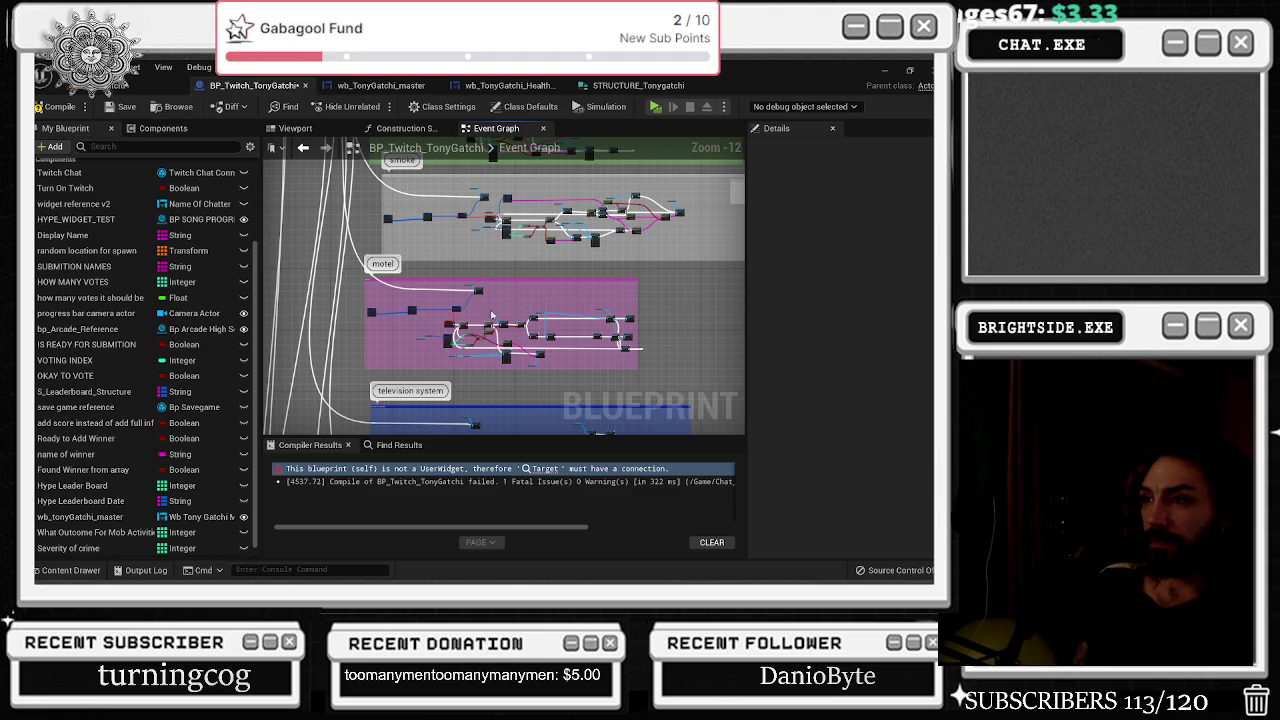
scroll(505, 313, "up", 7)
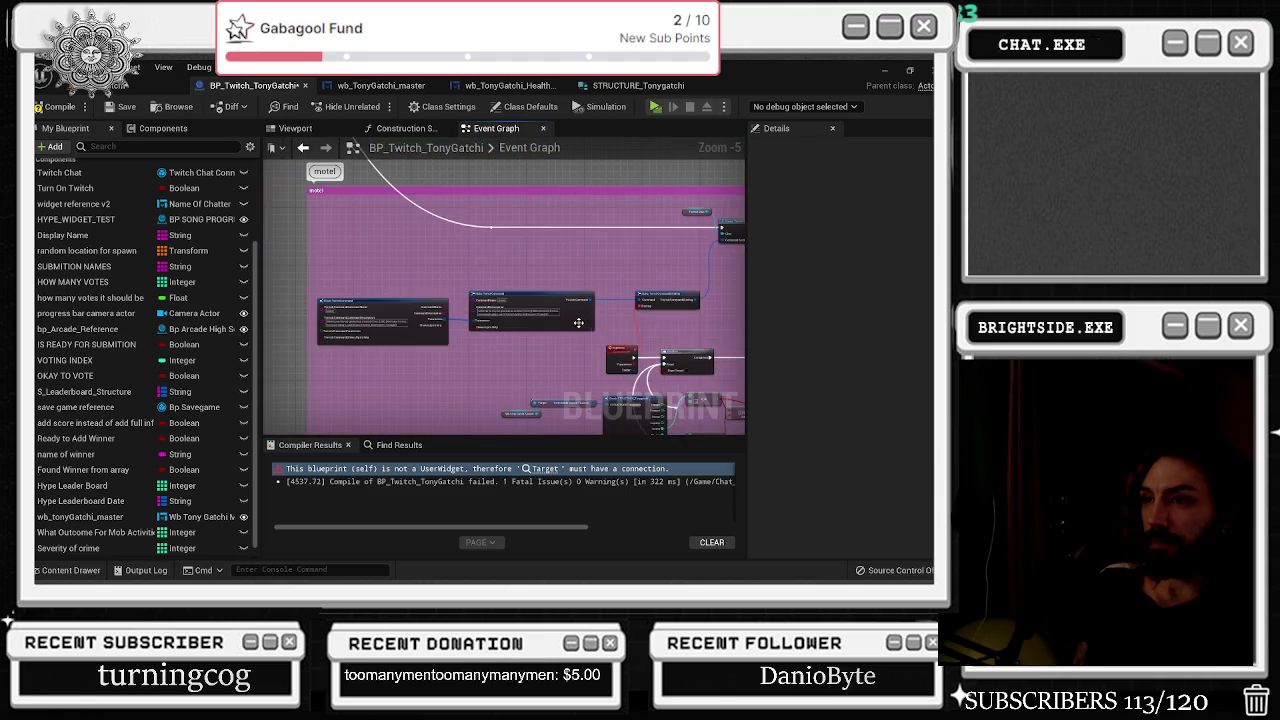
scroll(578, 323, "up", 3)
mouse_move(524, 371)
left_mouse_down()
mouse_move(766, 374)
mouse_move(452, 322)
mouse_move(560, 350)
mouse_move(440, 300)
mouse_move(415, 317)
left_mouse_up()
left_click(360, 320)
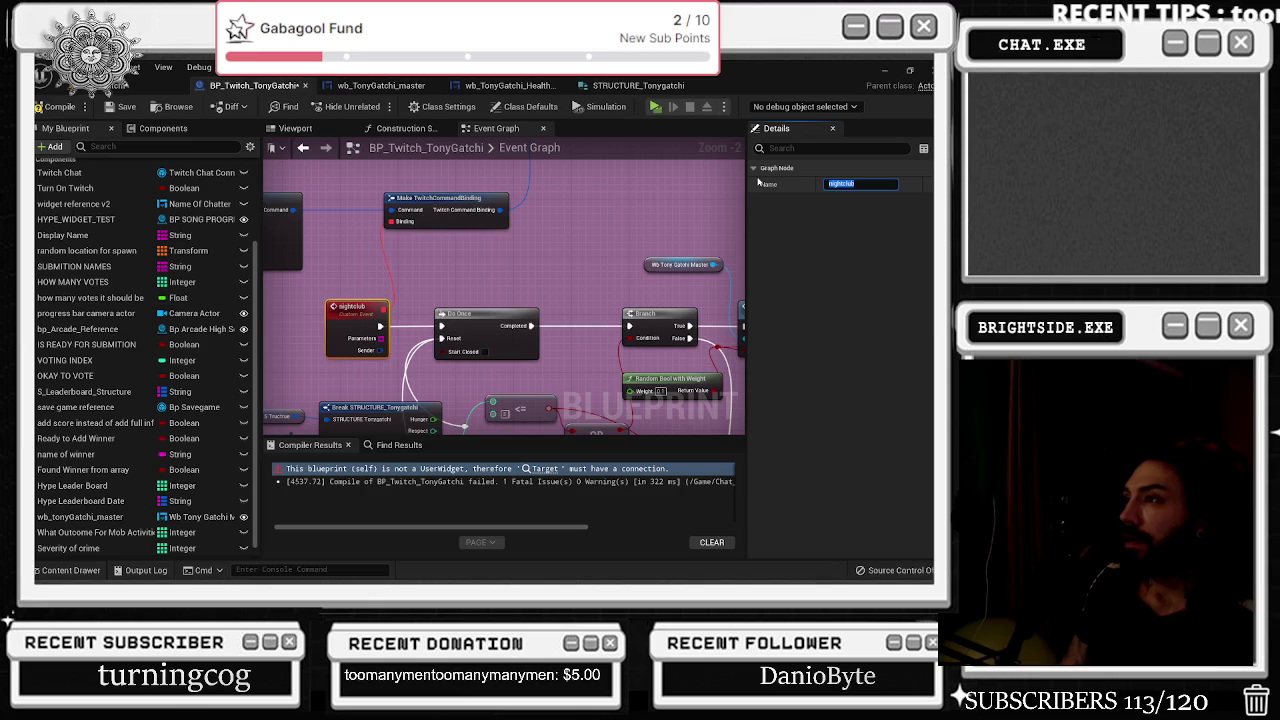
left_click(633, 217)
scroll(633, 217, "down", 6)
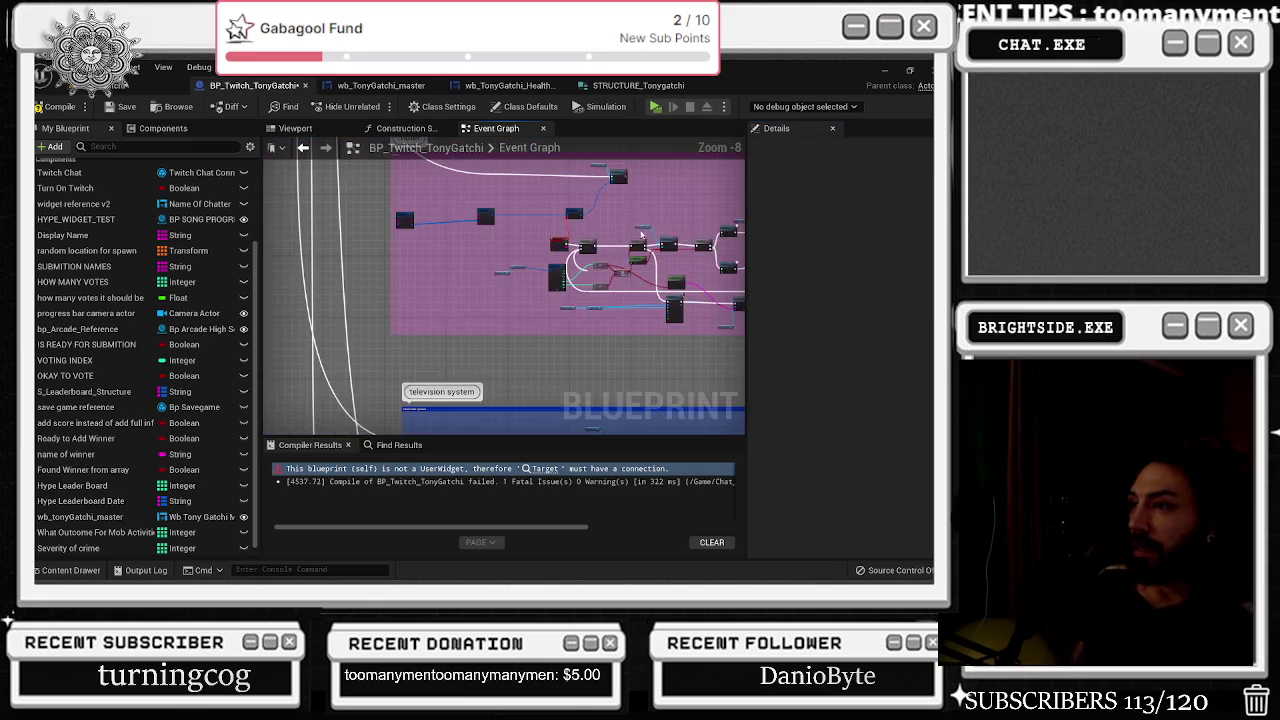
left_click_drag(517, 210, 489, 246)
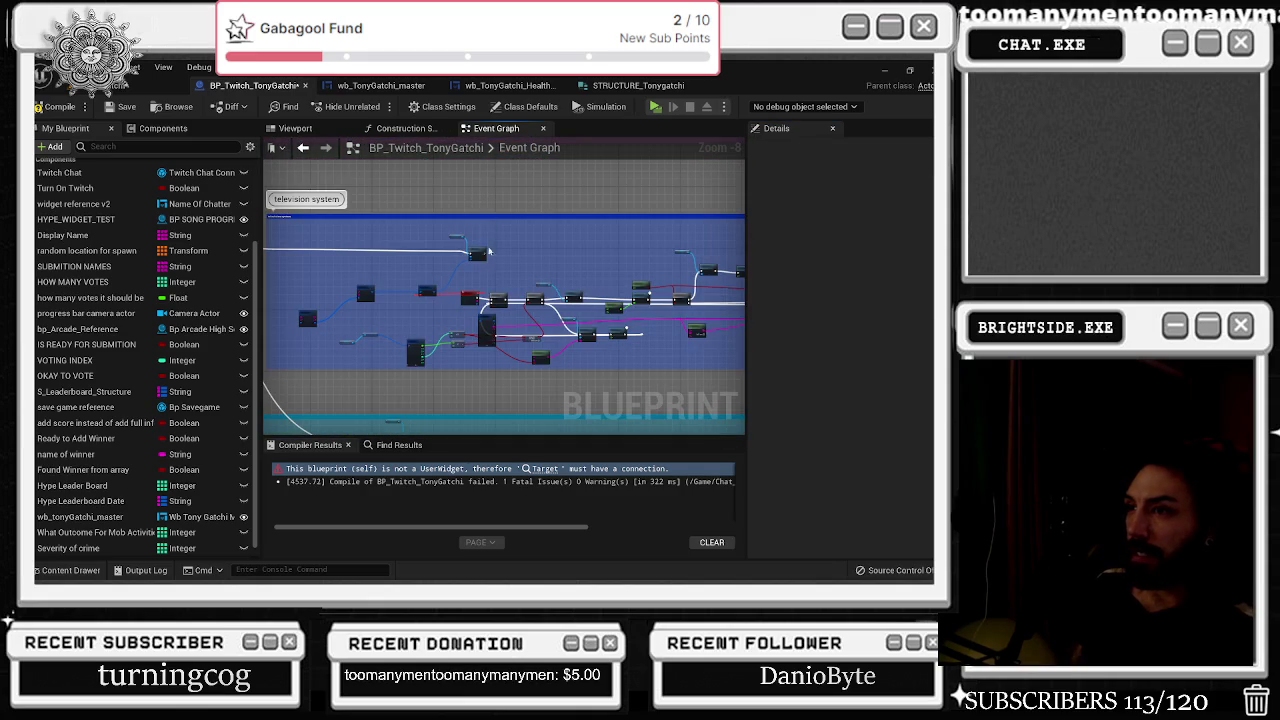
scroll(514, 287, "down", 4)
left_click_drag(510, 318, 505, 150)
mouse_move(505, 380)
left_mouse_down()
mouse_move(505, 323)
mouse_move(527, 300)
left_mouse_up()
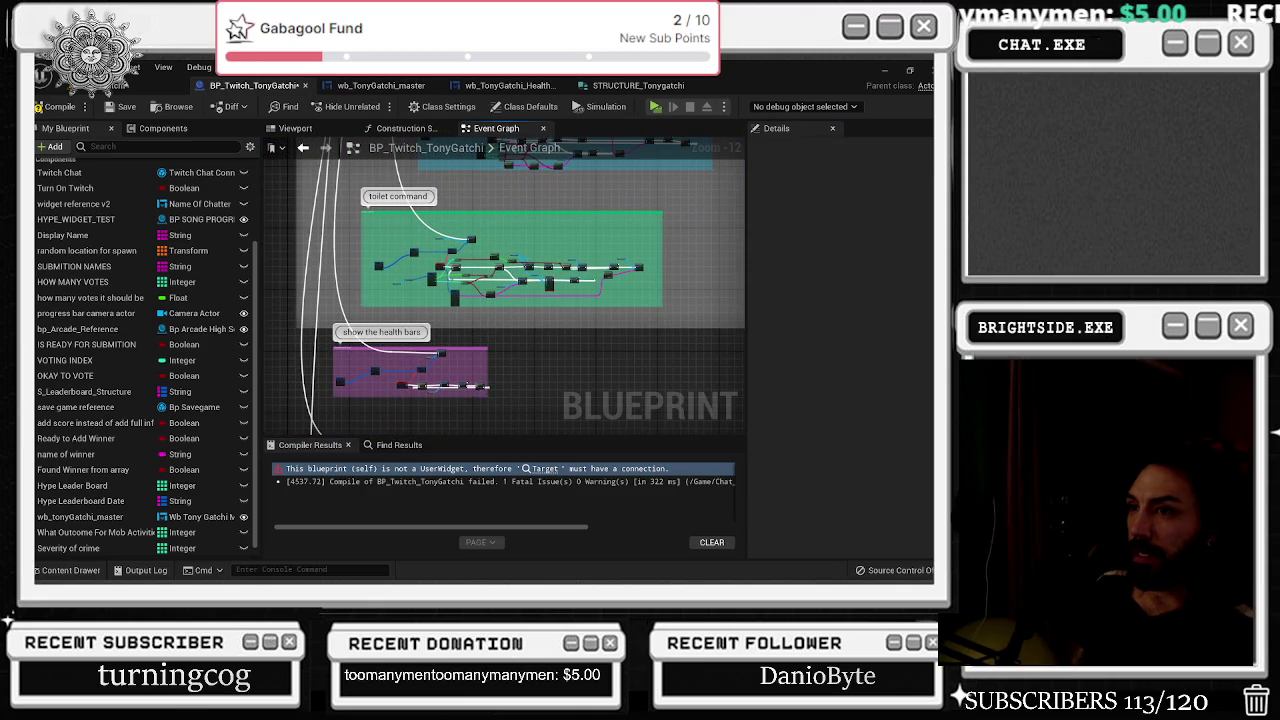
mouse_move(500, 380)
left_mouse_down()
mouse_move(547, 198)
mouse_move(560, 205)
left_mouse_up()
left_click_drag(636, 245, 640, 236)
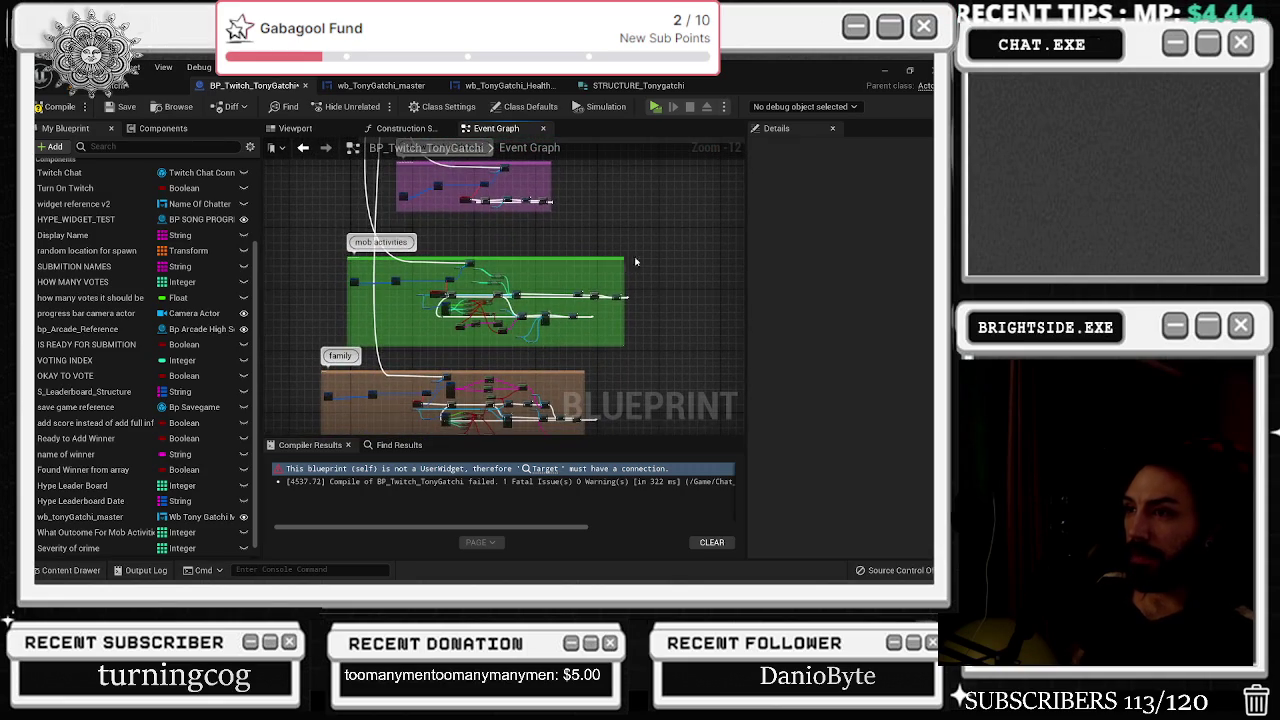
scroll(561, 340, "up", 5)
mouse_move(520, 430)
left_mouse_down()
mouse_move(494, 290)
mouse_move(368, 246)
left_mouse_up()
scroll(494, 290, "up", 5)
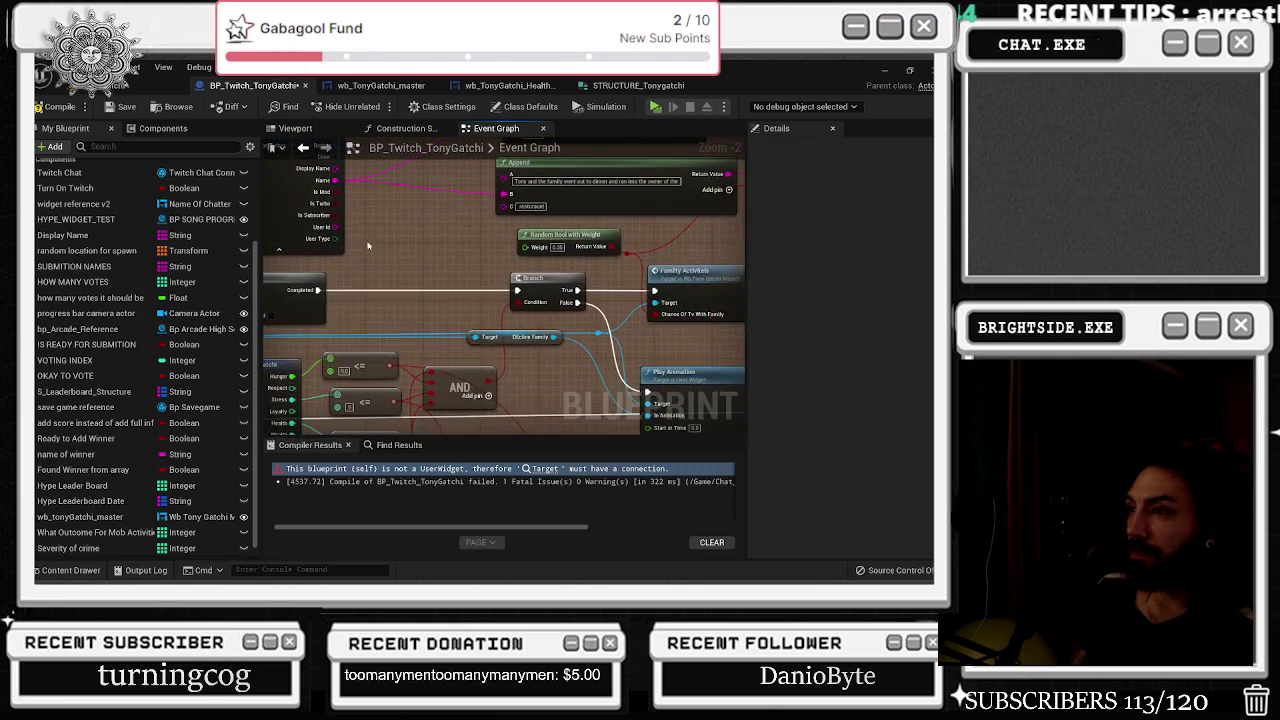
Move the family section's Twitch Chat getter down-left beside the Send Twitch Message node.
left_click_drag(466, 240, 263, 233)
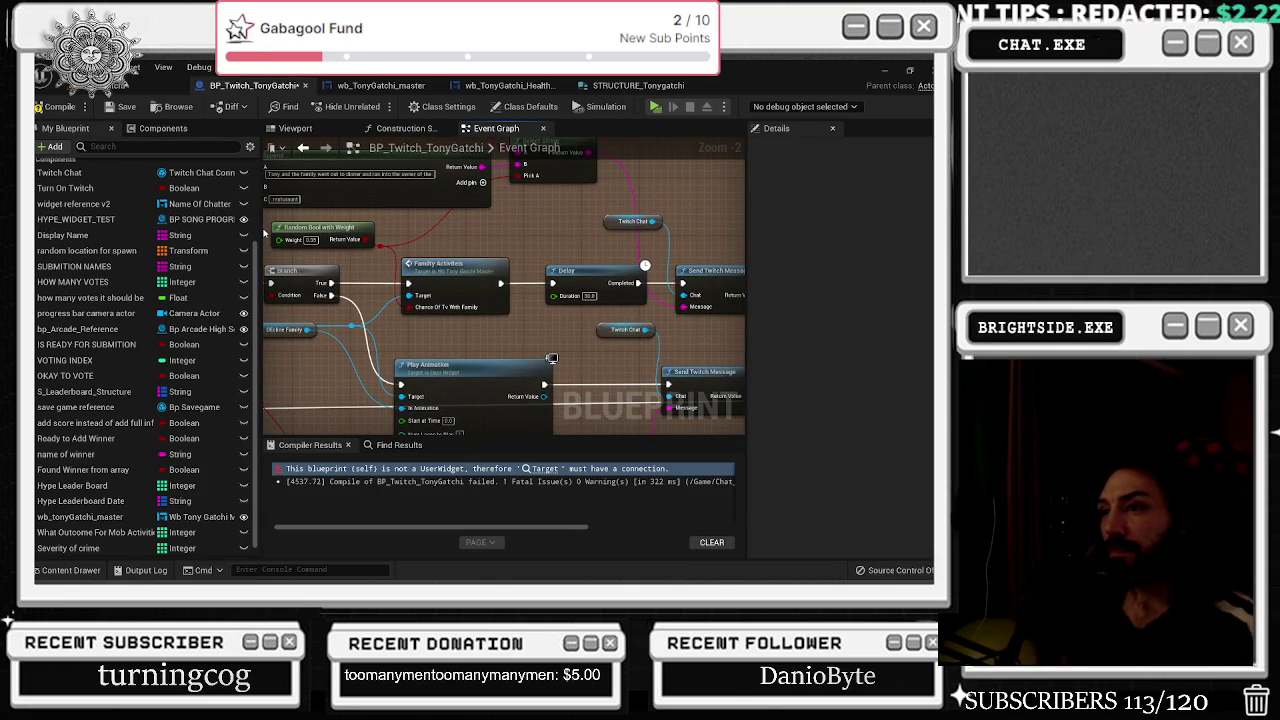
mouse_move(263, 232)
left_mouse_down()
mouse_move(500, 290)
mouse_move(580, 277)
left_mouse_up()
left_click_drag(600, 338, 229, 320)
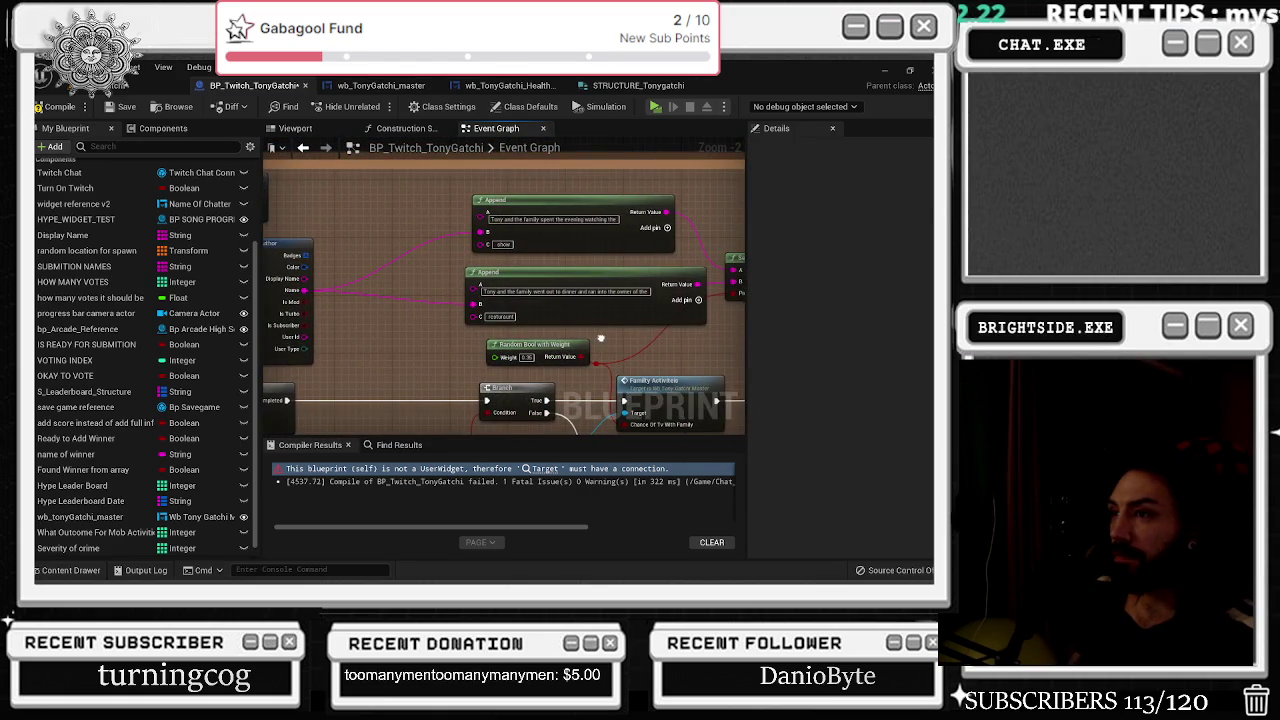
left_click_drag(601, 338, 384, 320)
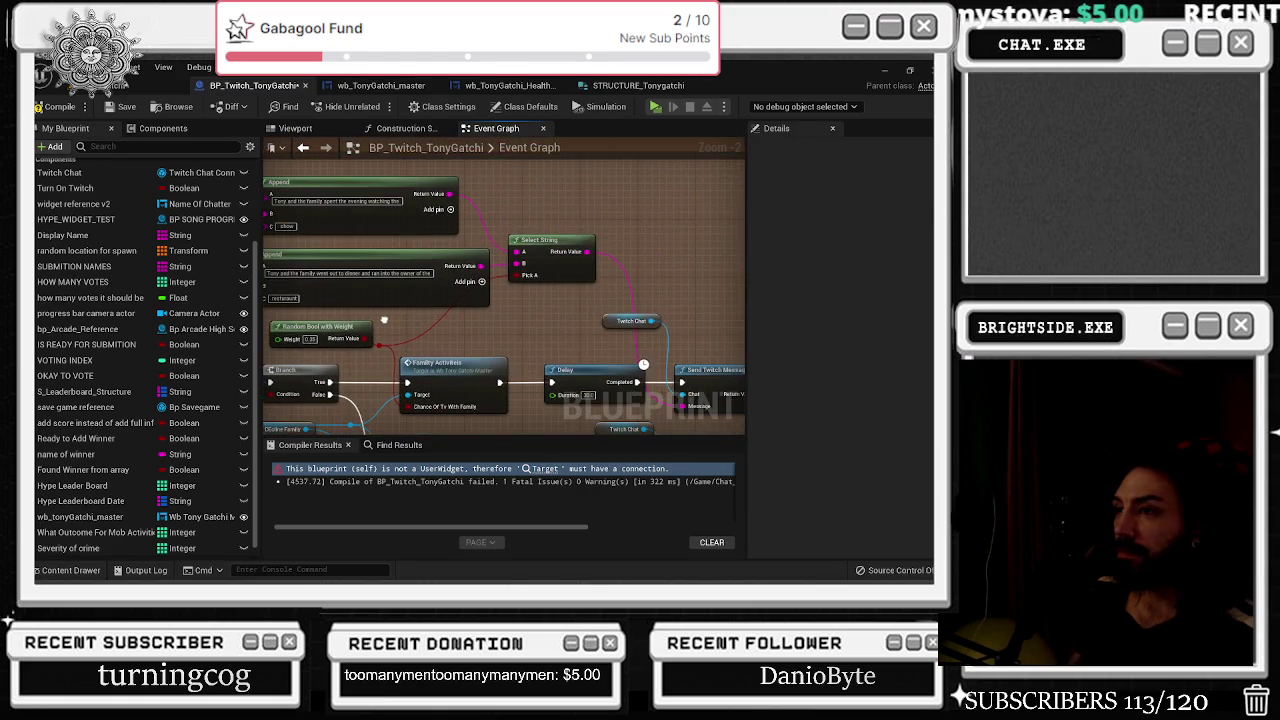
left_click_drag(537, 306, 418, 278)
left_click(623, 357)
left_click_drag(623, 357, 588, 333)
left_click_drag(477, 275, 449, 289)
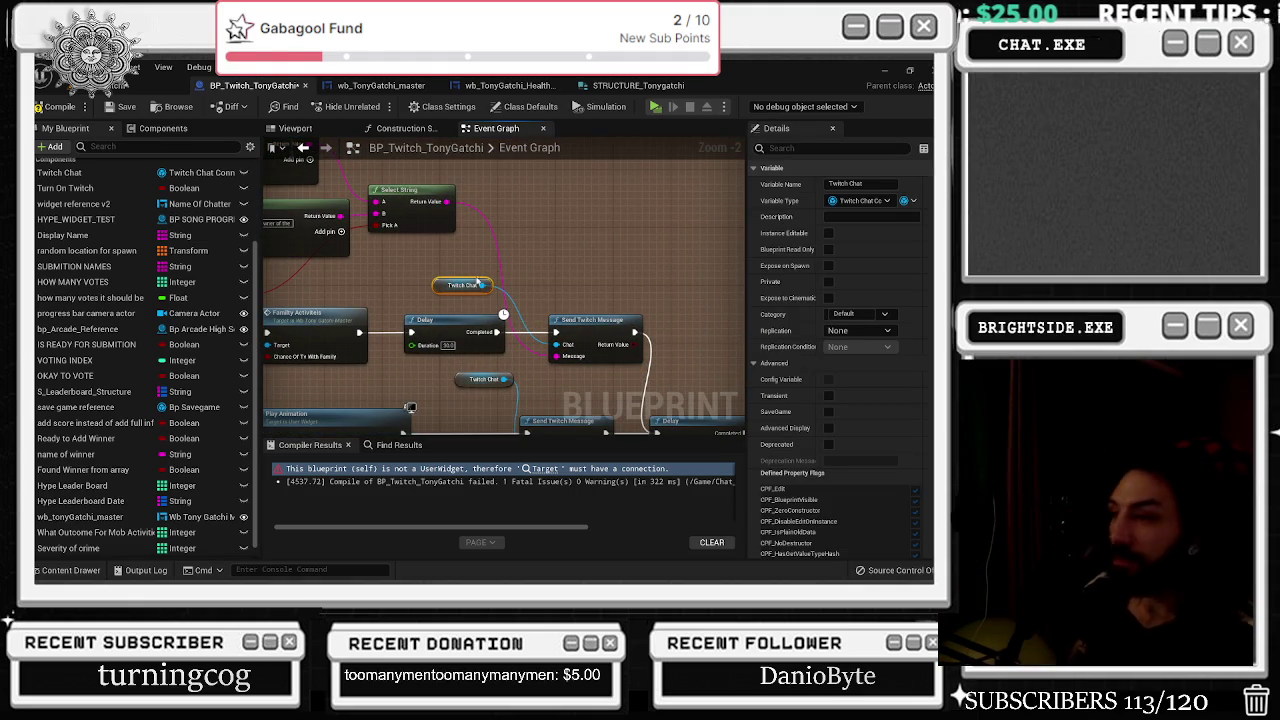
left_click_drag(579, 248, 765, 277)
left_click_drag(560, 180, 694, 314)
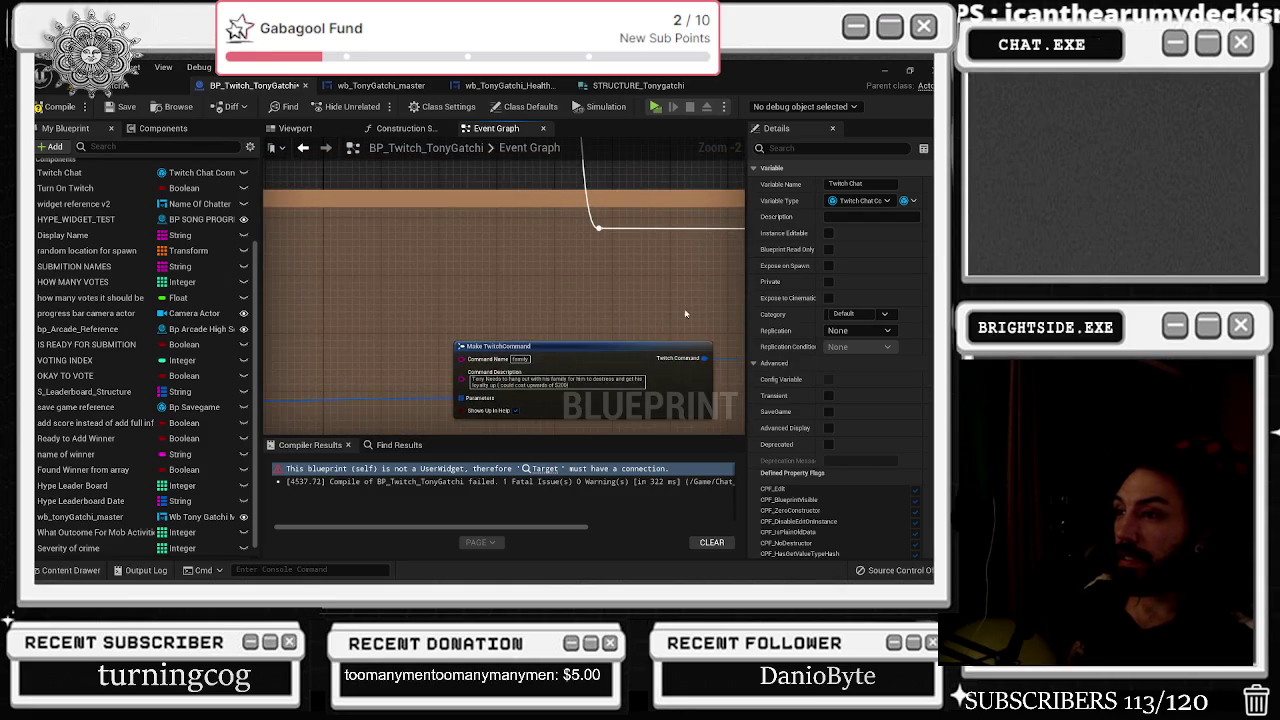
scroll(640, 300, "down", 5)
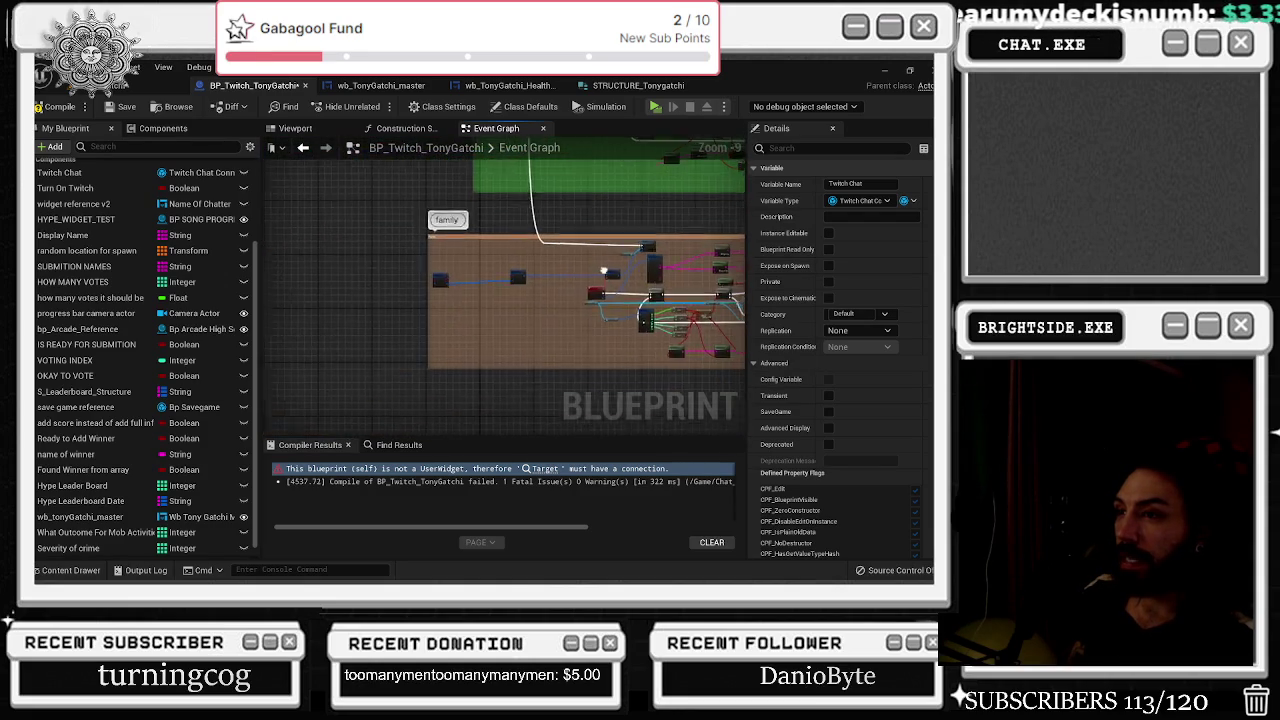
mouse_move(604, 270)
left_mouse_down()
mouse_move(450, 275)
mouse_move(433, 419)
left_mouse_up()
scroll(477, 346, "up", 6)
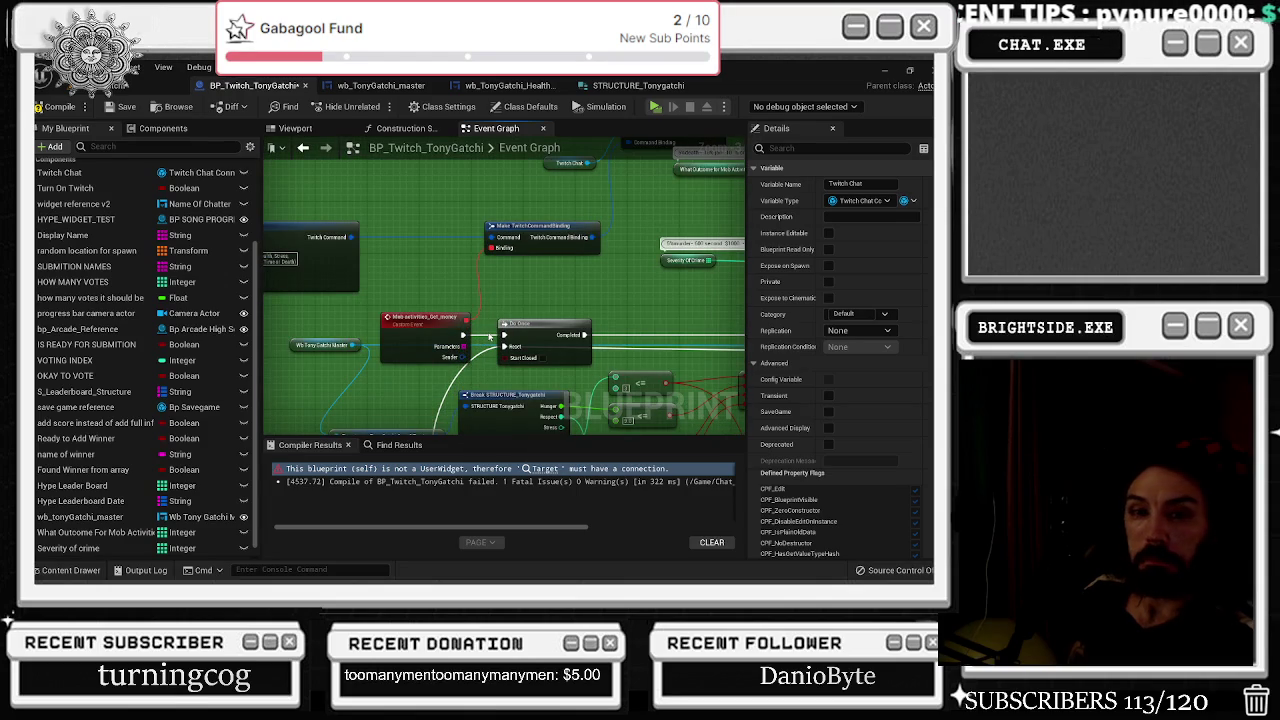
mouse_move(400, 350)
left_mouse_down()
mouse_move(745, 388)
mouse_move(536, 381)
mouse_move(482, 356)
left_mouse_up()
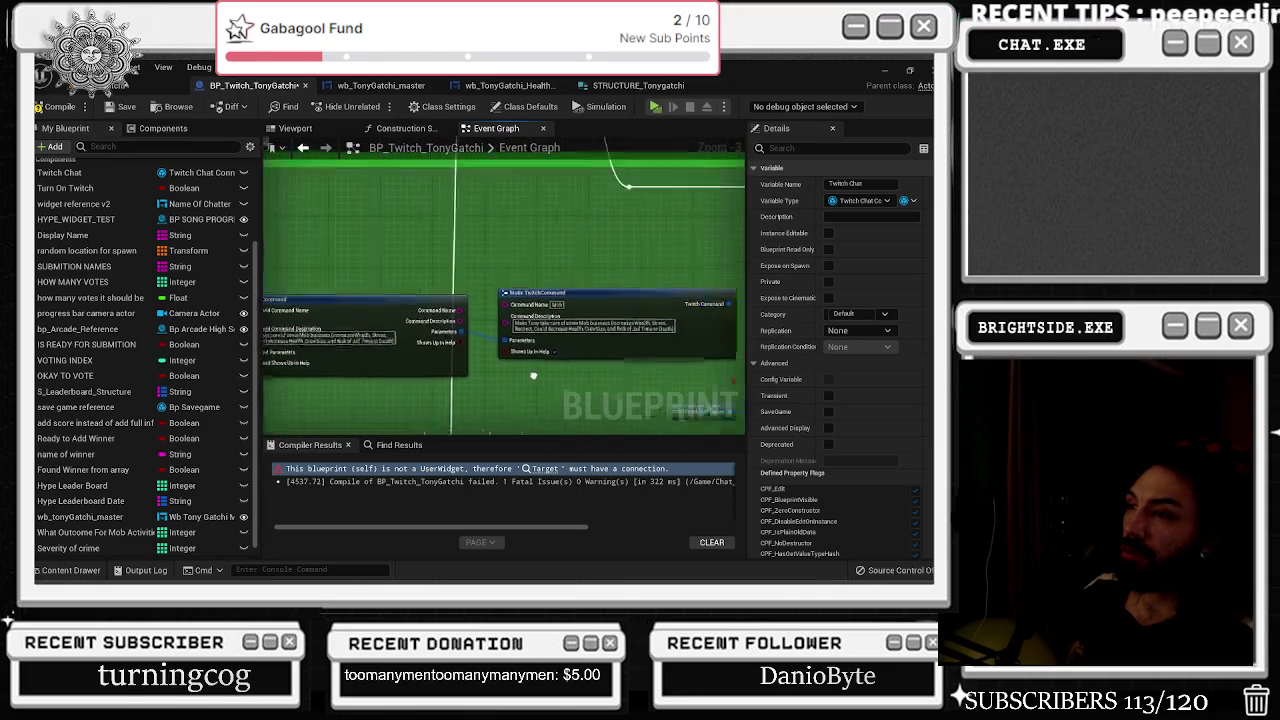
scroll(482, 356, "up", 1)
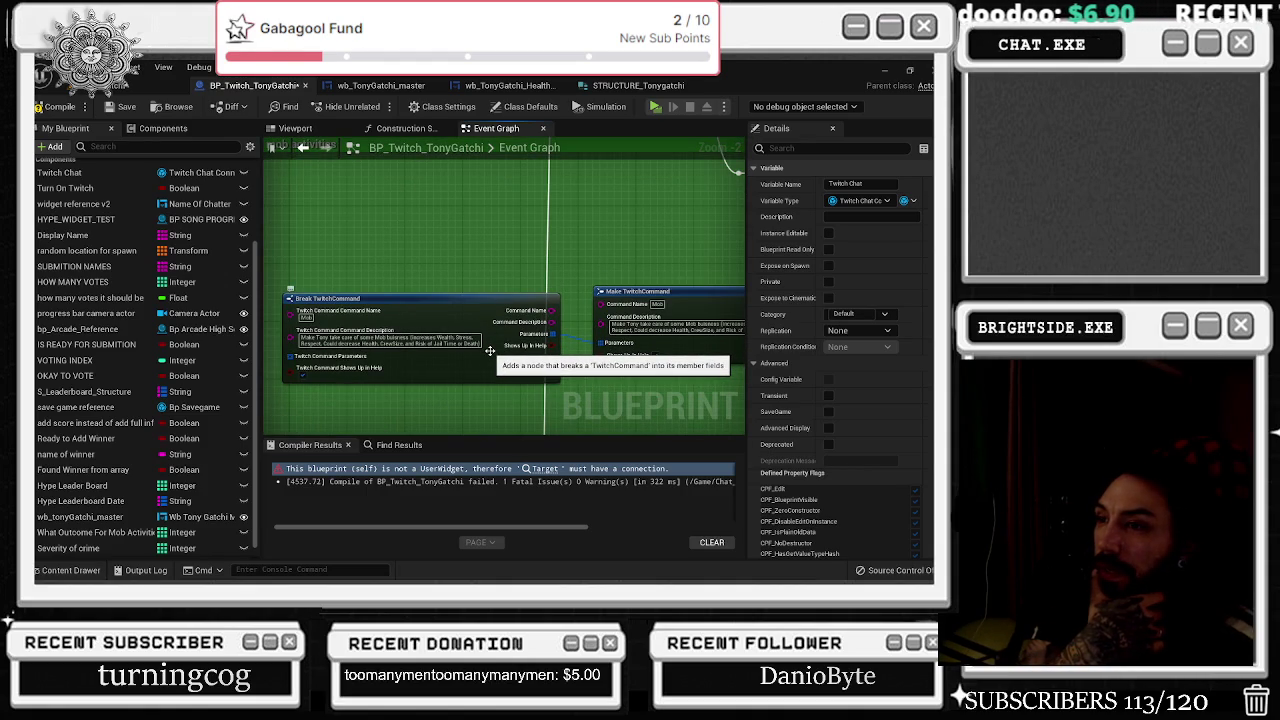
scroll(522, 264, "down", 3)
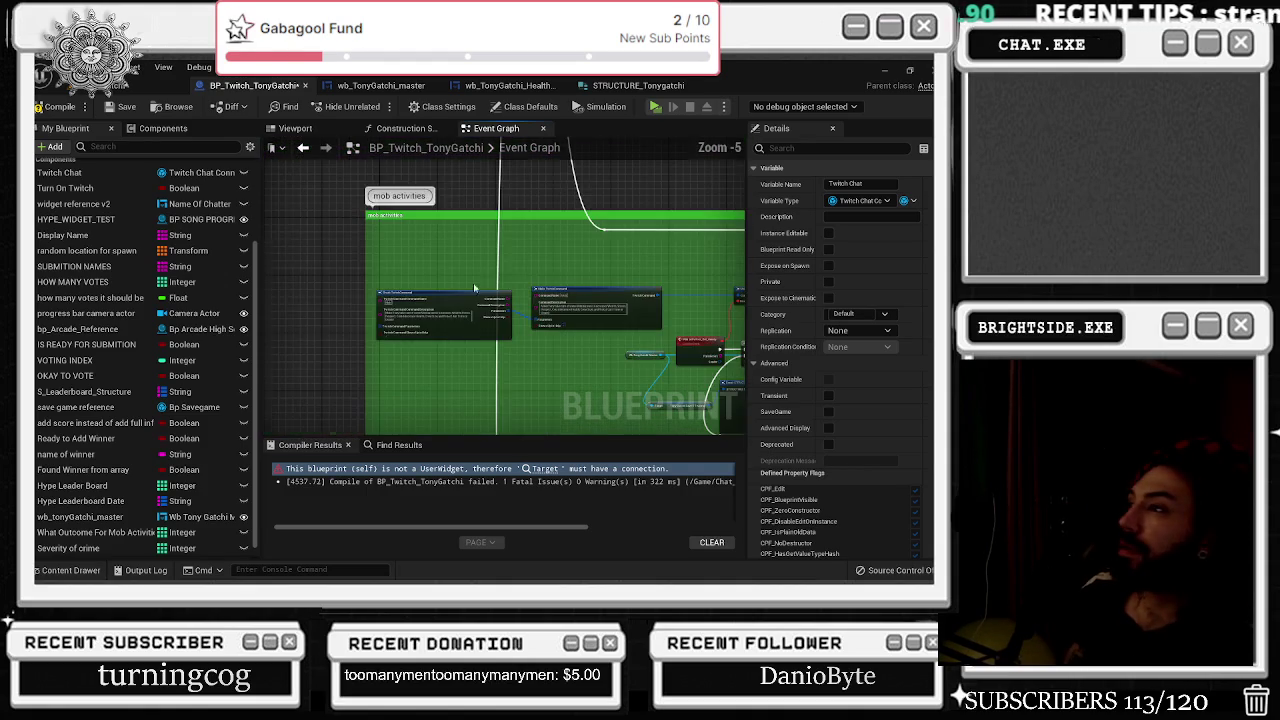
scroll(522, 264, "down", 3)
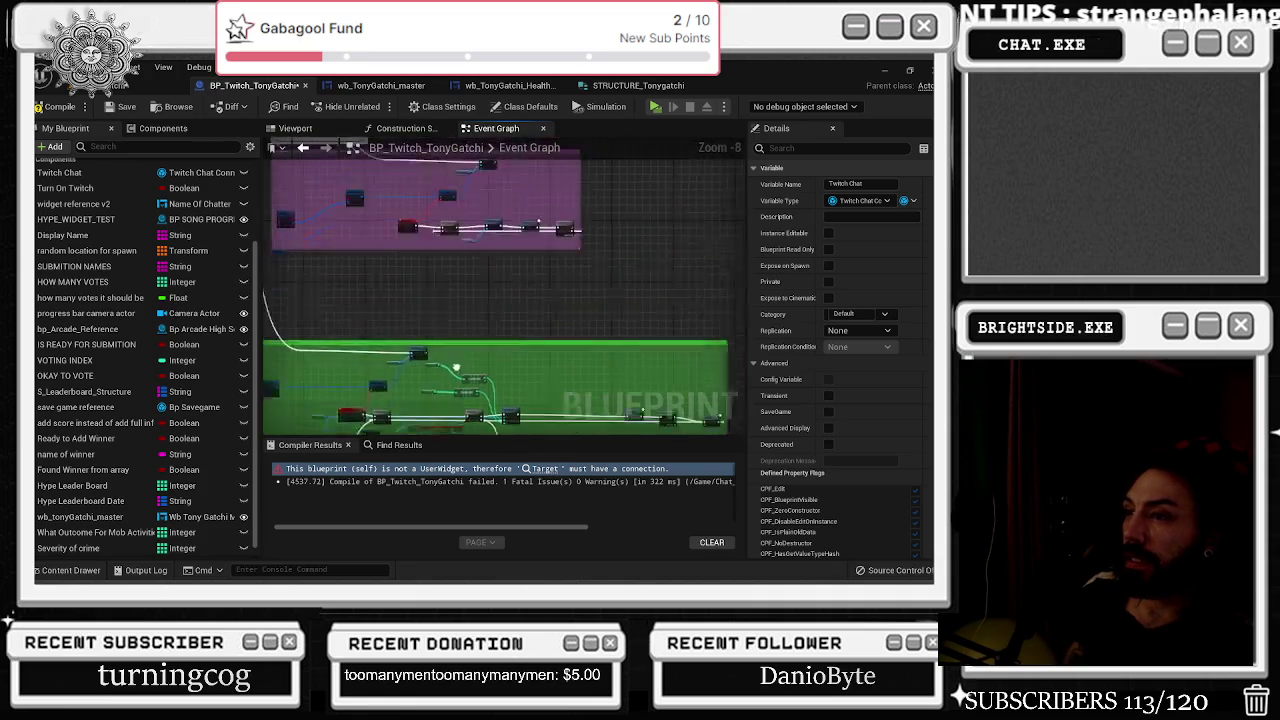
scroll(529, 313, "up", 6)
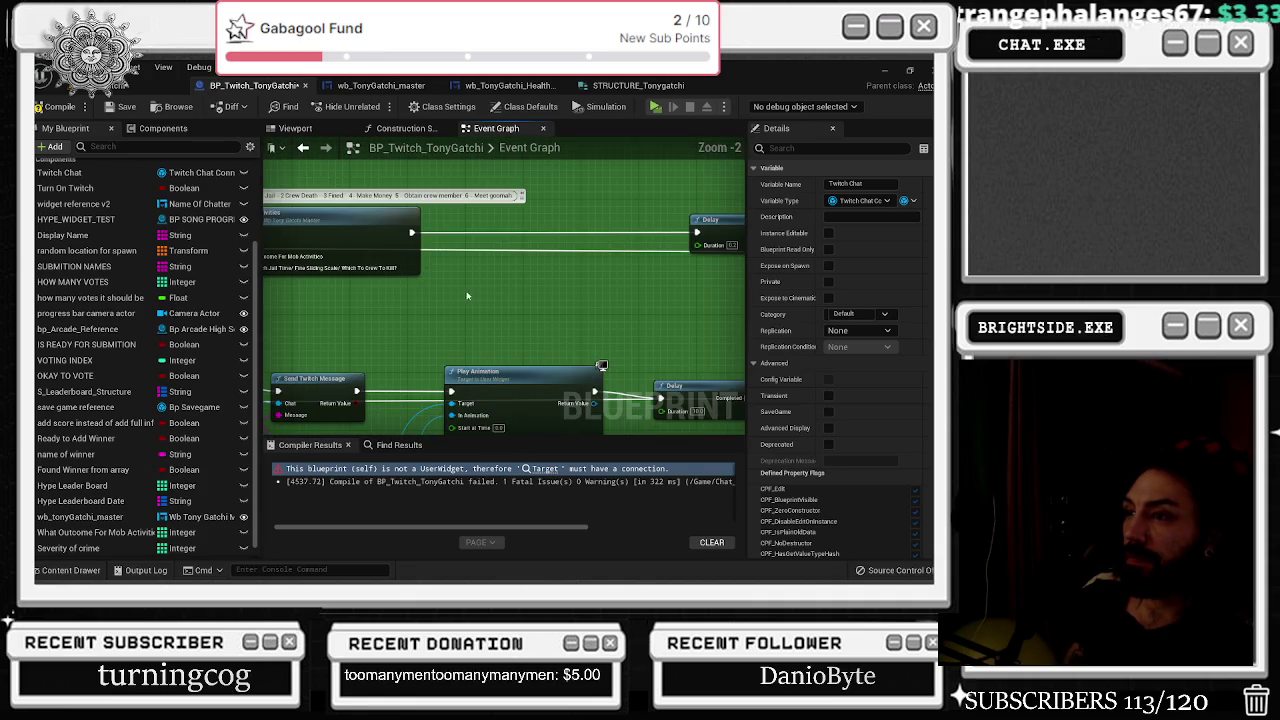
left_click_drag(478, 288, 680, 213)
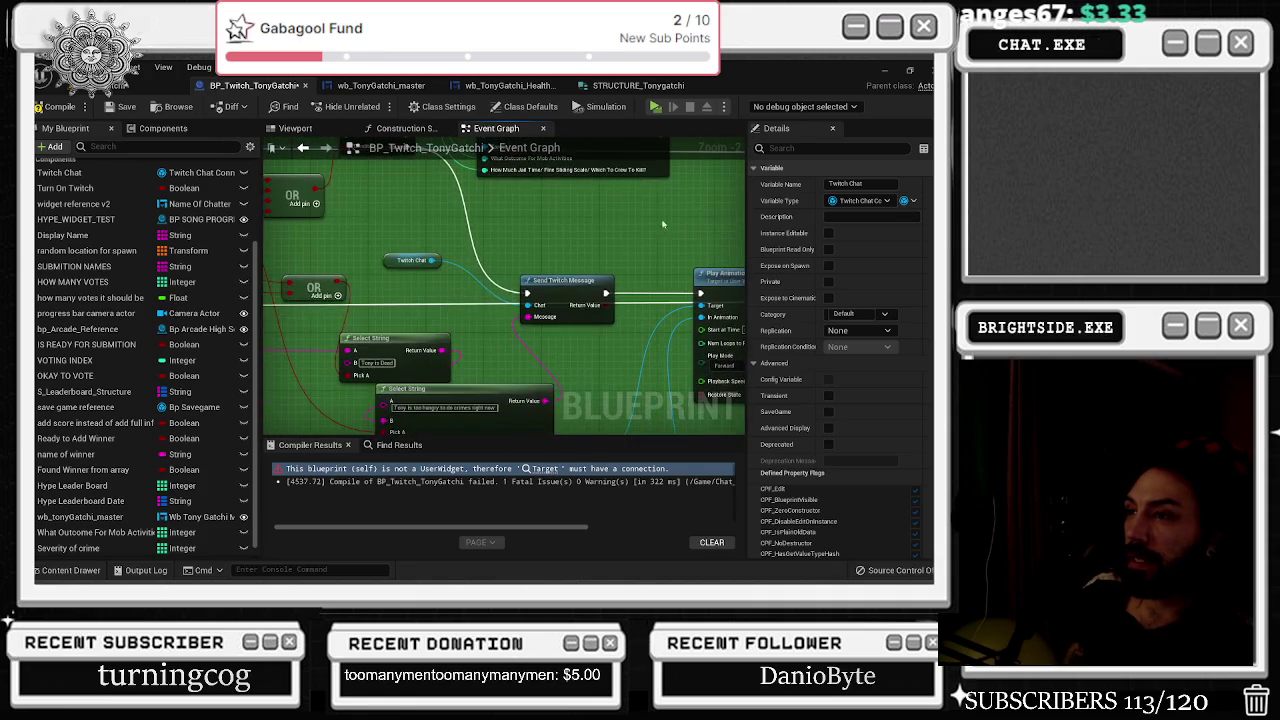
mouse_move(483, 376)
left_mouse_down()
mouse_move(543, 294)
mouse_move(429, 366)
mouse_move(436, 325)
mouse_move(360, 320)
left_mouse_up()
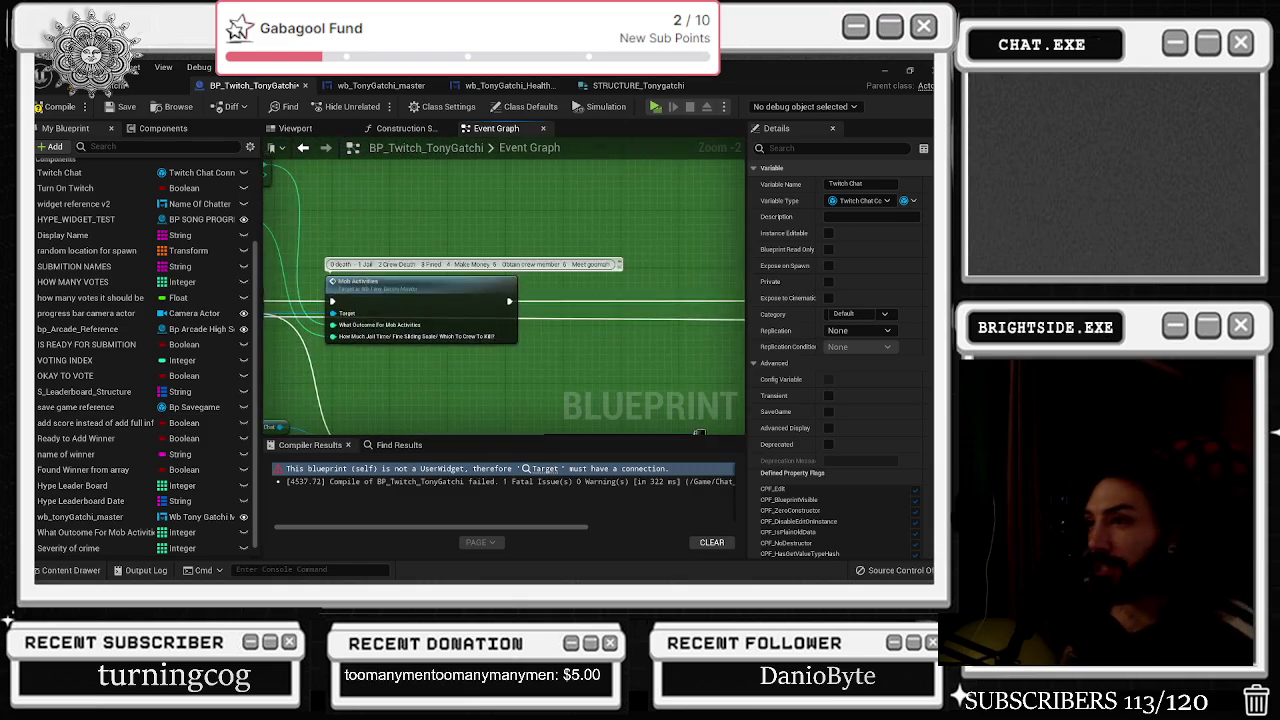
scroll(352, 323, "down", 2)
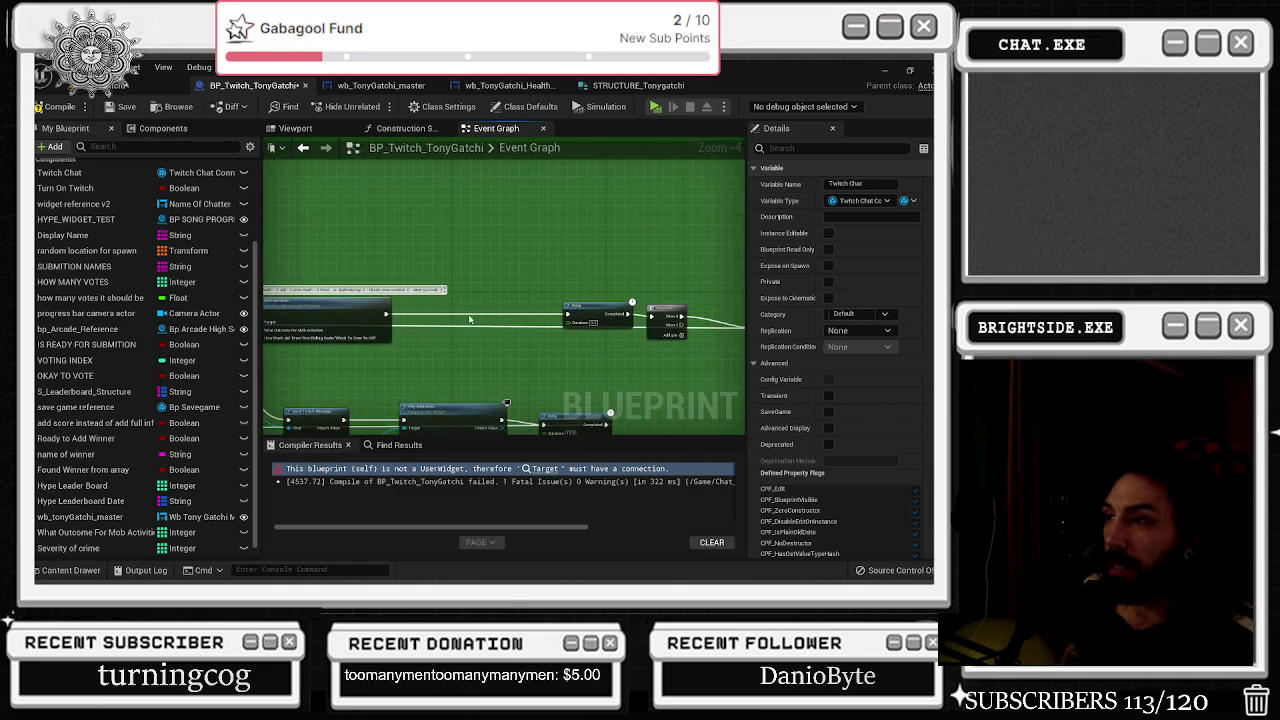
scroll(459, 318, "up", 4)
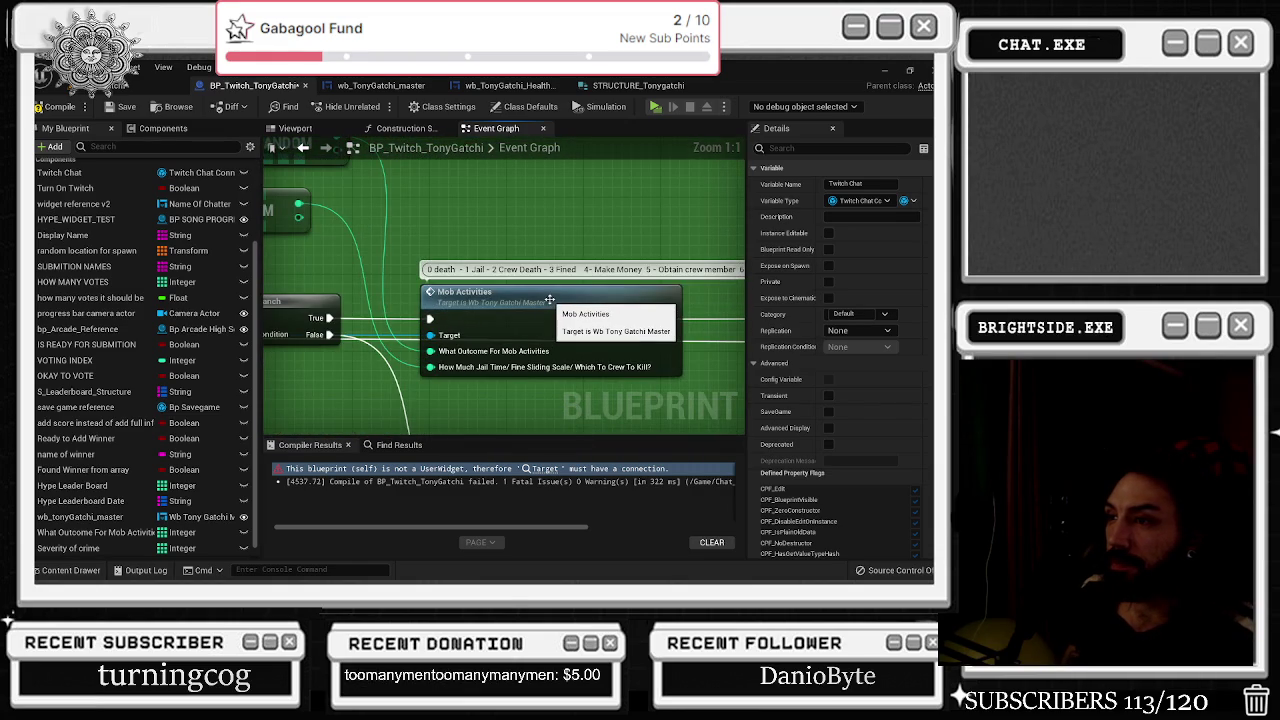
mouse_move(521, 234)
left_mouse_down()
mouse_move(608, 254)
mouse_move(687, 313)
left_mouse_up()
scroll(687, 313, "down", 2)
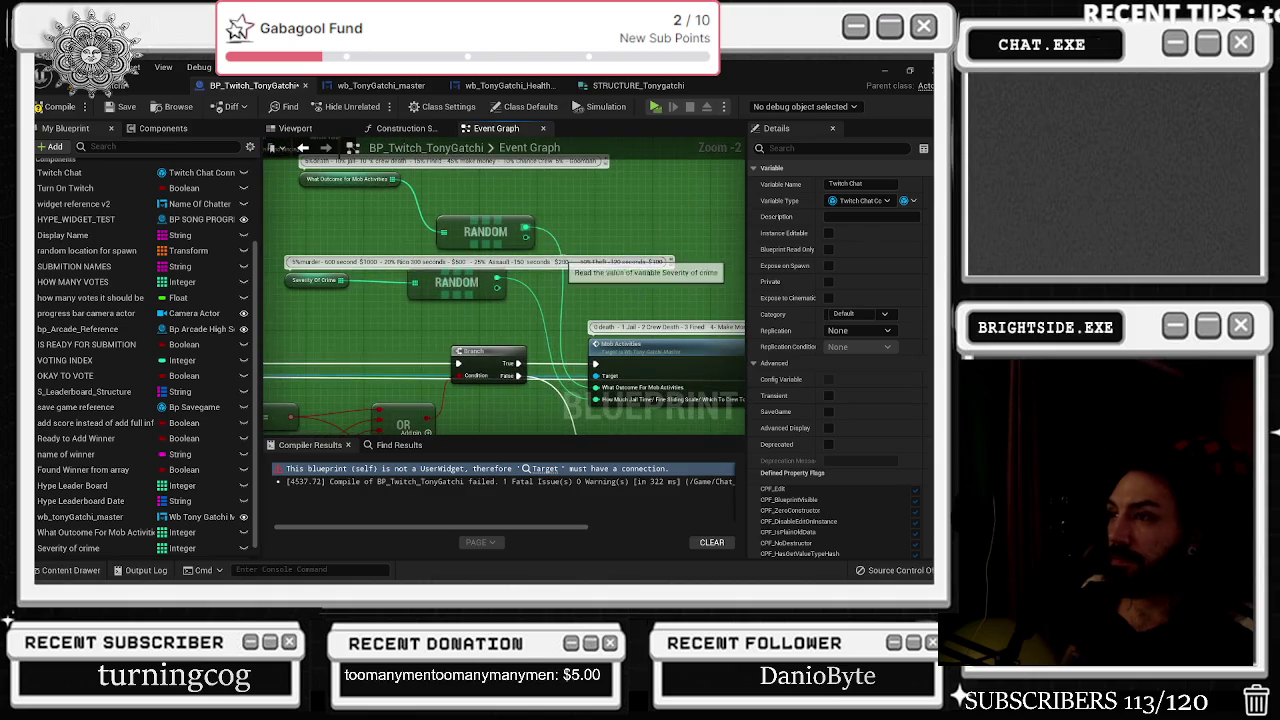
left_click(564, 262)
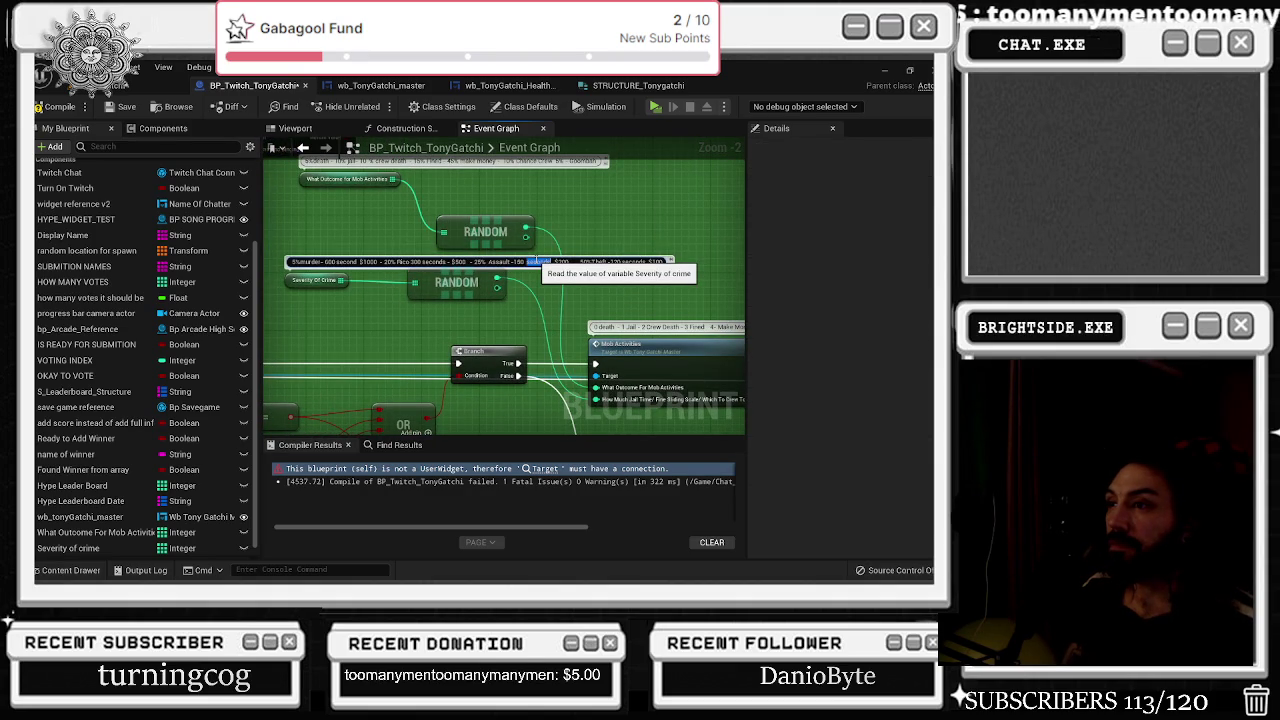
double_click(537, 261)
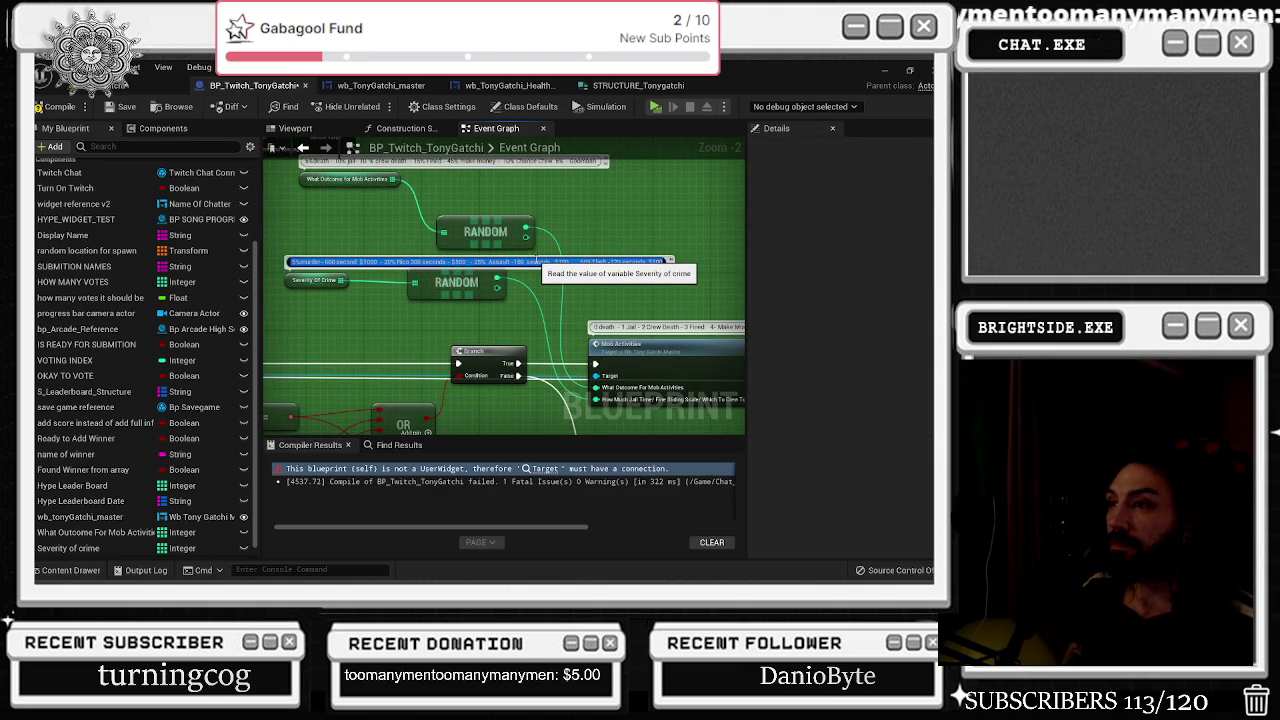
double_click(660, 345)
left_click_drag(660, 343, 482, 329)
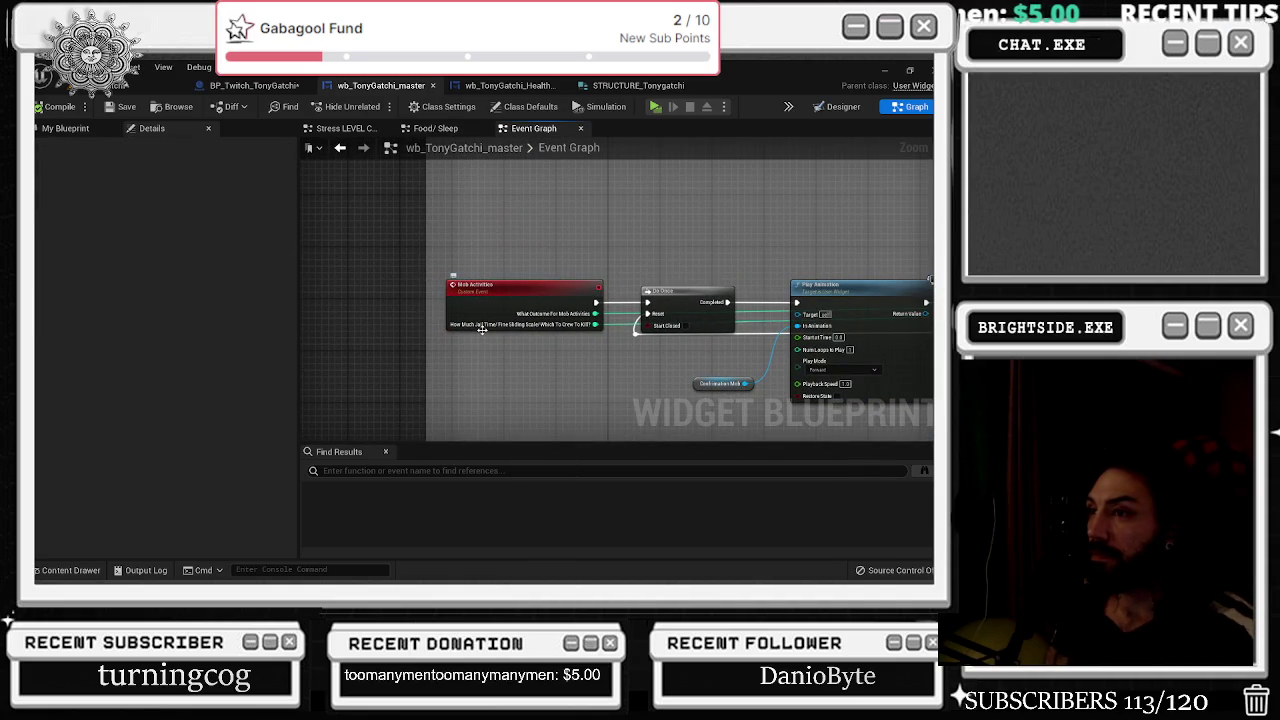
left_click_drag(511, 340, 303, 328)
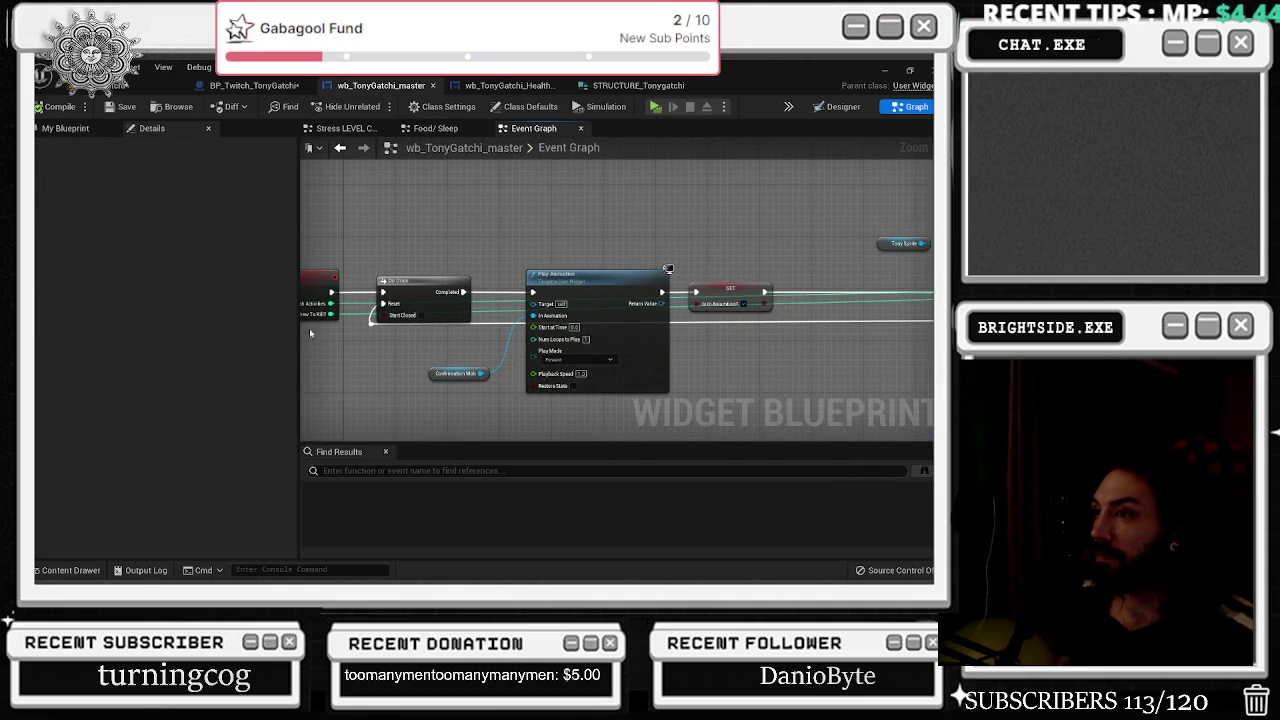
mouse_move(680, 322)
left_mouse_down()
mouse_move(449, 320)
mouse_move(550, 322)
left_mouse_up()
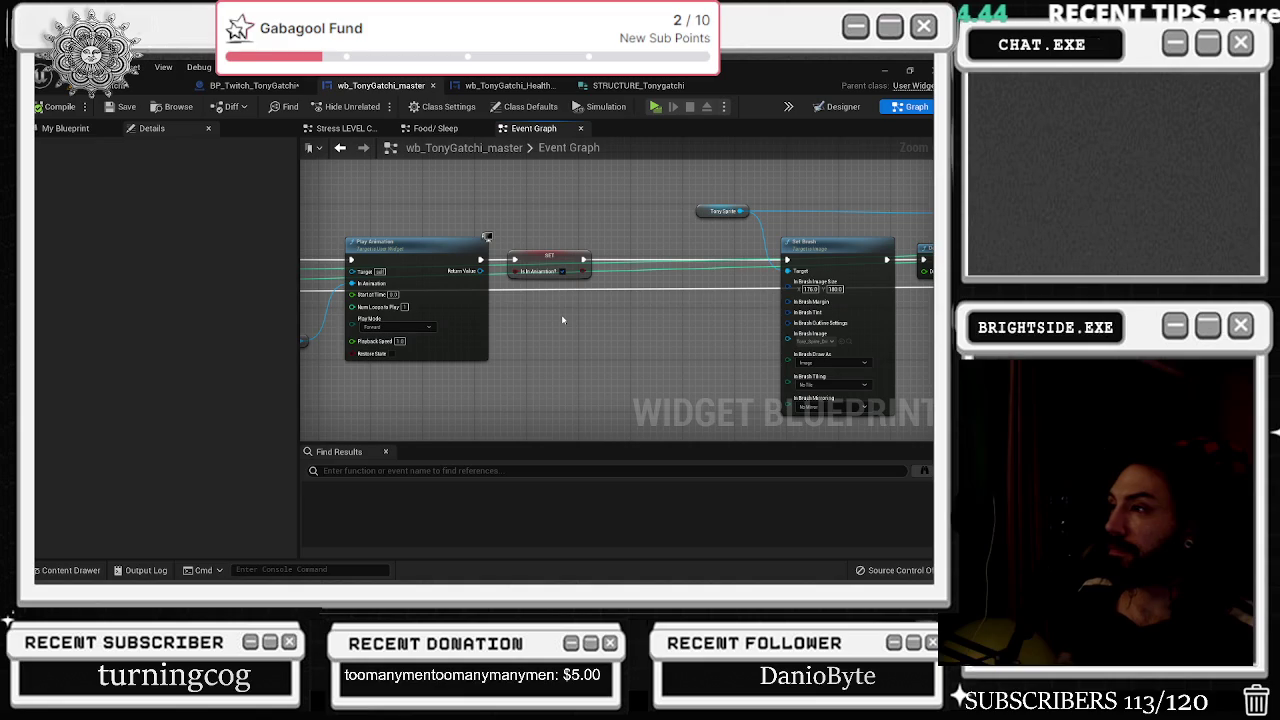
scroll(562, 320, "down", 5)
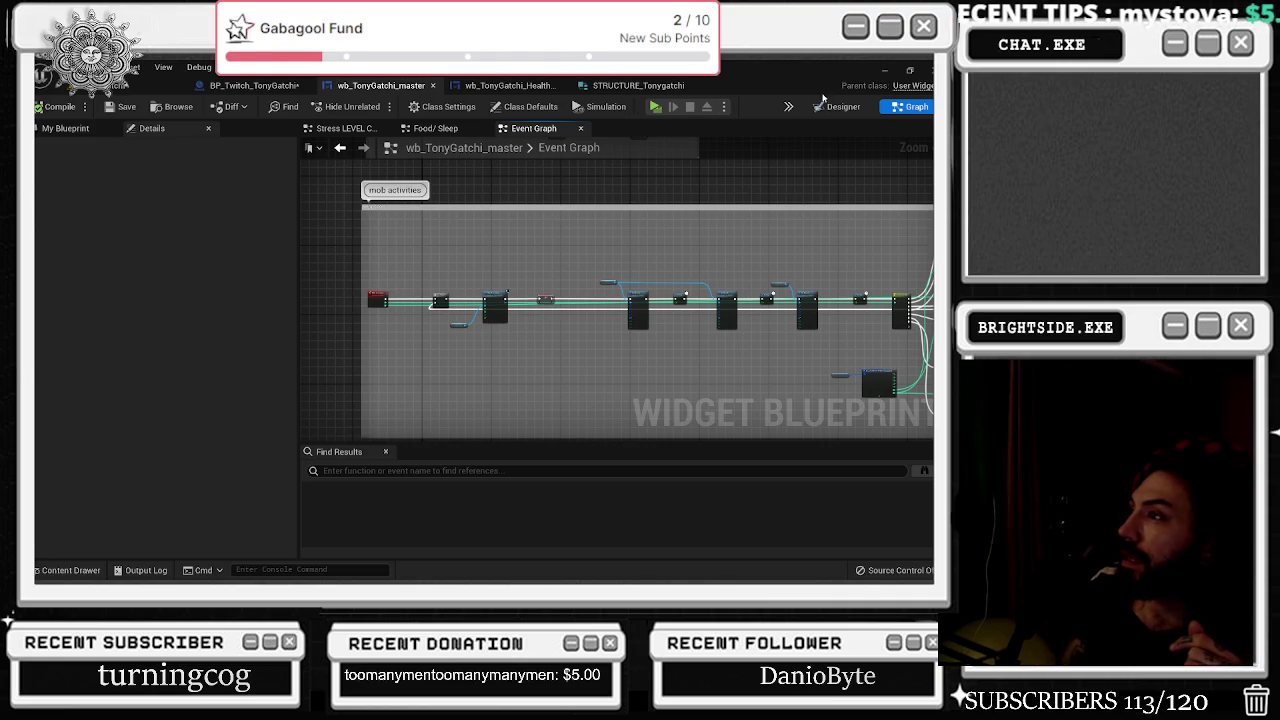
left_click(840, 106)
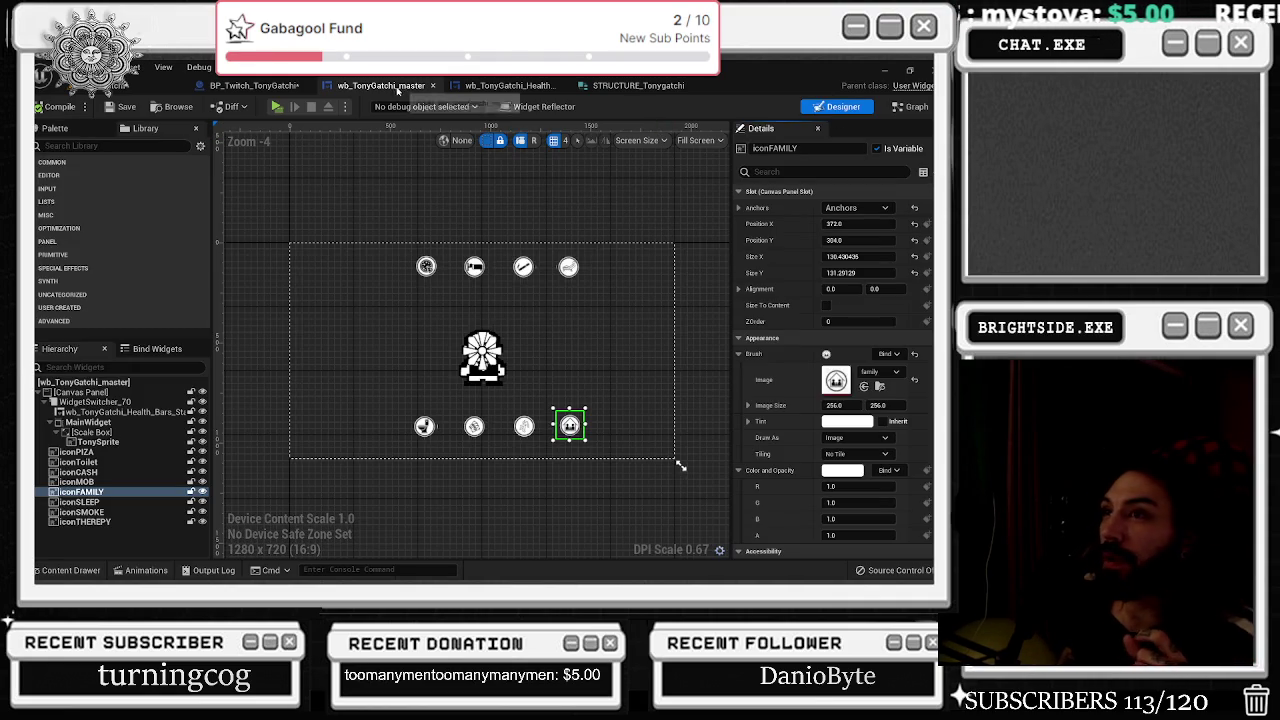
left_click(290, 86)
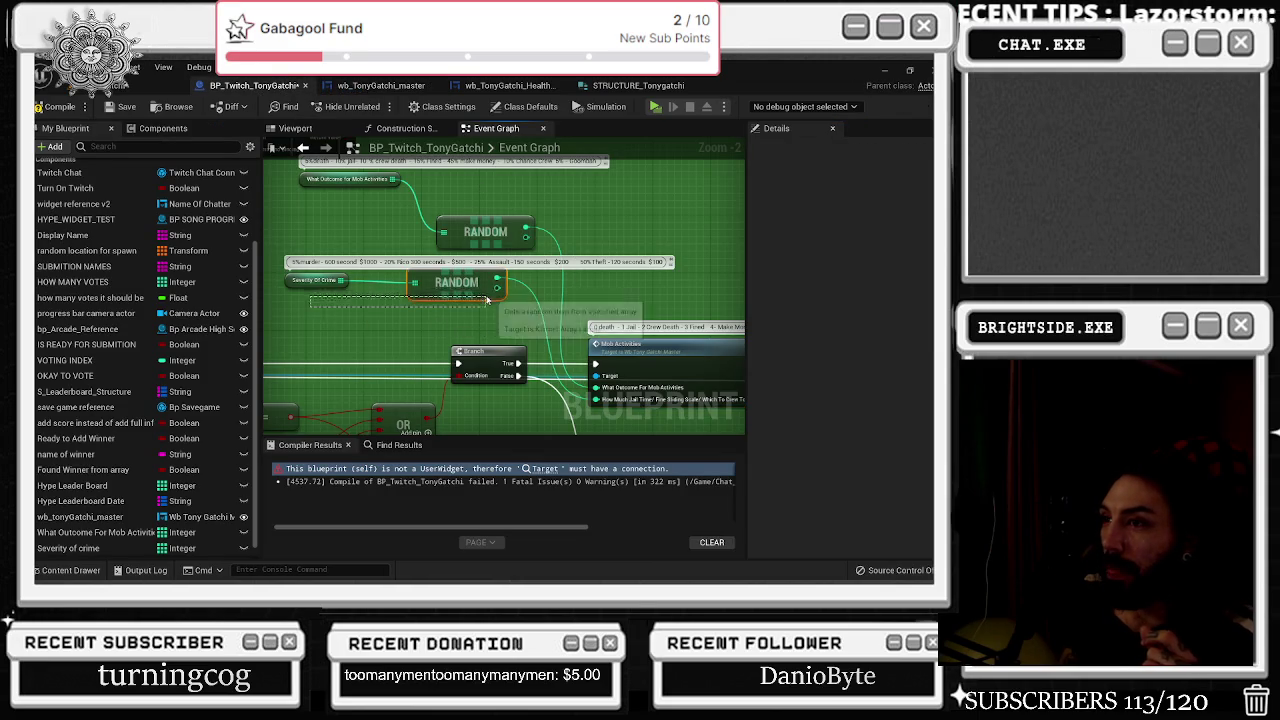
double_click(676, 369)
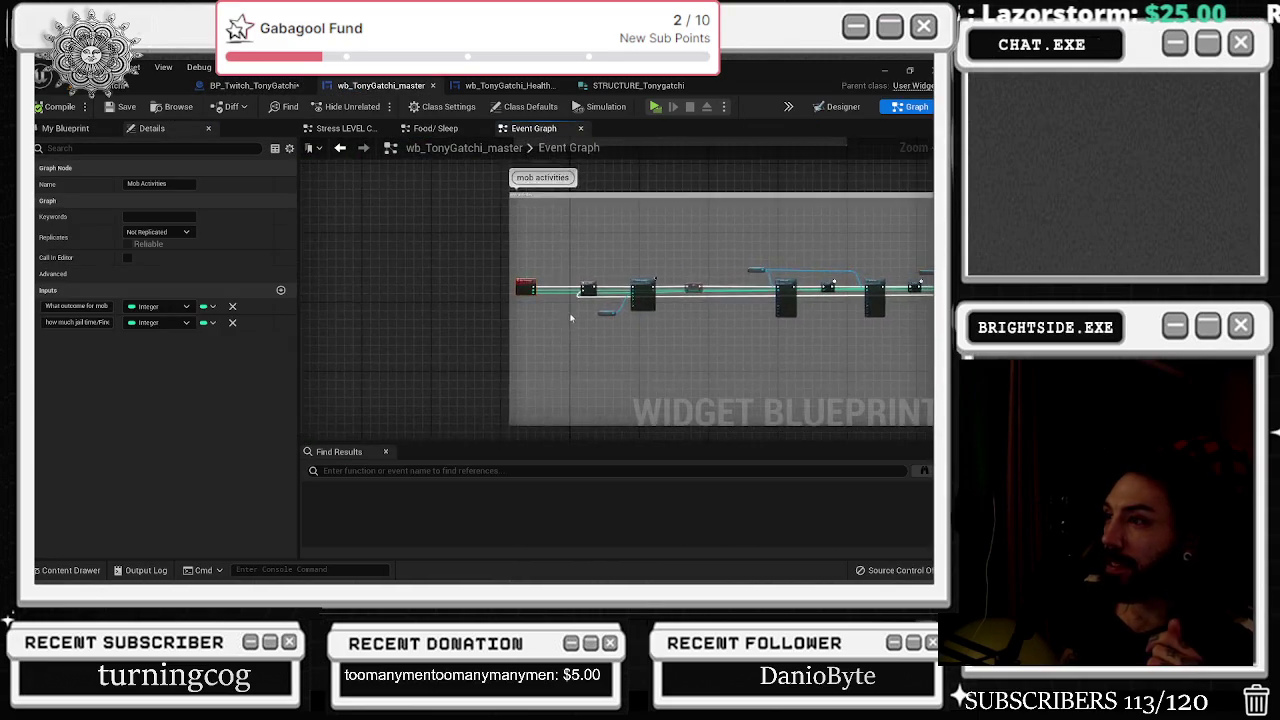
mouse_move(608, 297)
left_mouse_down()
mouse_move(586, 329)
mouse_move(404, 355)
left_mouse_up()
left_click_drag(706, 265, 329, 224)
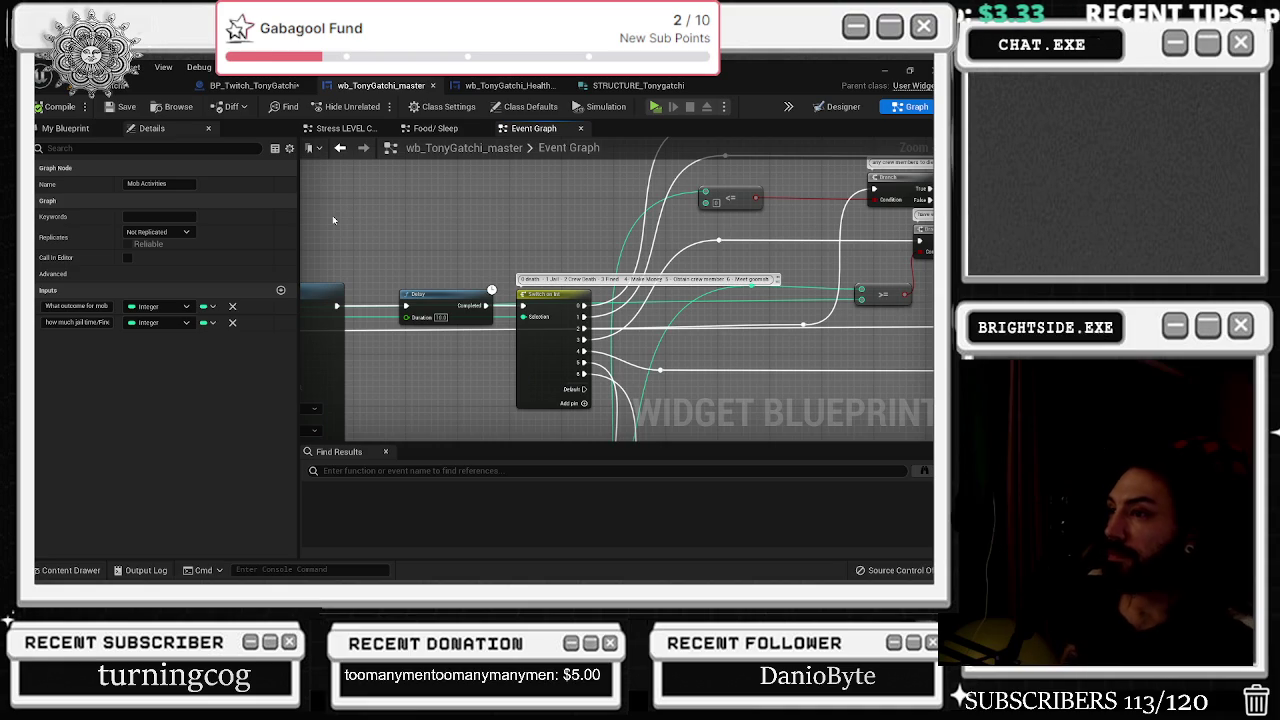
scroll(451, 233, "down", 8)
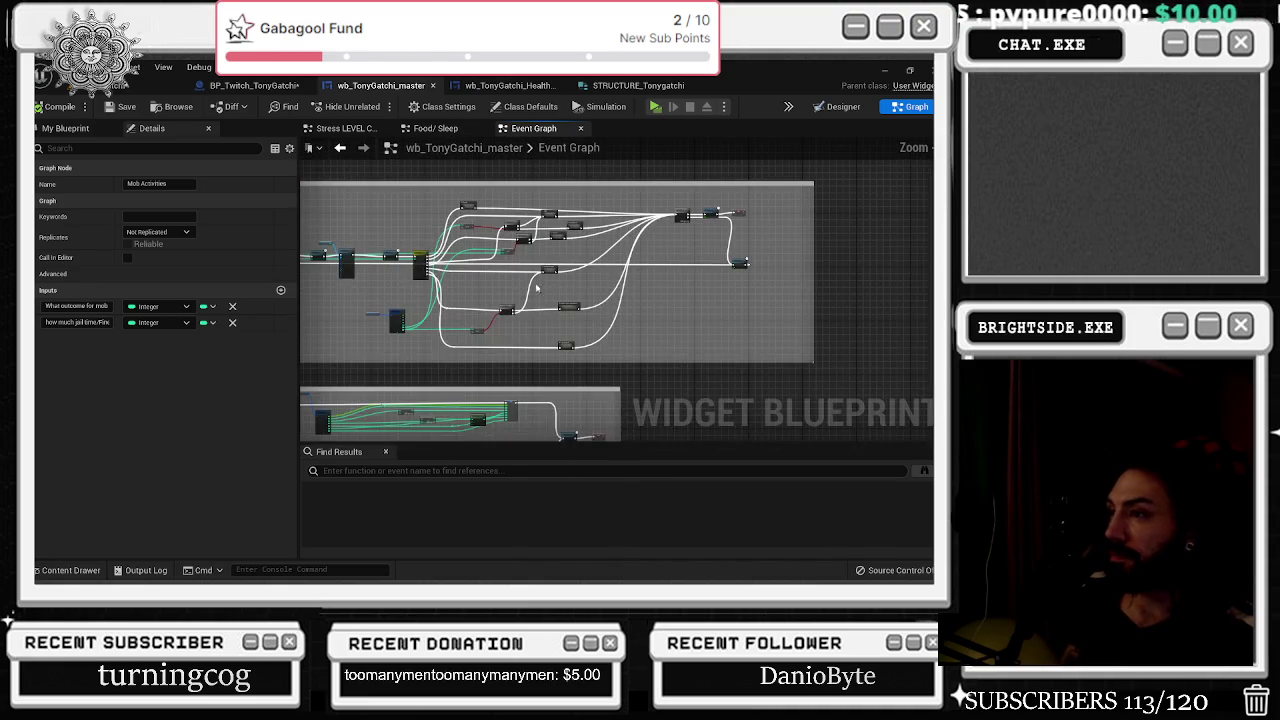
scroll(600, 215, "up", 5)
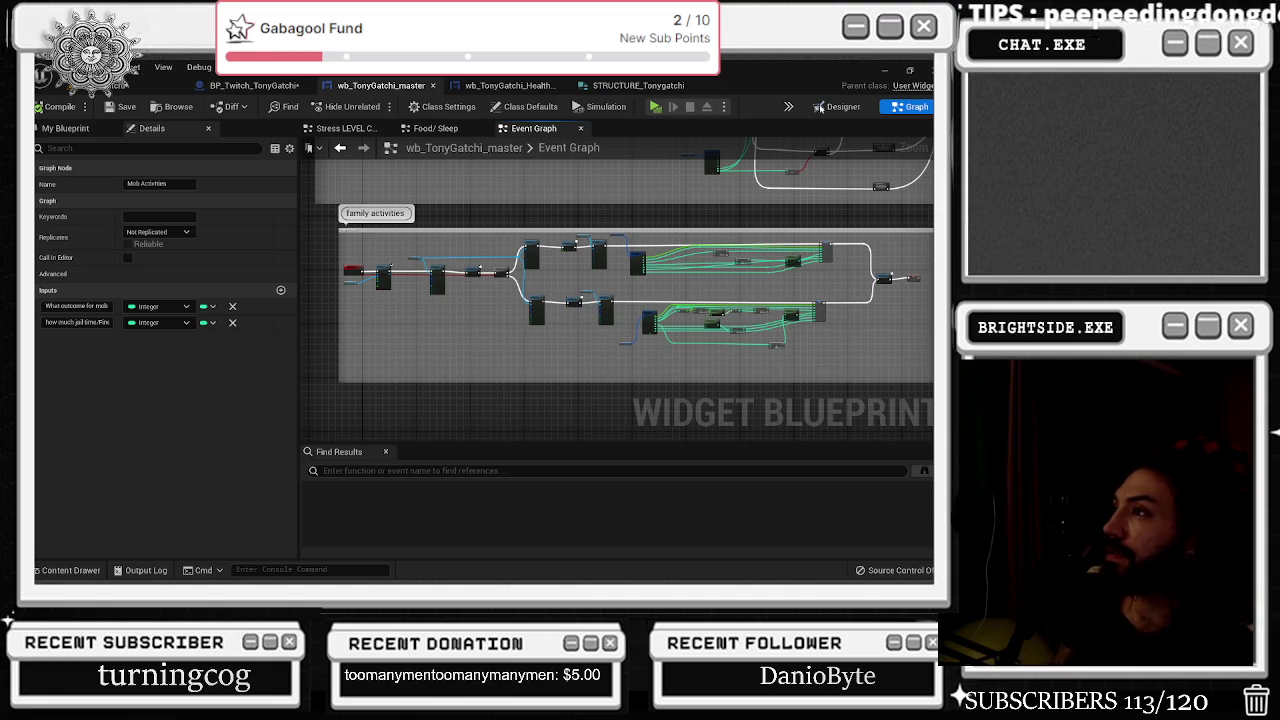
left_click(254, 85)
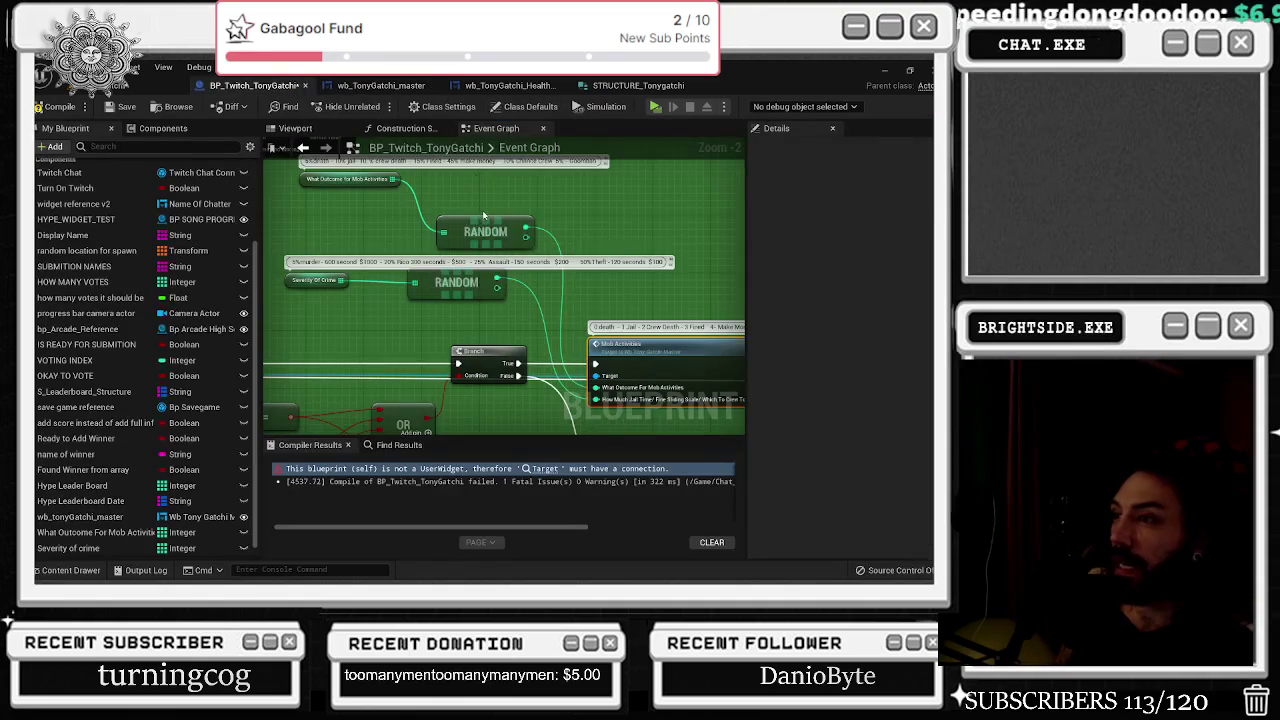
scroll(486, 216, "down", 10)
scroll(420, 290, "up", 5)
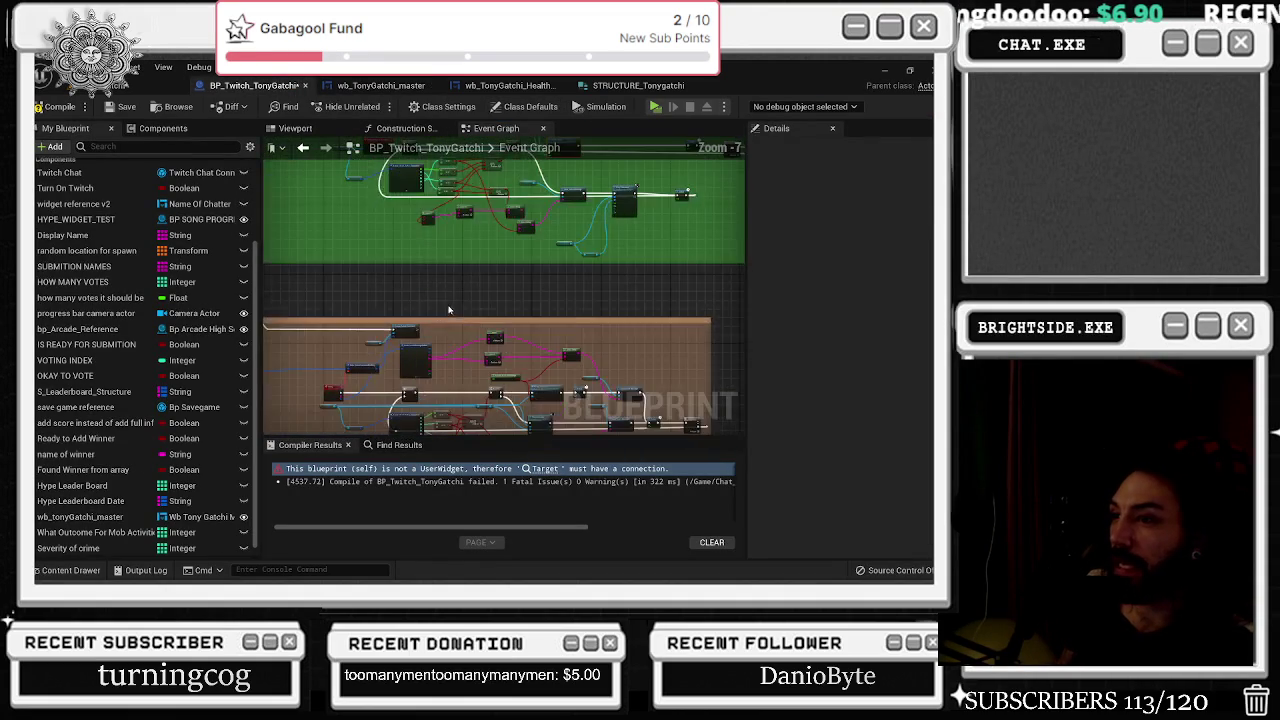
scroll(437, 318, "up", 3)
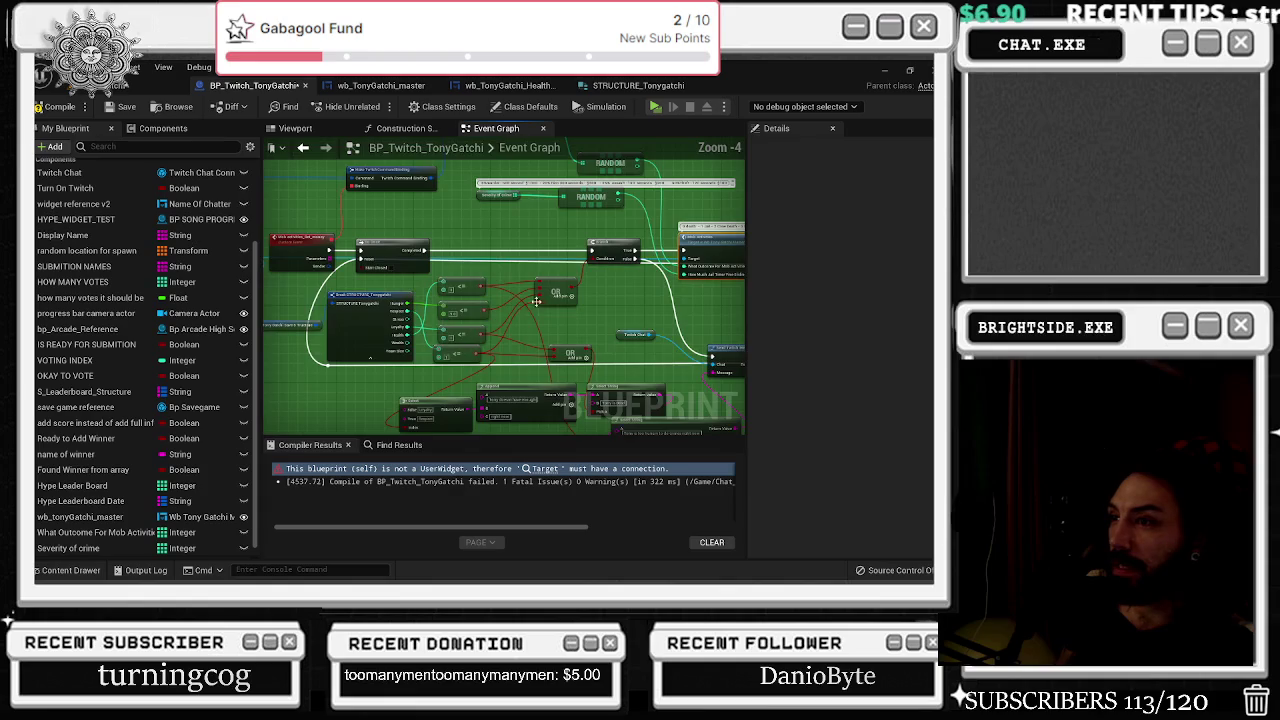
scroll(410, 337, "up", 2)
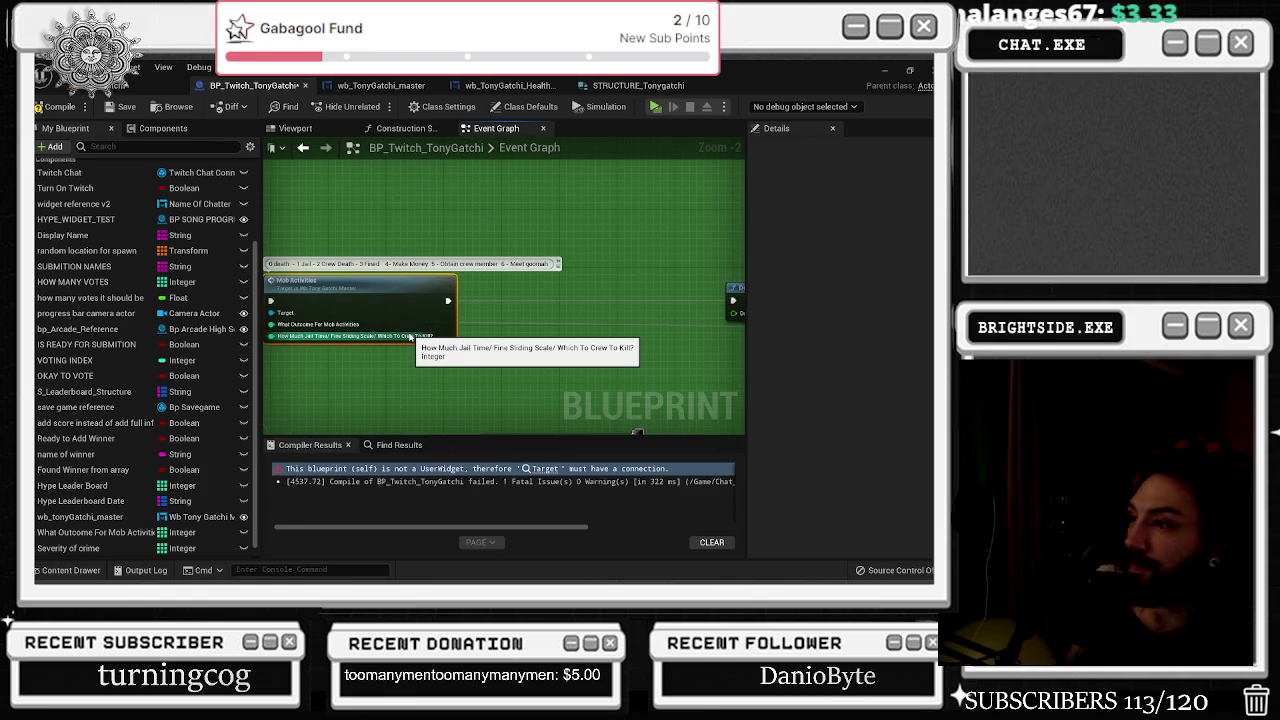
scroll(410, 337, "down", 3)
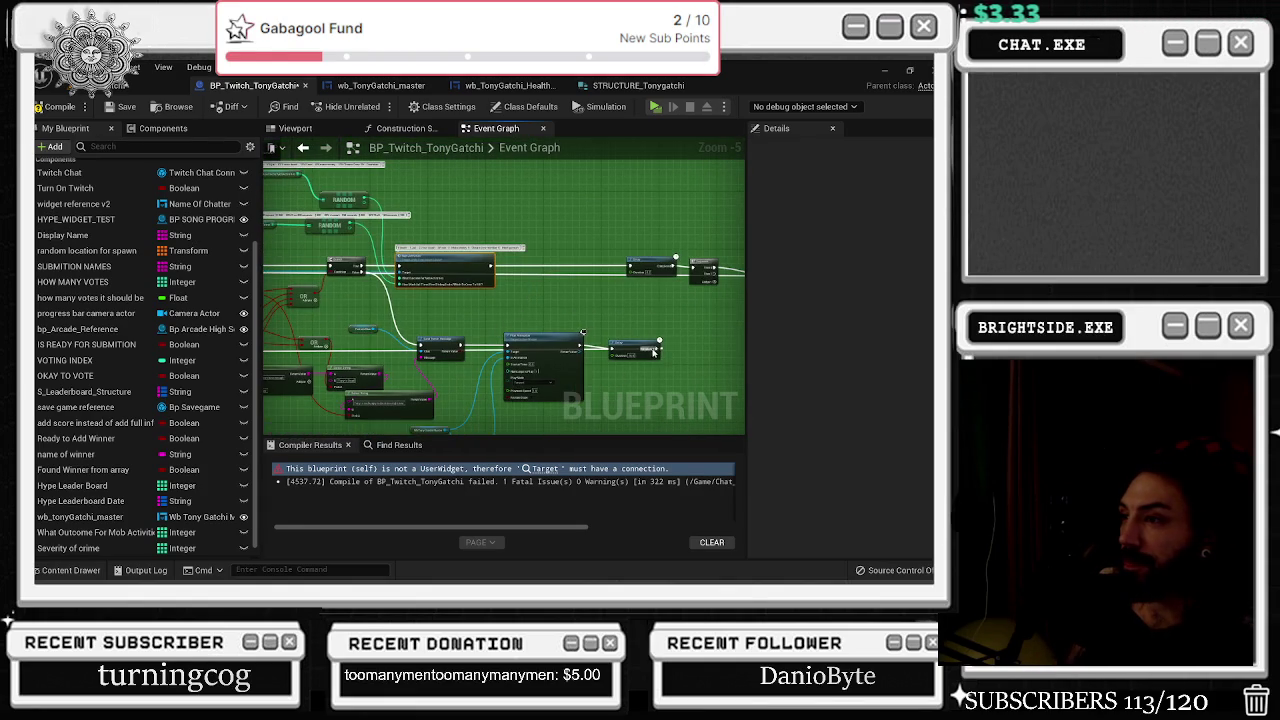
scroll(656, 346, "up", 1)
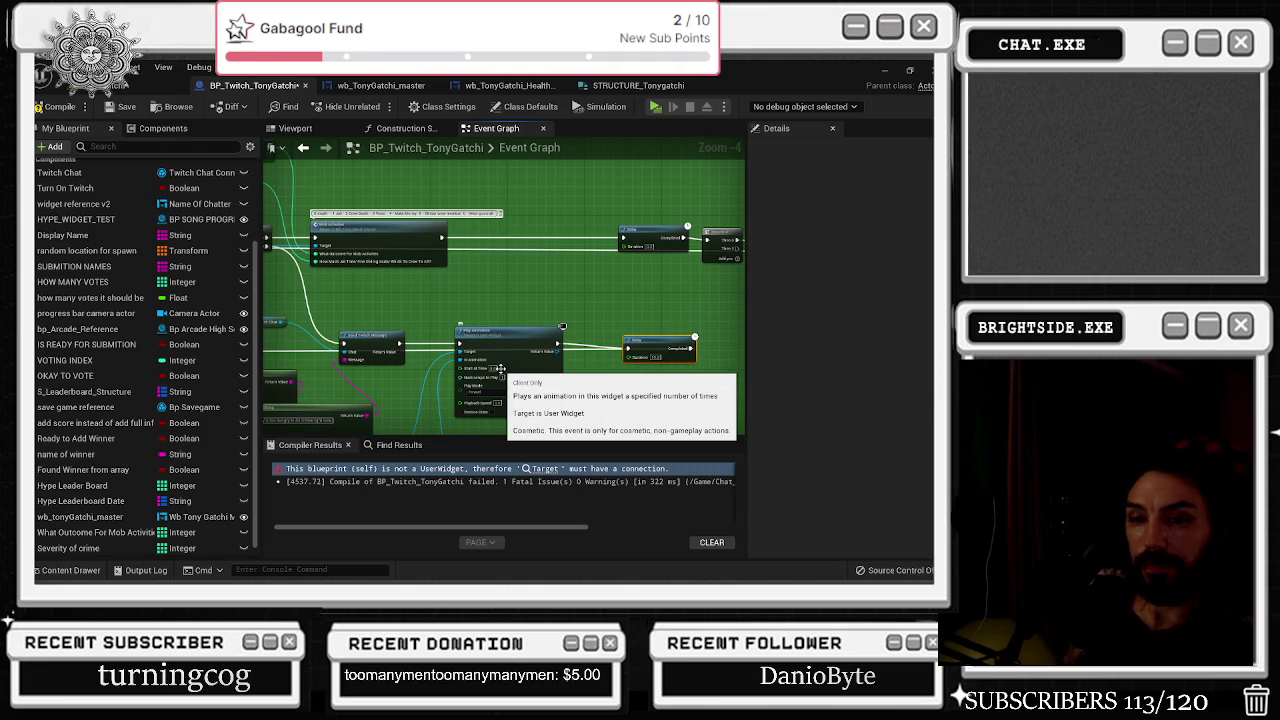
scroll(499, 368, "up", 5)
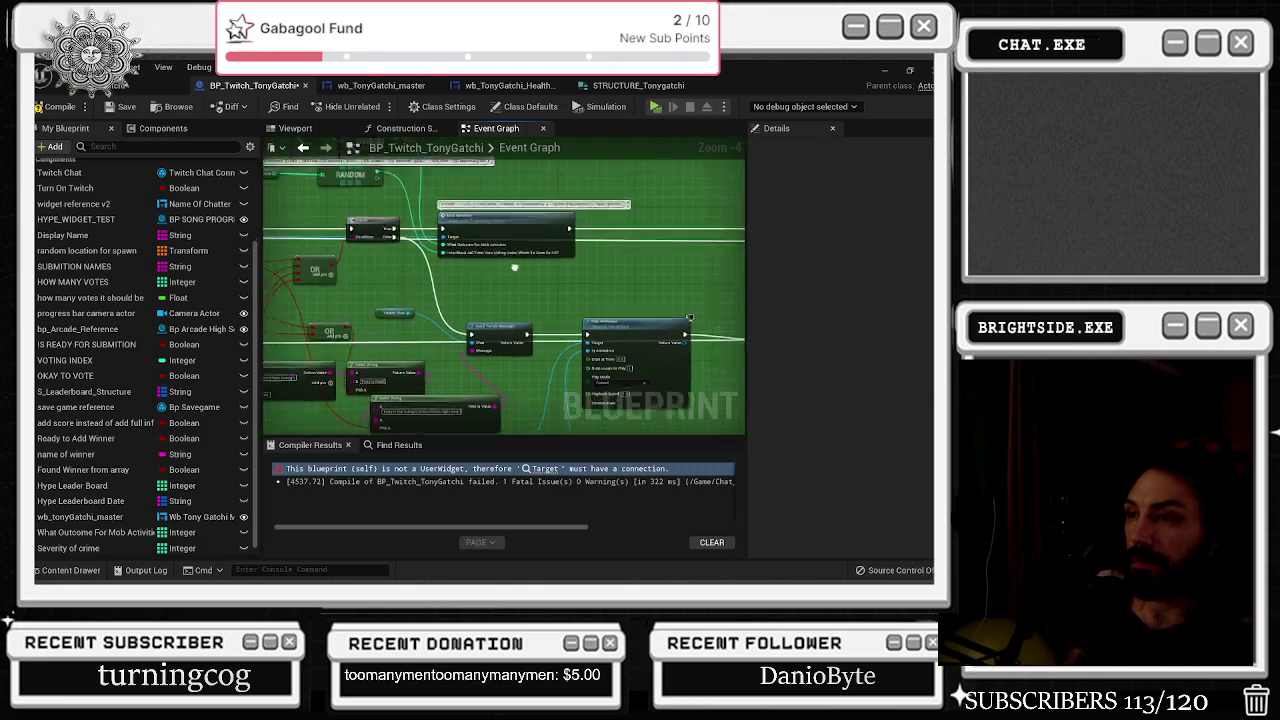
scroll(378, 370, "down", 5)
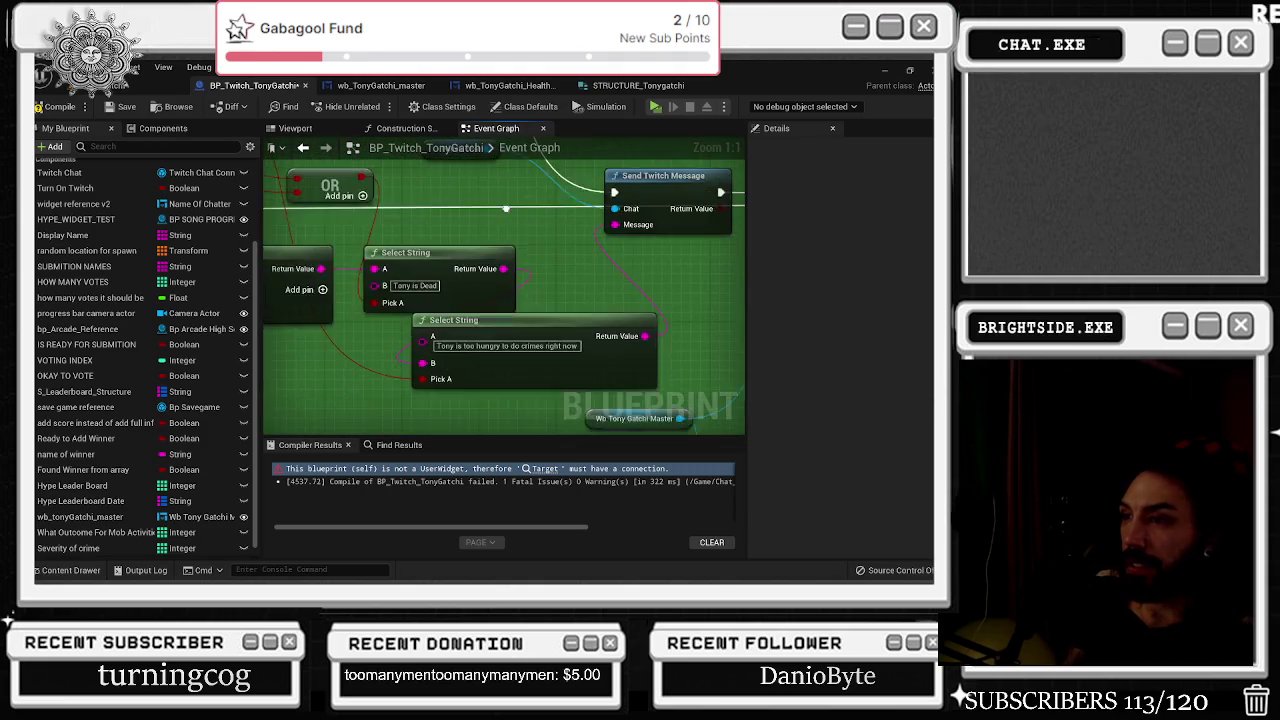
Save the blueprints and the TonyGatchi map, then launch Play In Editor with Alt+P.
left_click(120, 107)
left_click(140, 85)
key("ctrl+s")
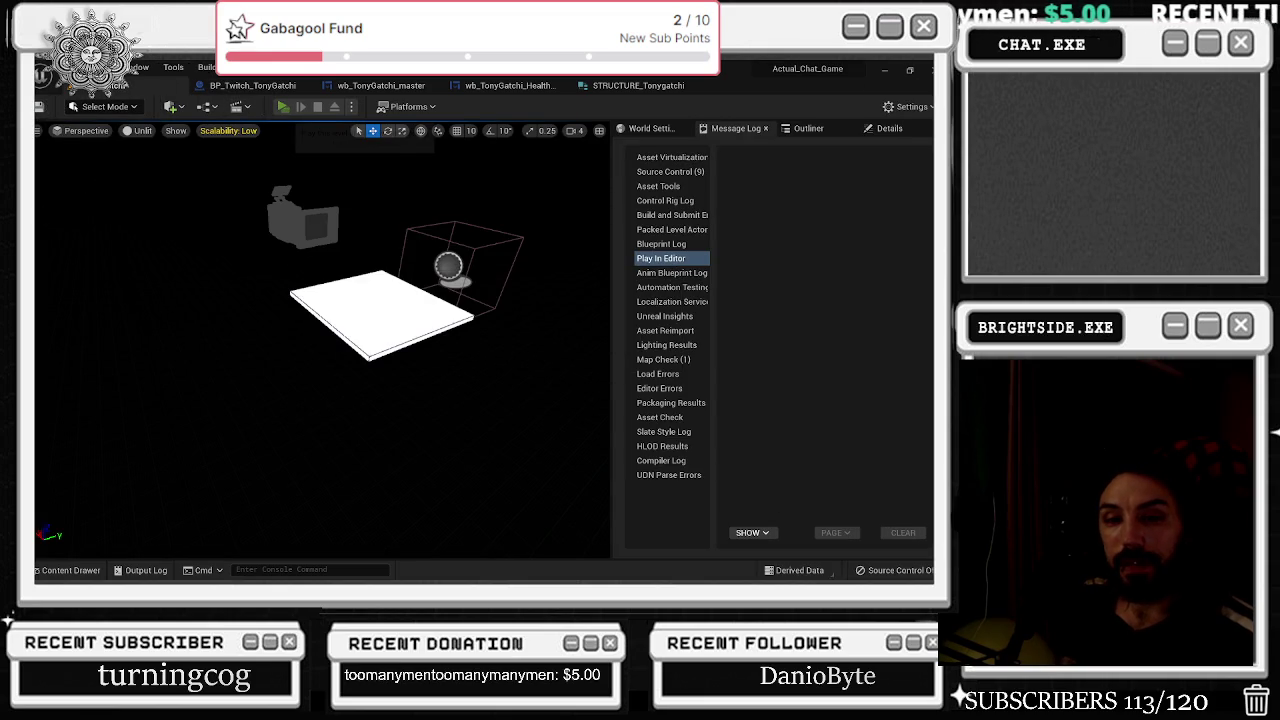
key("alt+p")
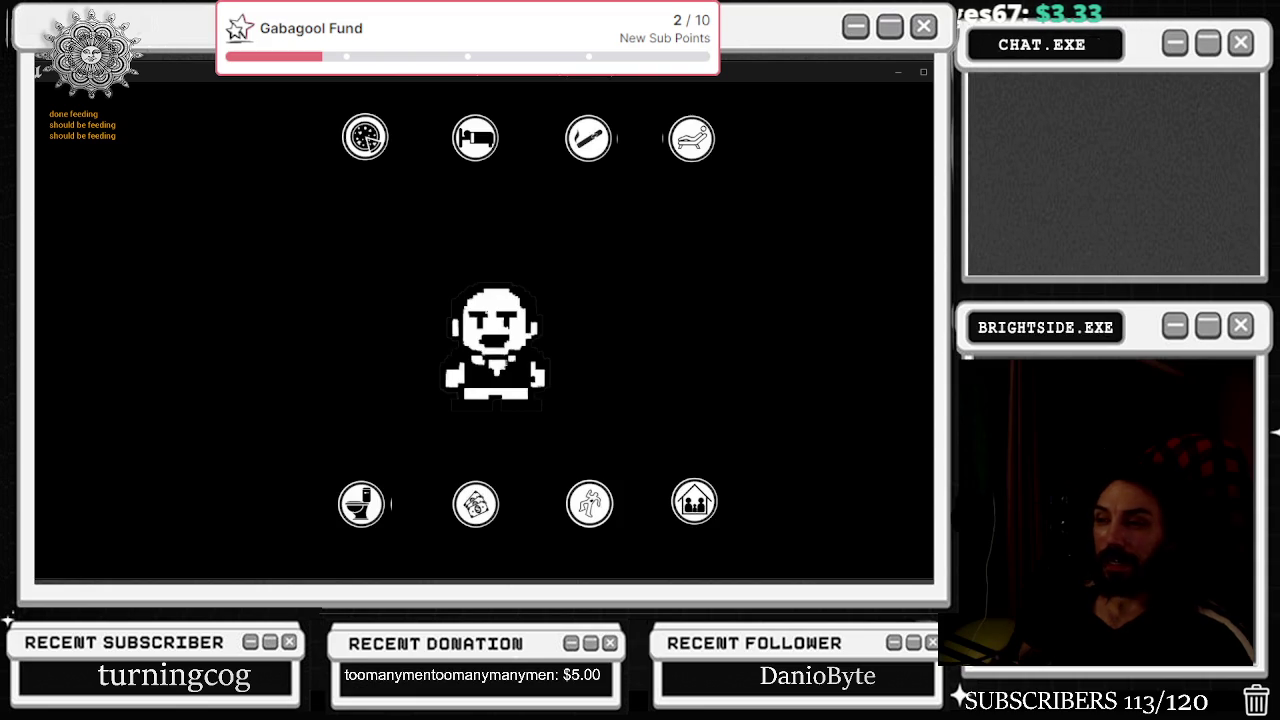
Watch Tony and the activity icons print feeding debug messages, briefly switching windows and back.
key("alt+Tab")
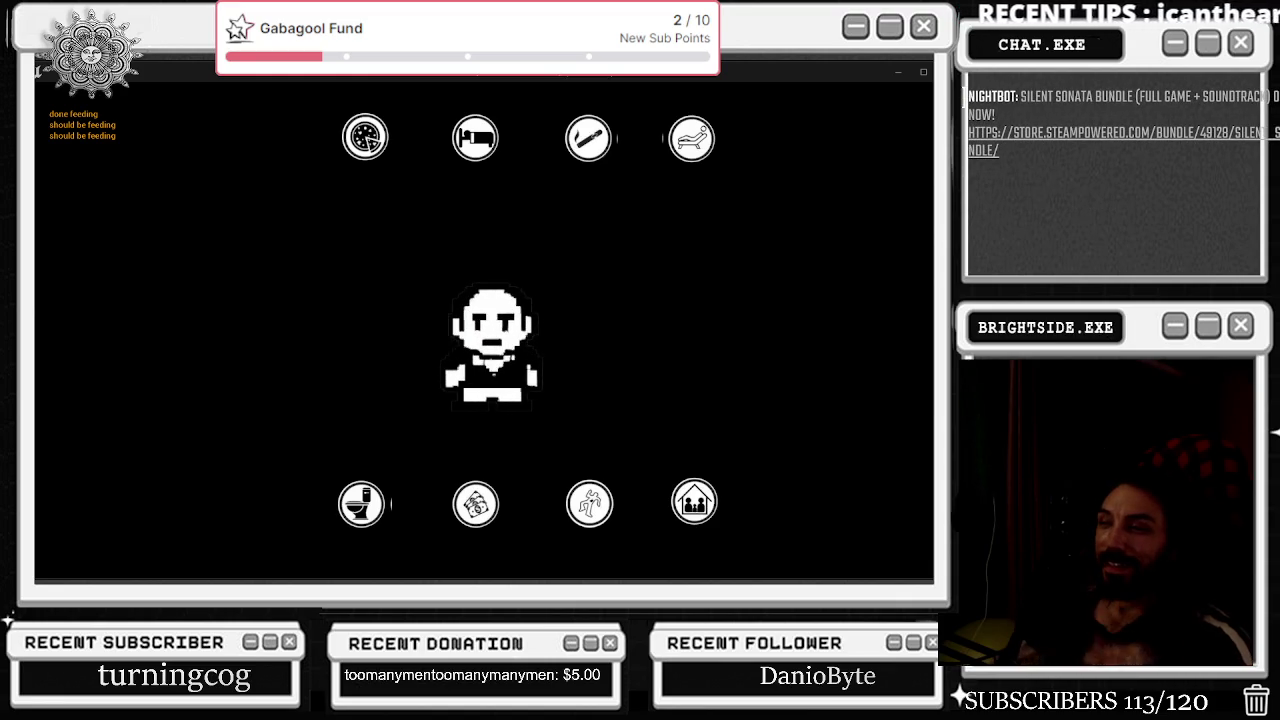
key("alt+Tab")
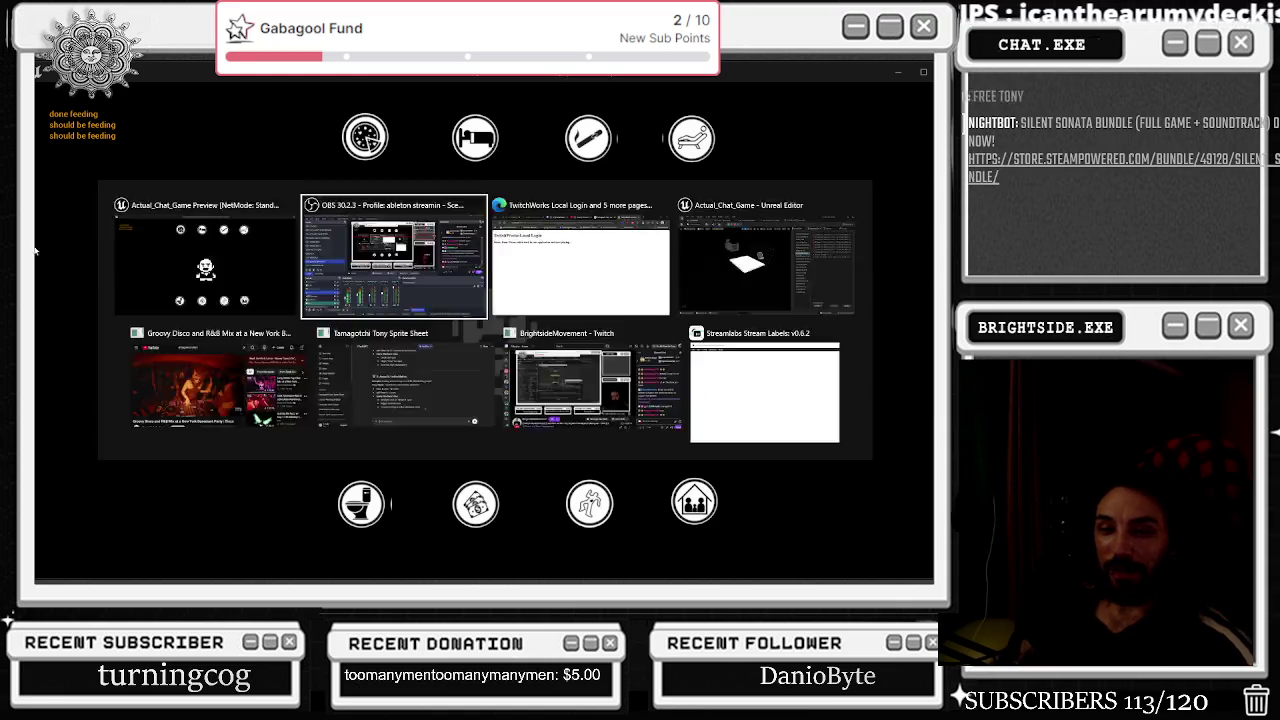
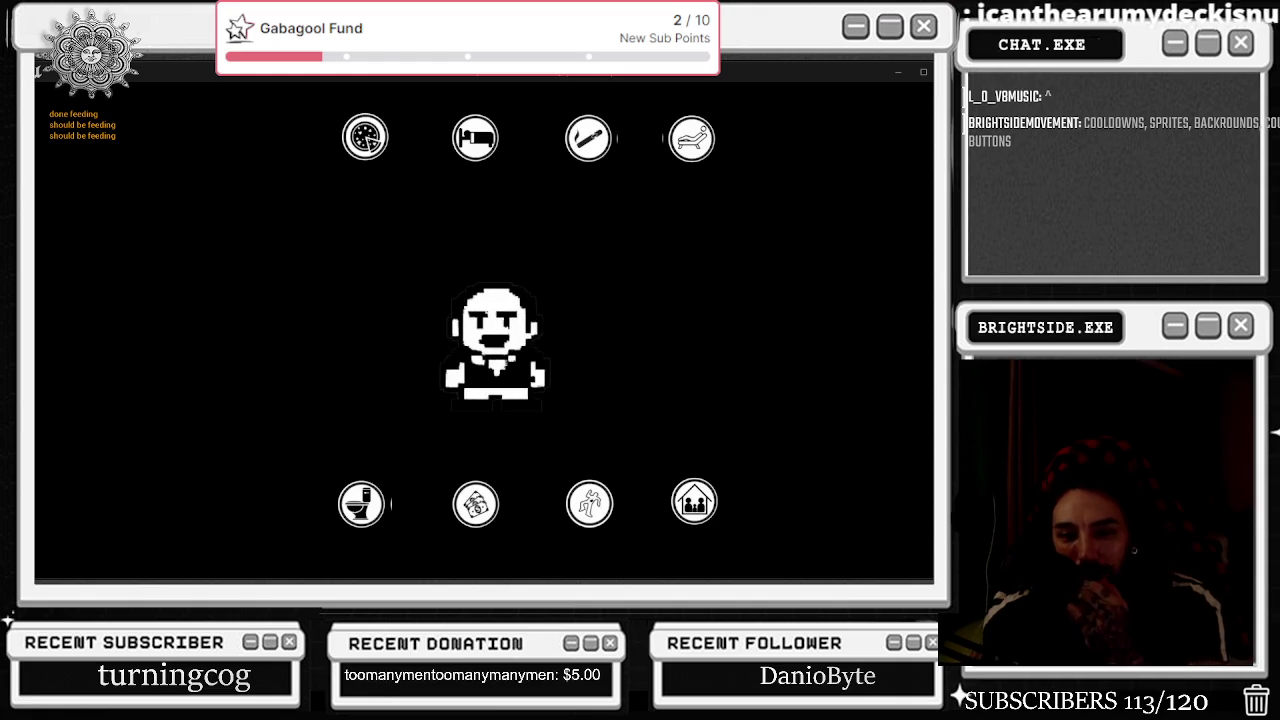
Bring up the stream chat, open the streamer's user card and scroll through the messages.
key("alt+Tab")
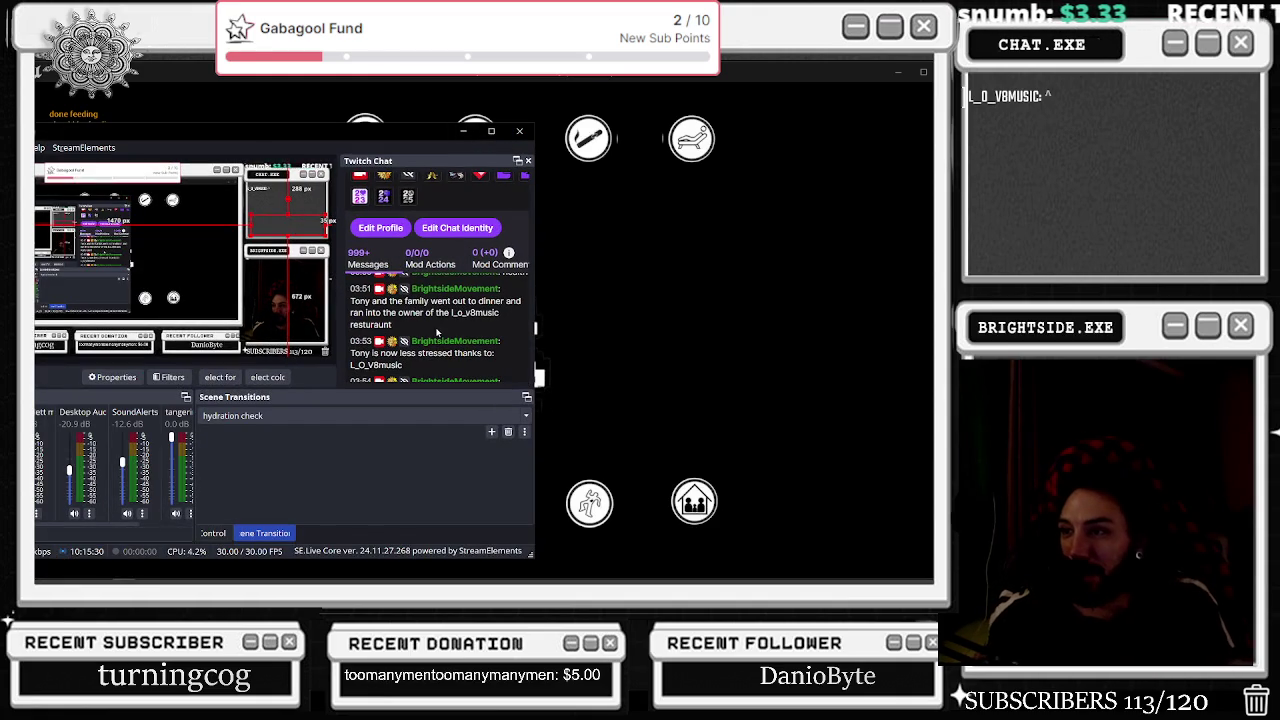
left_click(436, 289)
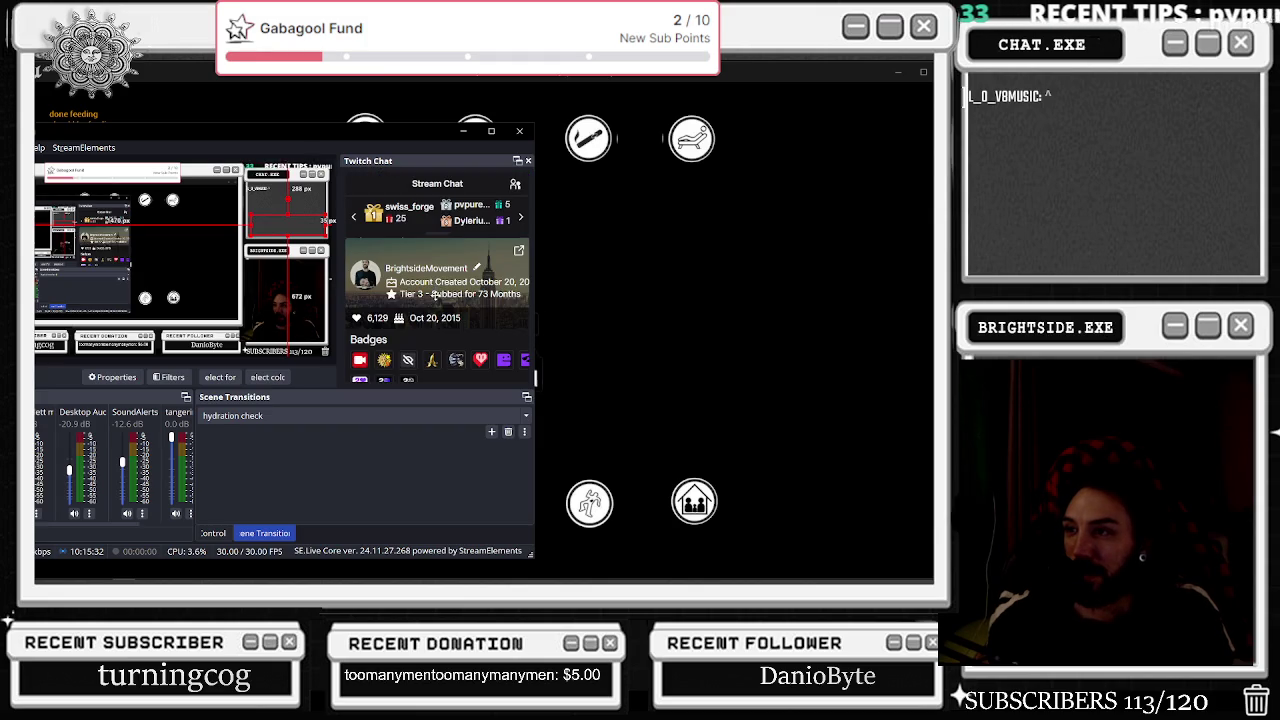
scroll(460, 280, "down", 1)
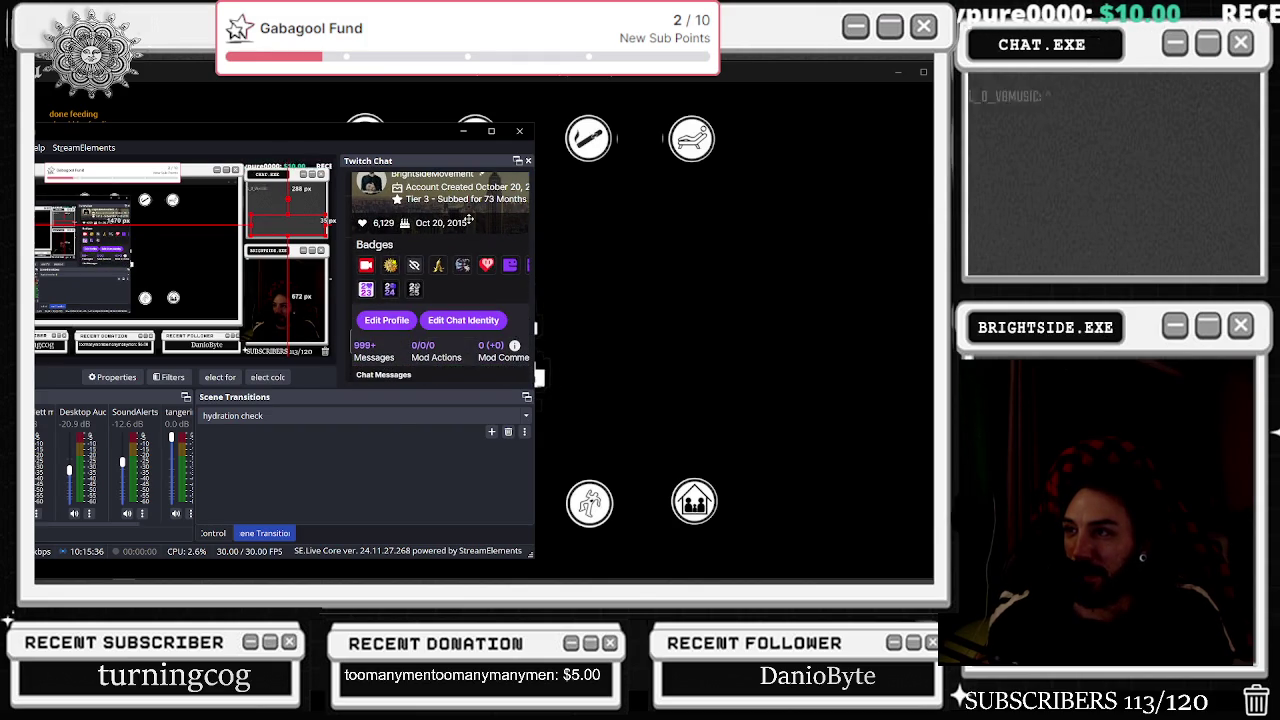
scroll(440, 290, "down", 3)
scroll(400, 300, "down", 3)
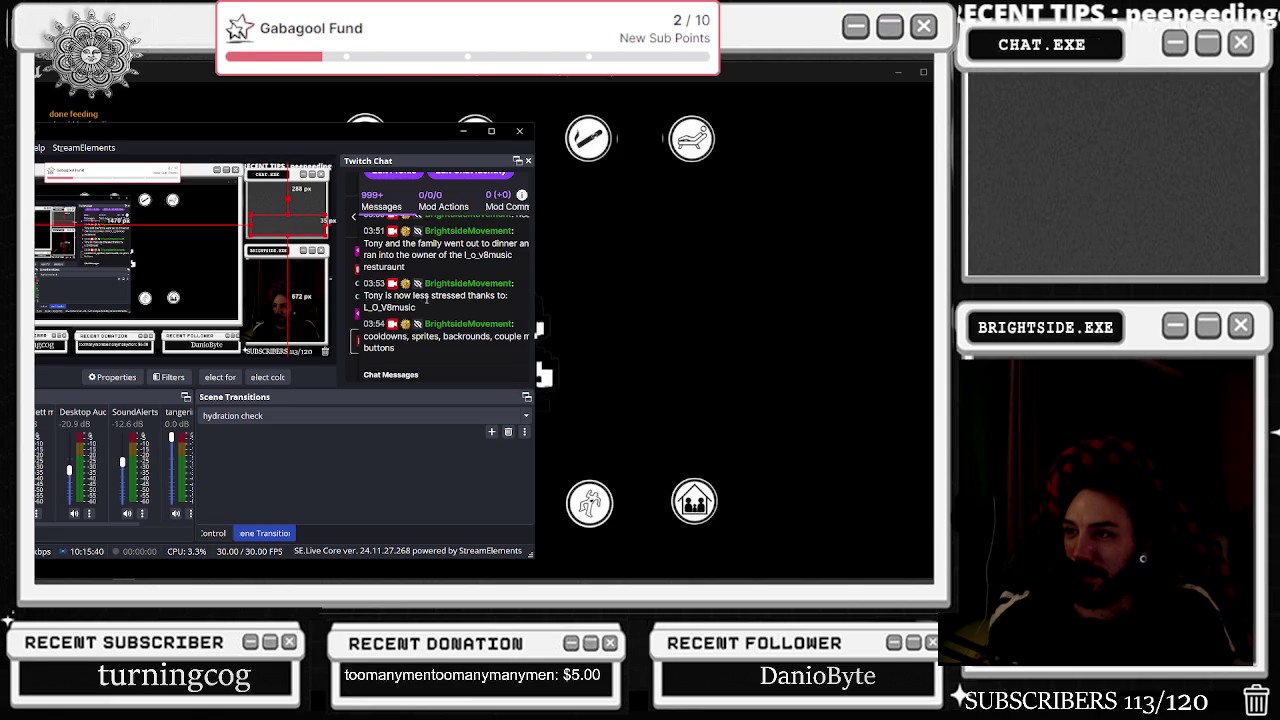
scroll(430, 305, "up", 5)
scroll(448, 306, "up", 3)
scroll(434, 299, "up", 5)
scroll(433, 298, "up", 3)
Select the food revamp's planned-features list in chat, then hide the streaming window.
mouse_move(365, 270)
left_mouse_down()
mouse_move(528, 284)
mouse_move(528, 347)
mouse_move(529, 333)
mouse_move(655, 332)
left_mouse_up()
mouse_move(642, 282)
left_mouse_down()
mouse_move(484, 224)
mouse_move(487, 272)
left_mouse_up()
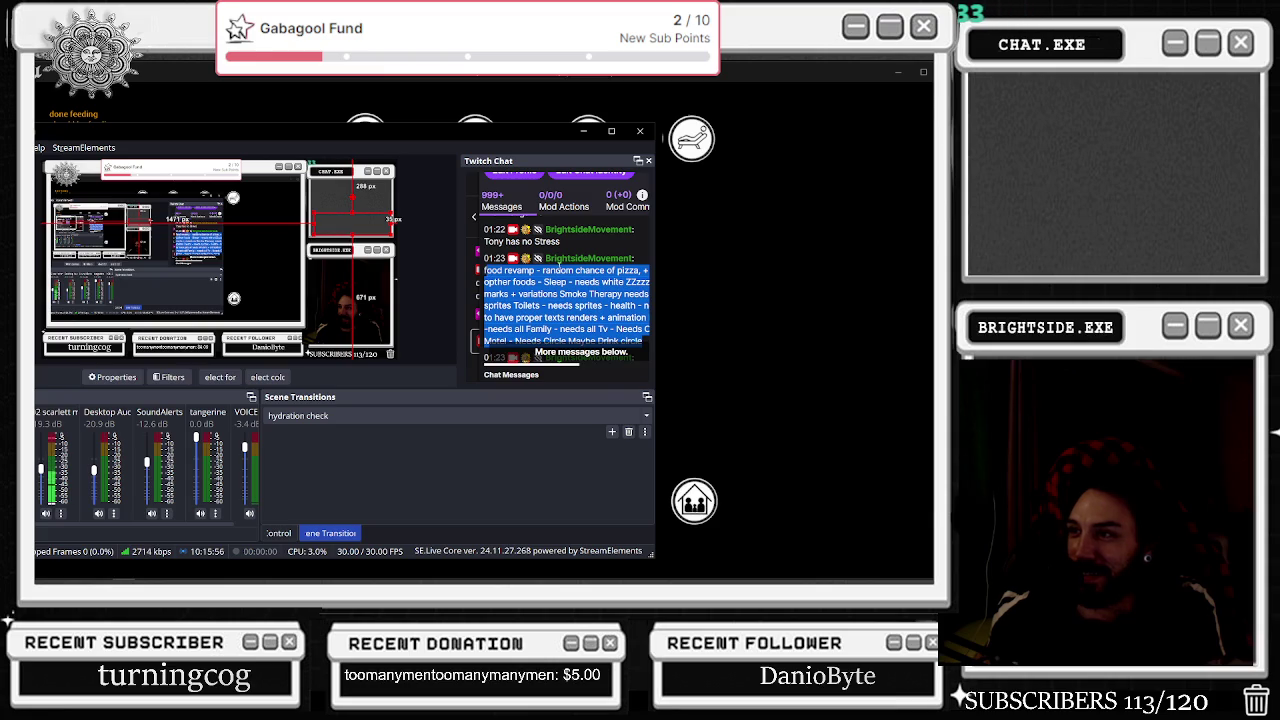
scroll(586, 265, "up", 5)
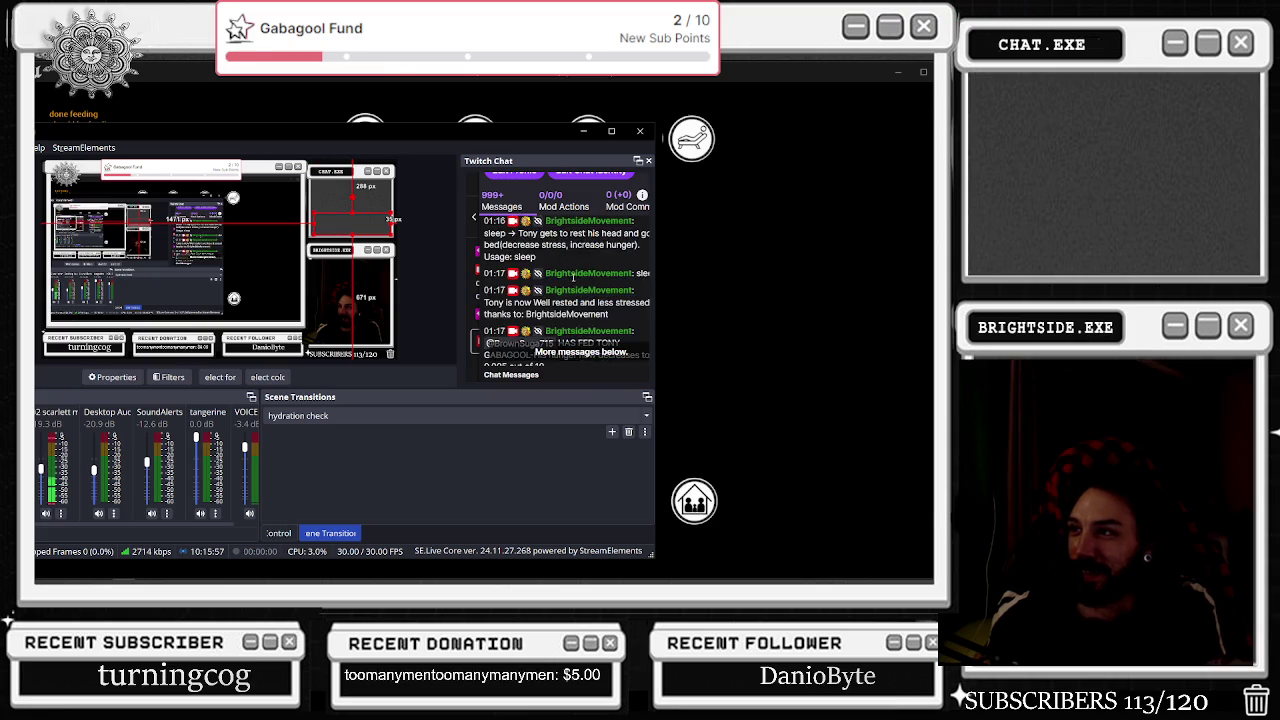
left_click(583, 131)
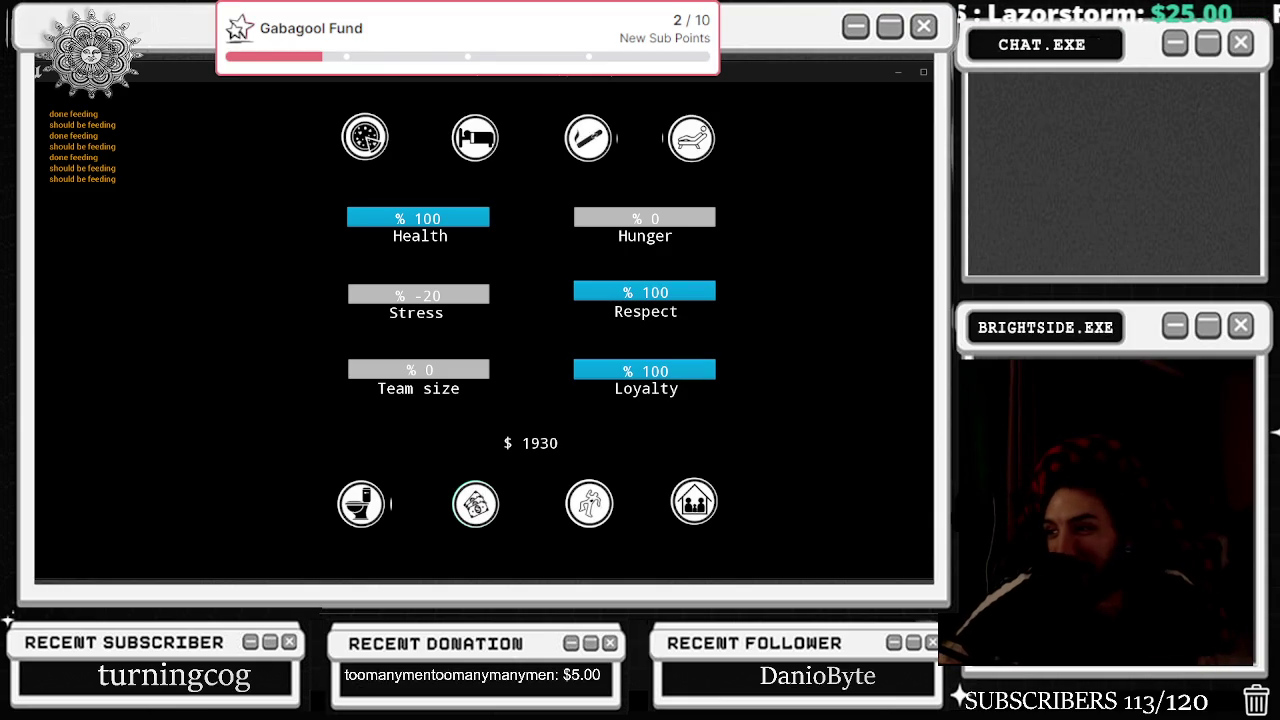
Close the stats panel to show the mob-boss character, then briefly switch windows and back.
left_click(475, 503)
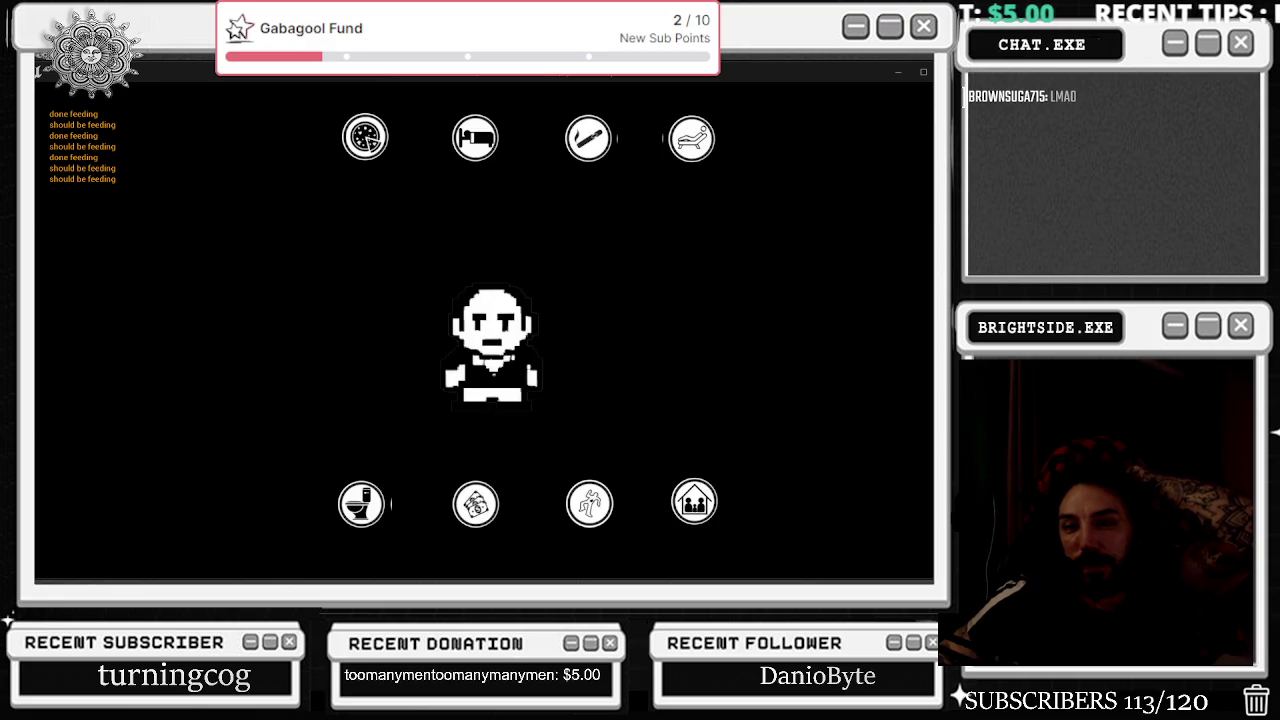
key("alt+Tab")
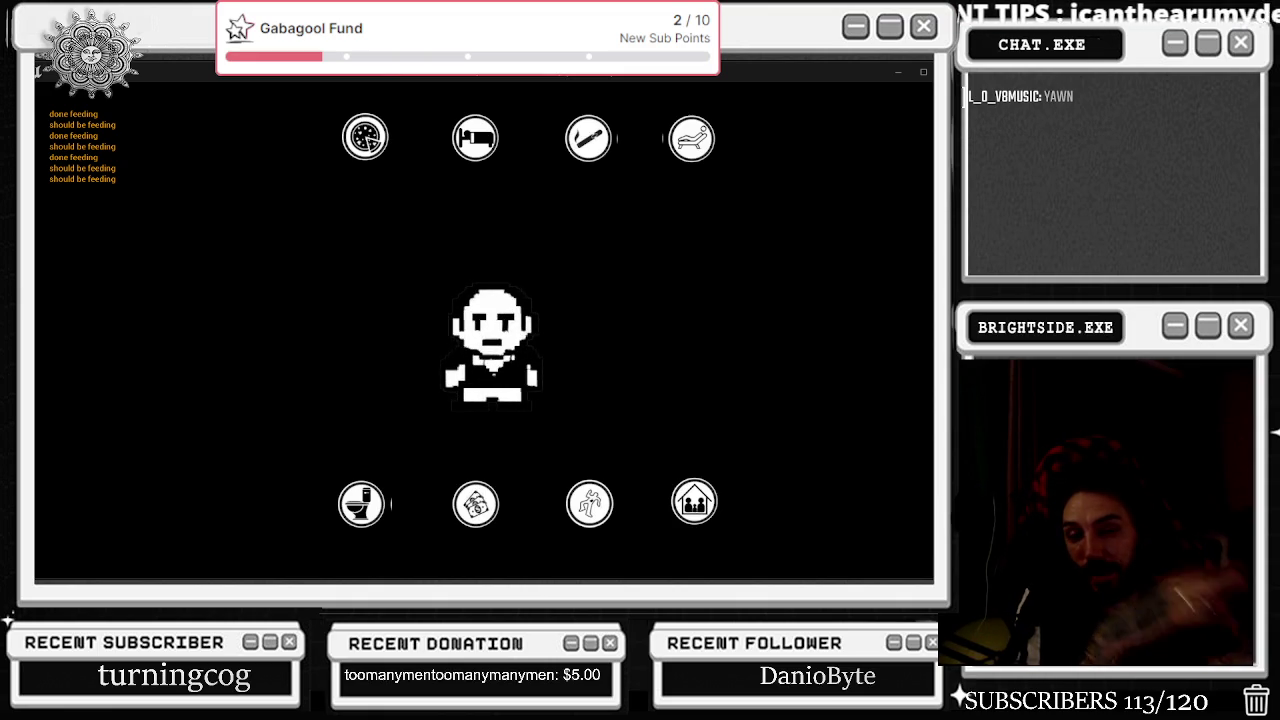
Switch away and back to the game while chat's smoke command makes Tony grin.
key("alt+Tab")
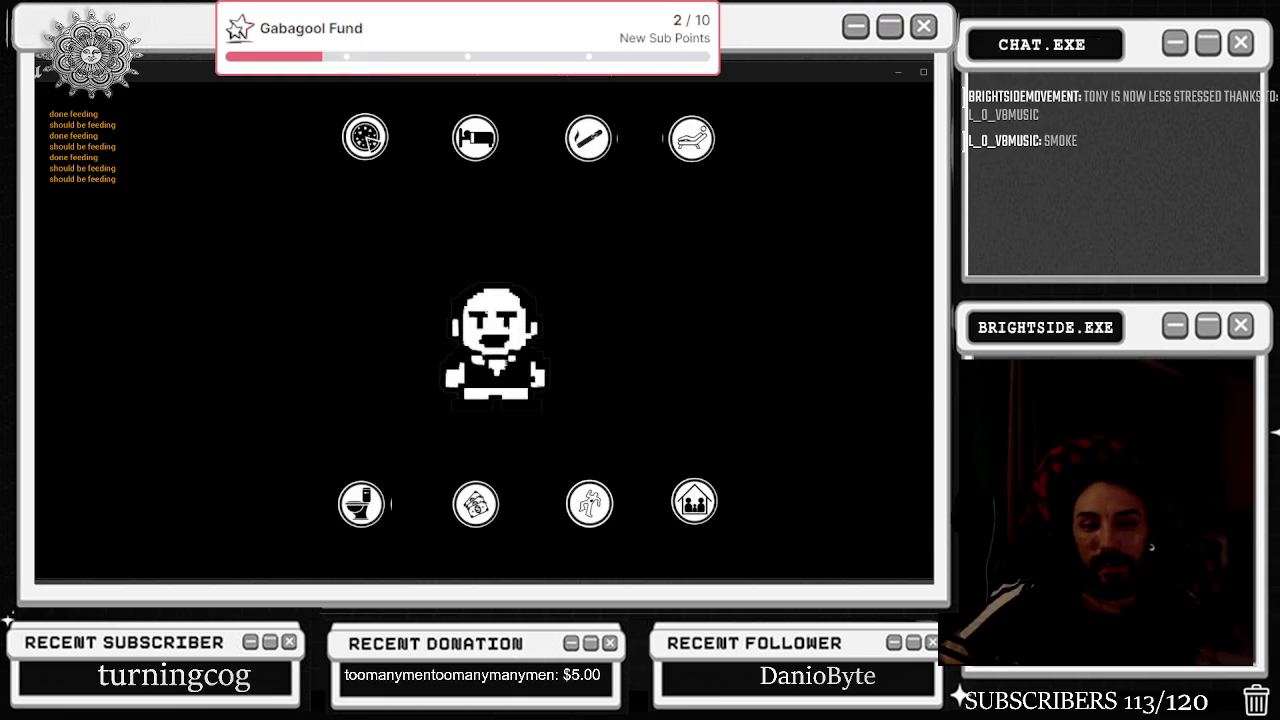
key("alt+Tab")
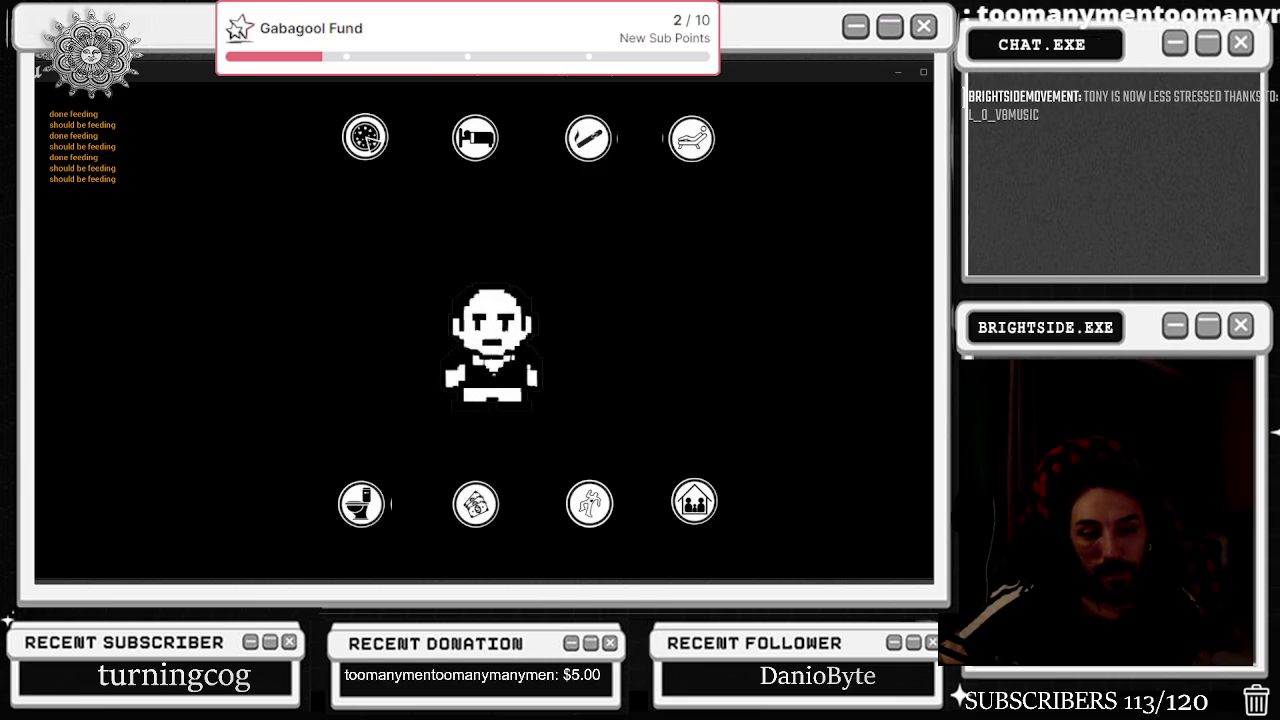
Switch away and back while chat's health command shows the stats panel with $1980.
key("alt+Tab")
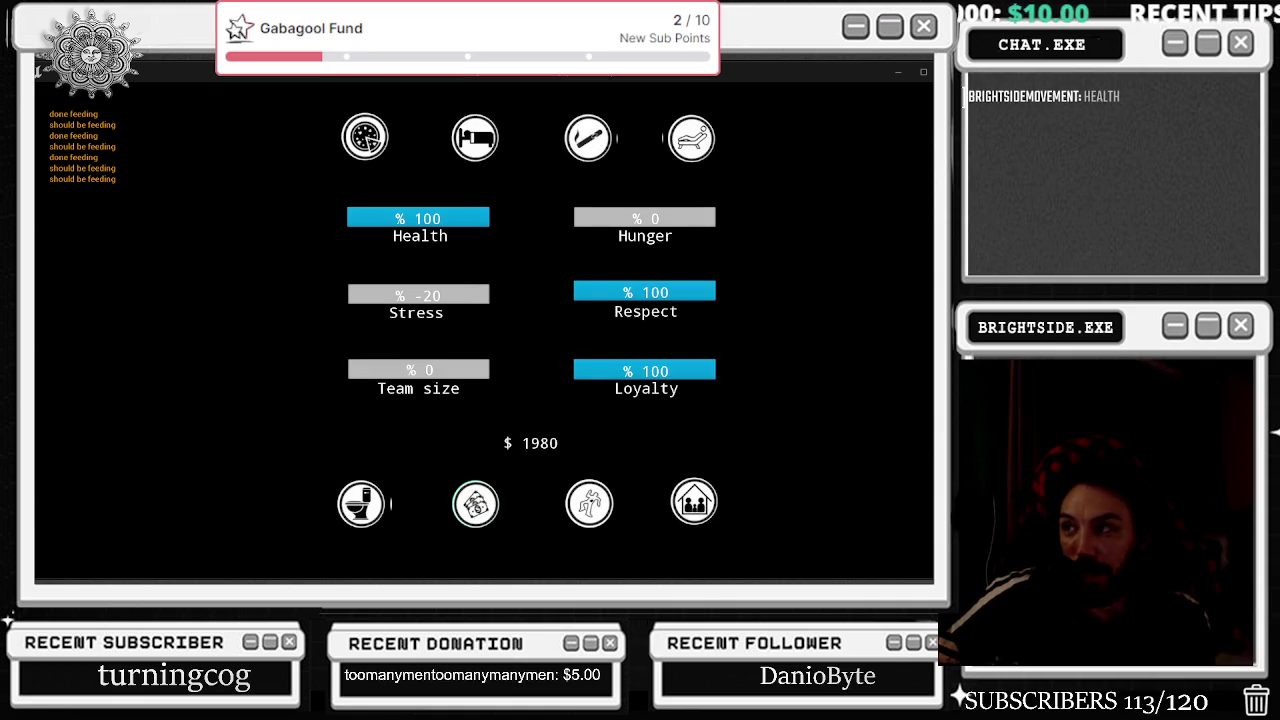
key("alt+Tab")
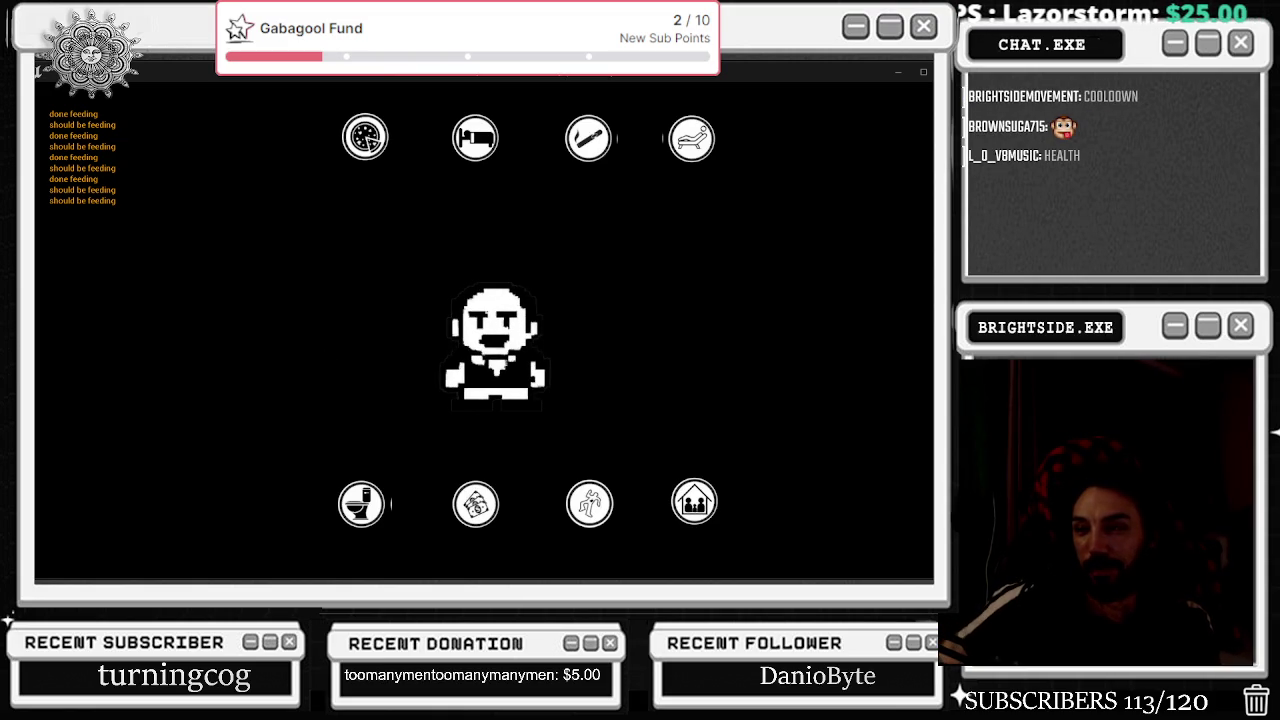
Return to the game window once the stats panel has timed out.
key("alt+Tab")
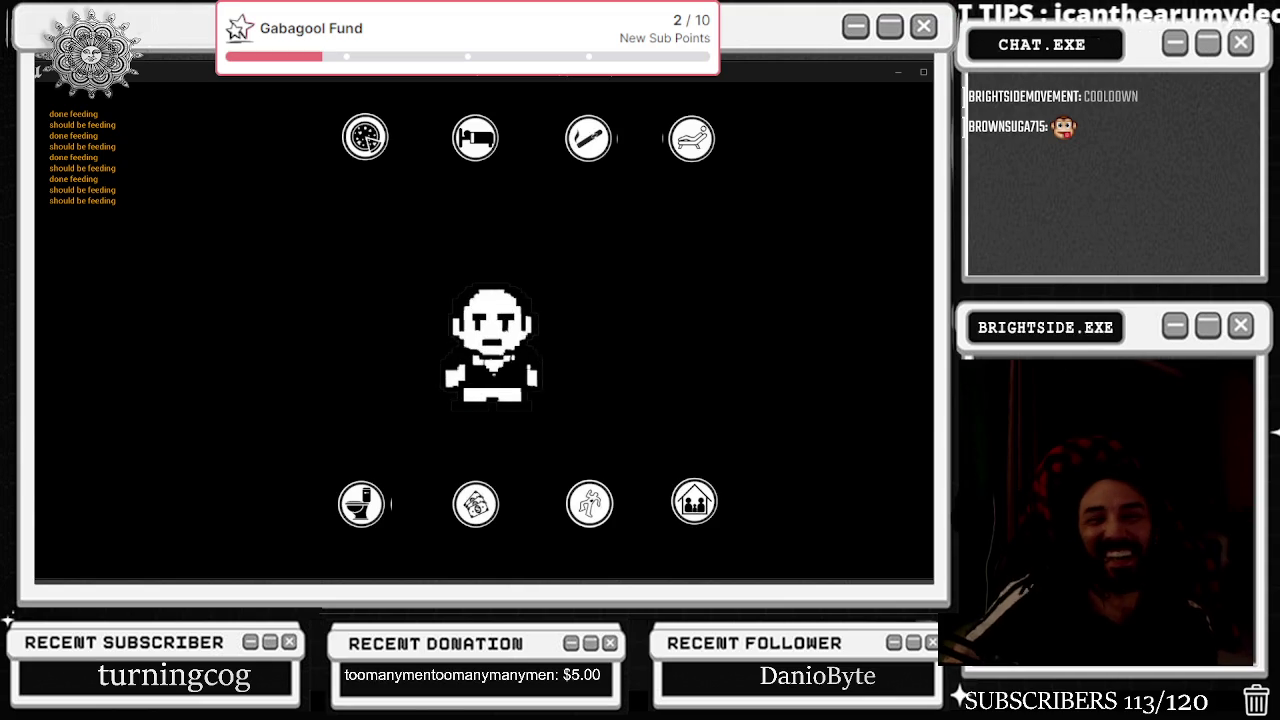
left_click(475, 504)
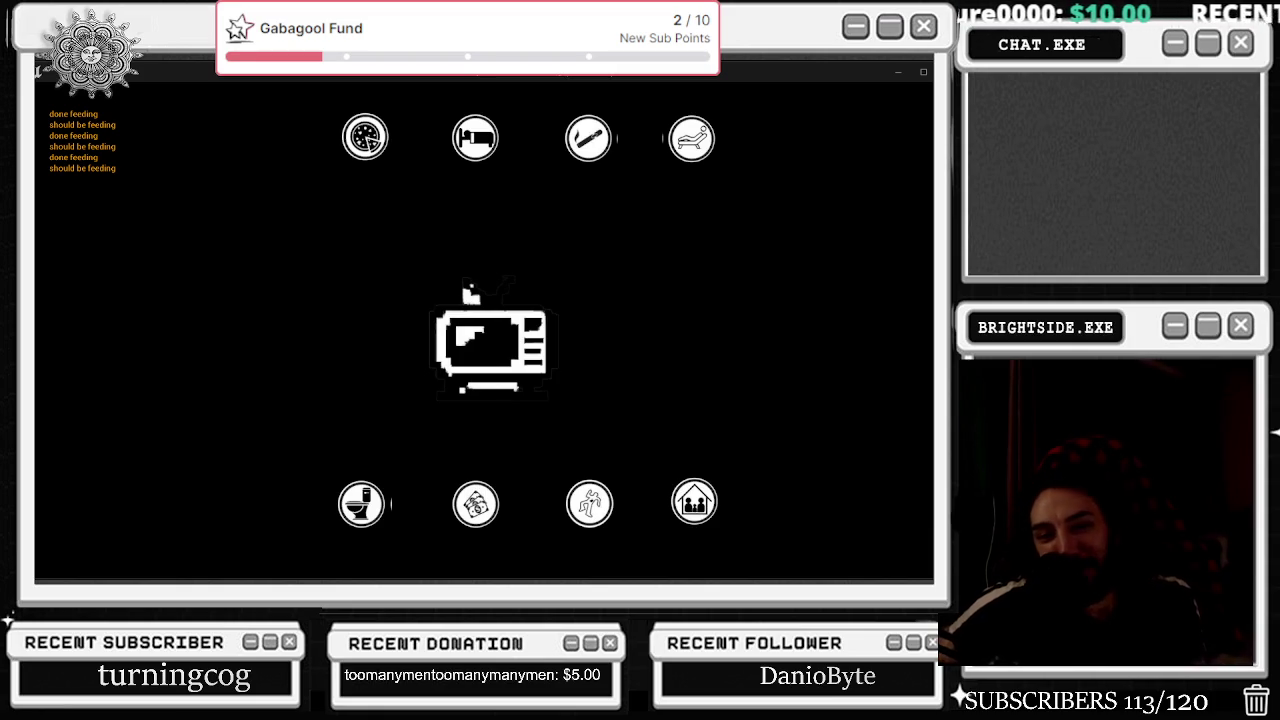
key("alt+Tab")
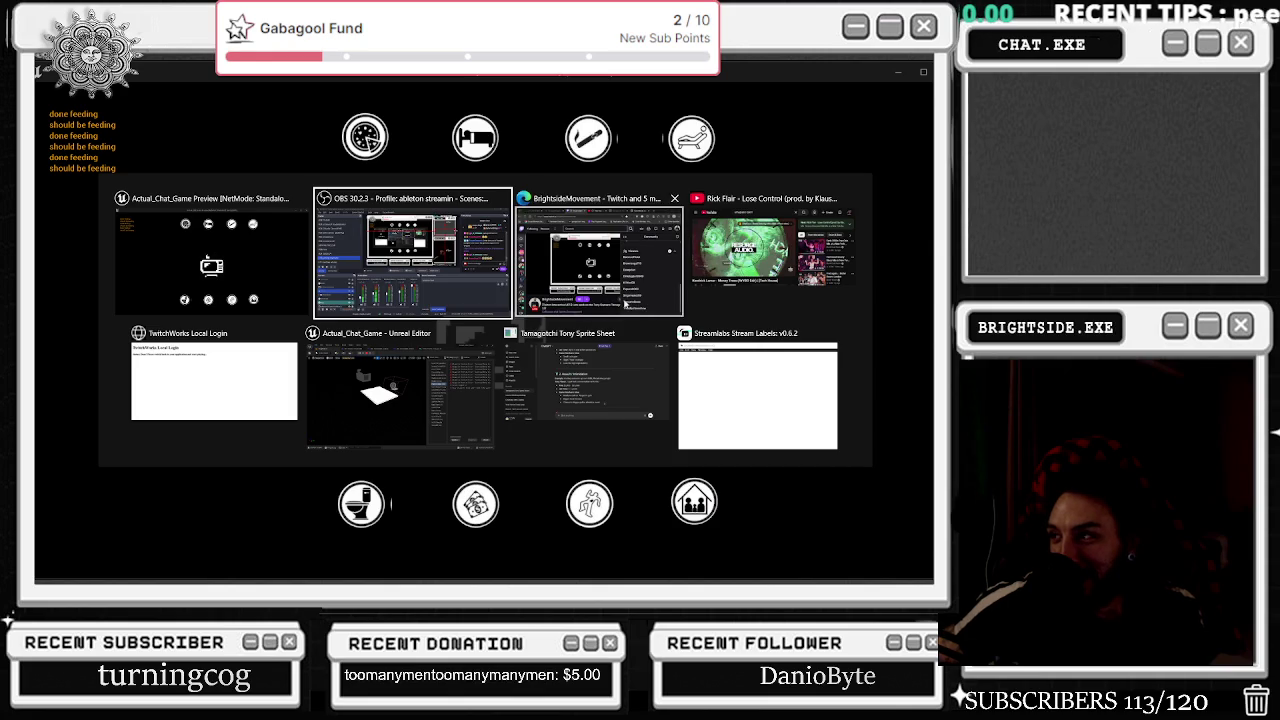
key("Escape")
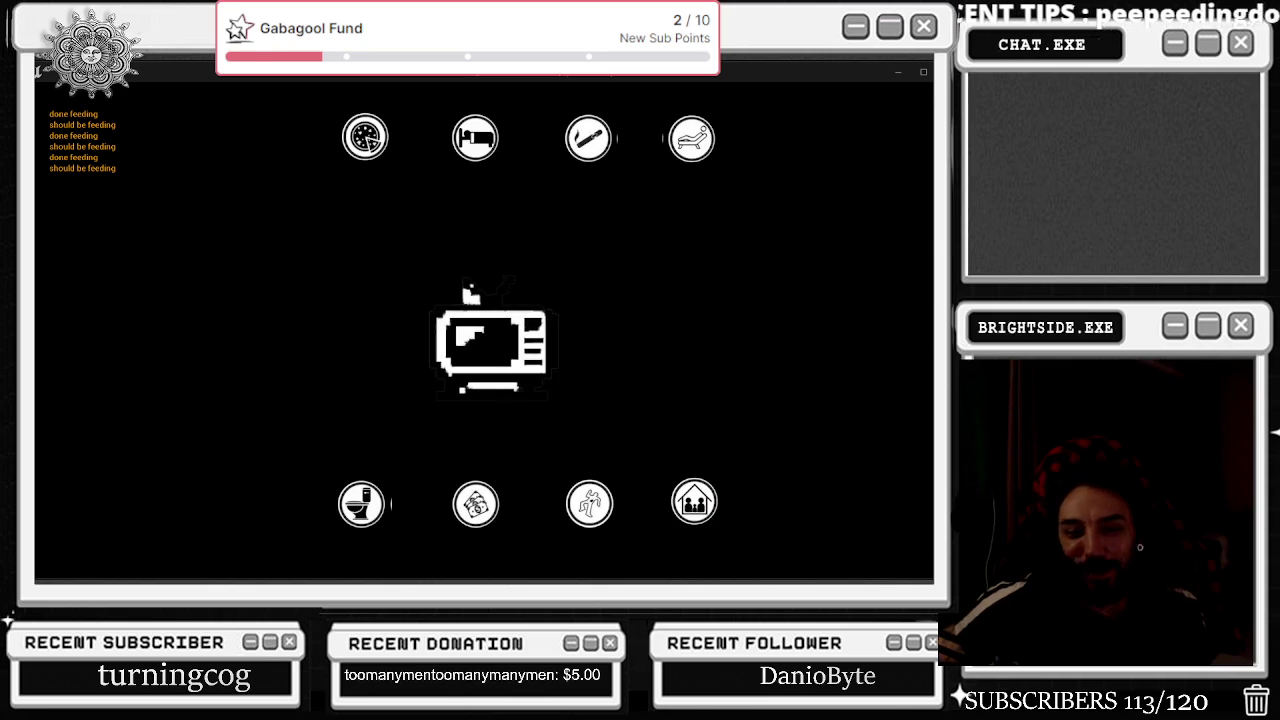